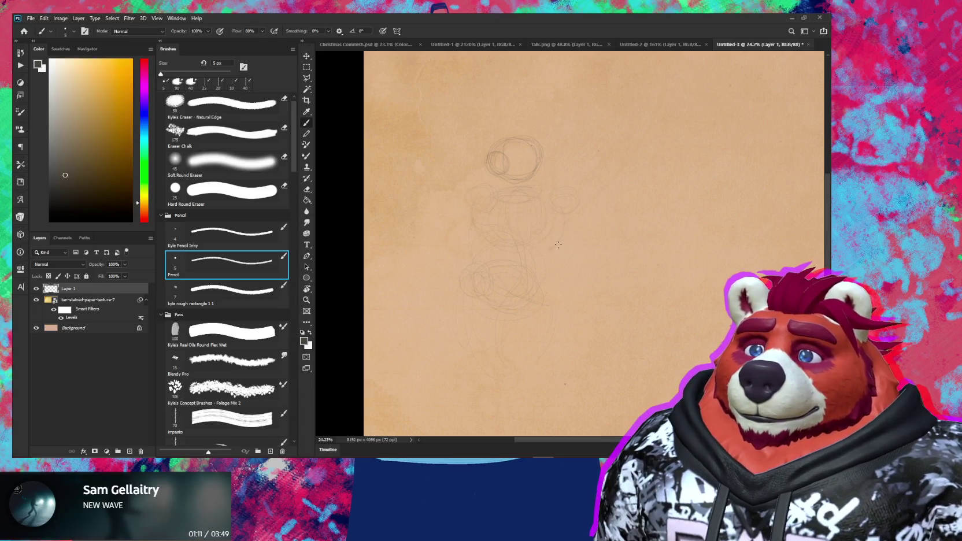
Step: Draw a faint pencil construction line down the bear figure's body circle
{"action": "left_click_drag", "start_coordinate": [558, 241], "coordinate": [548, 277]}
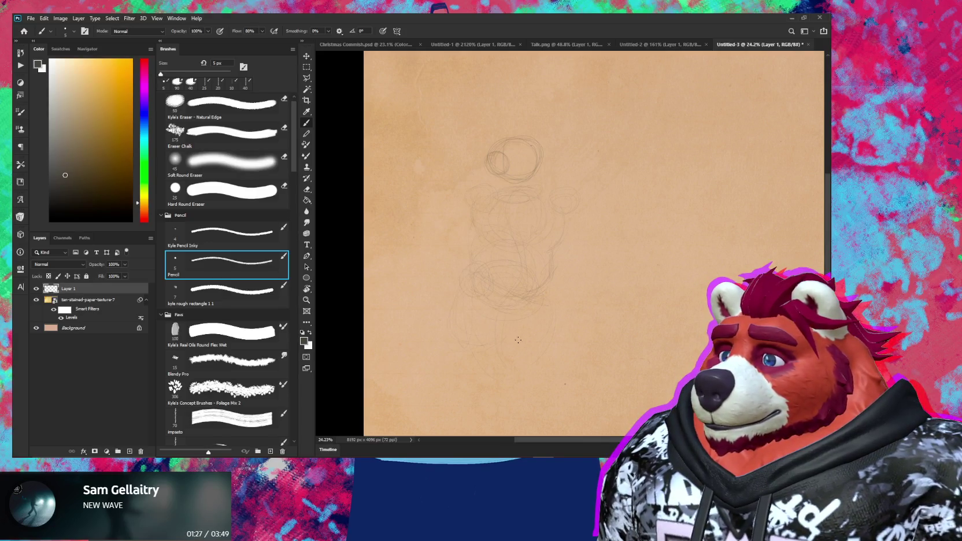
{"action": "key", "text": "e"}
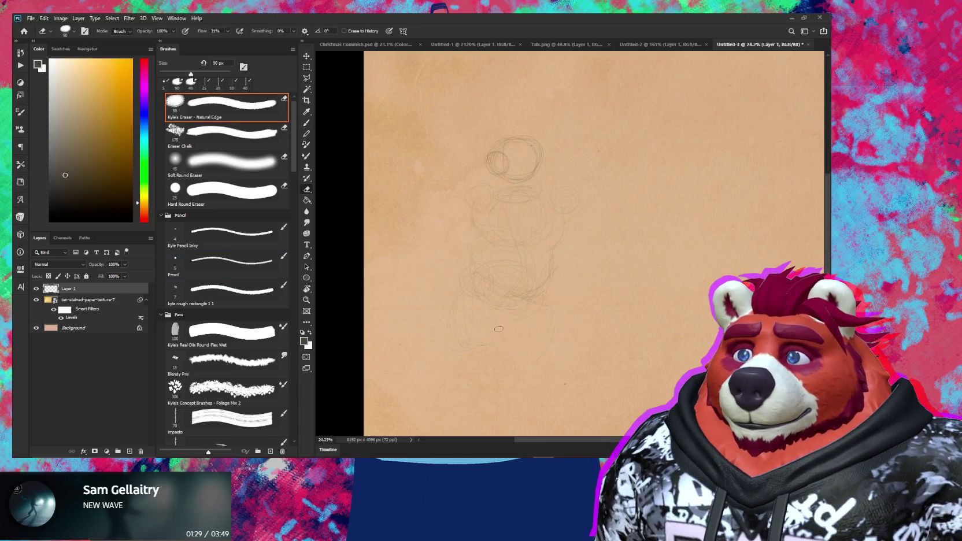
{"action": "key", "text": "b"}
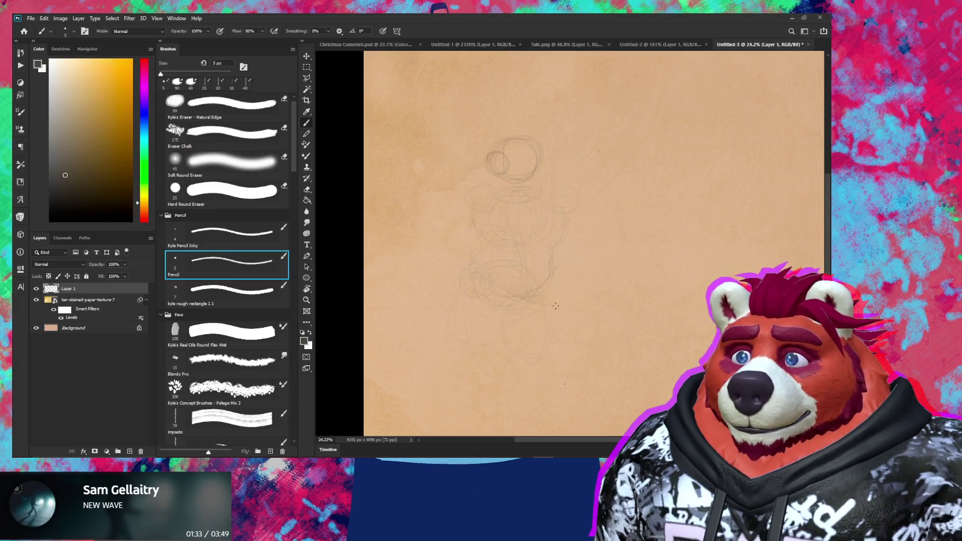
{"action": "scroll", "coordinate": [534, 347], "scroll_direction": "down", "scroll_amount": 2}
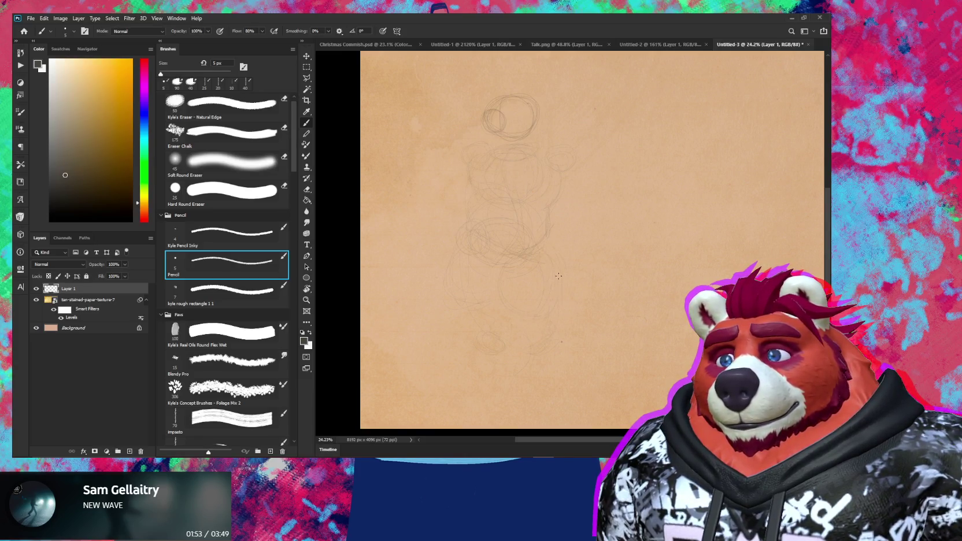
{"action": "scroll", "coordinate": [517, 255], "scroll_direction": "up", "scroll_amount": 2}
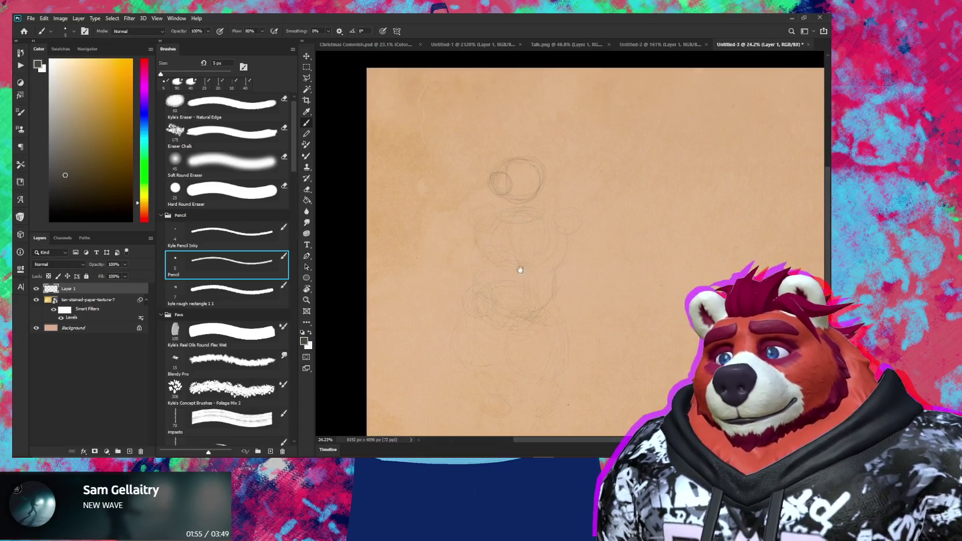
{"action": "scroll", "coordinate": [496, 191], "scroll_direction": "up", "scroll_amount": 3}
Step: Erase the old strokes around the muzzle and redraw a small muzzle circle
{"action": "key", "text": "e"}
{"action": "mouse_move", "coordinate": [482, 199]}
{"action": "left_mouse_down"}
{"action": "mouse_move", "coordinate": [497, 213]}
{"action": "mouse_move", "coordinate": [522, 203]}
{"action": "left_mouse_up"}
{"action": "key", "text": "b"}
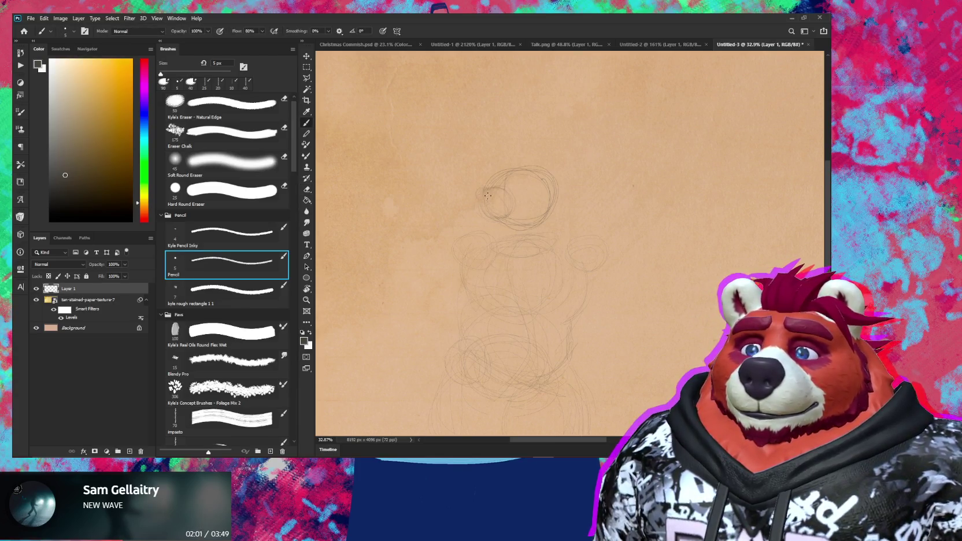
{"action": "key", "text": "e"}
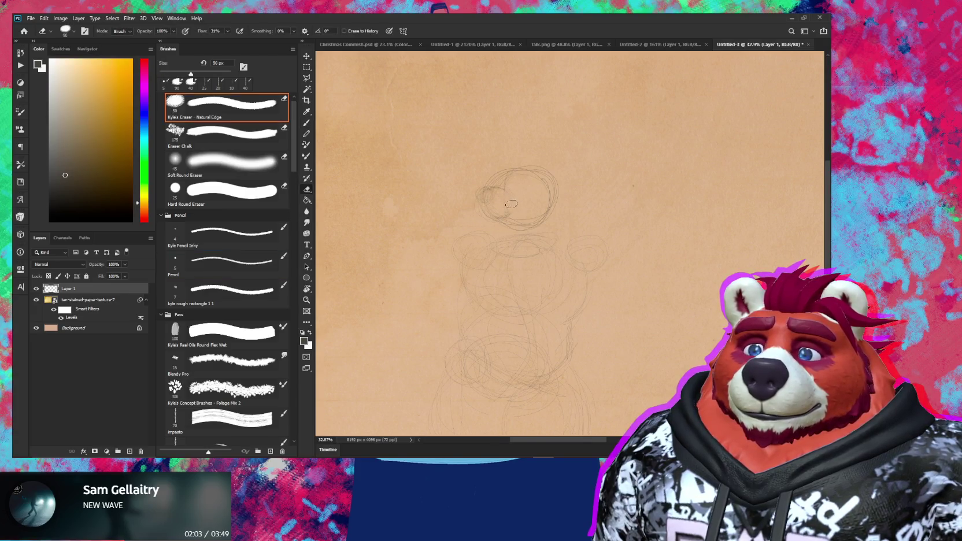
{"action": "key", "text": "b"}
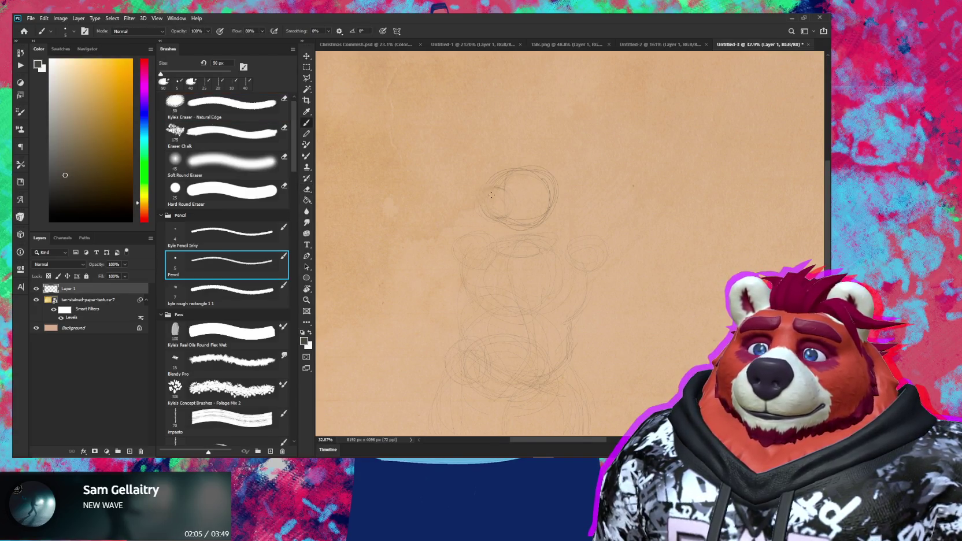
{"action": "left_click_drag", "start_coordinate": [479, 194], "coordinate": [494, 189]}
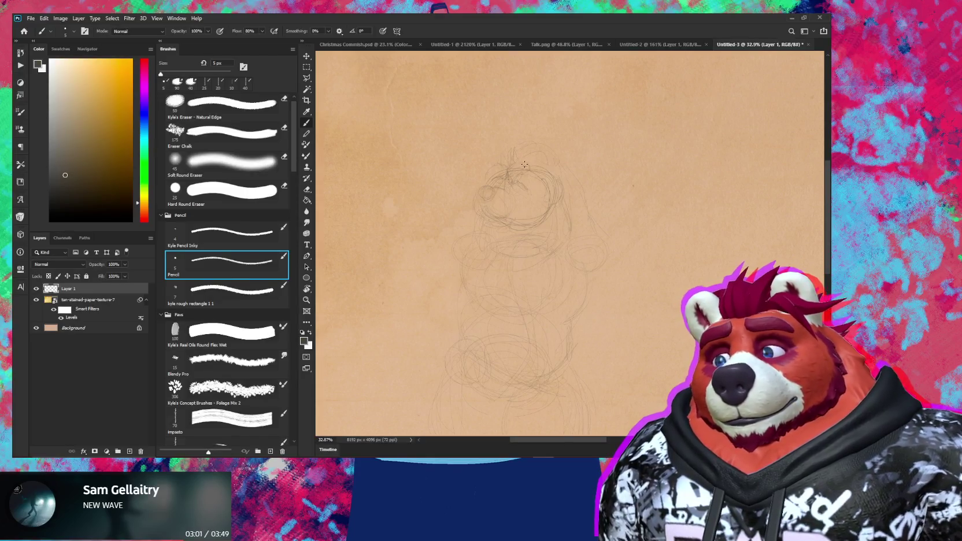
Step: Sketch a pointed tuft atop the bear's head and zoom in on the head
{"action": "left_click_drag", "start_coordinate": [510, 162], "coordinate": [521, 161]}
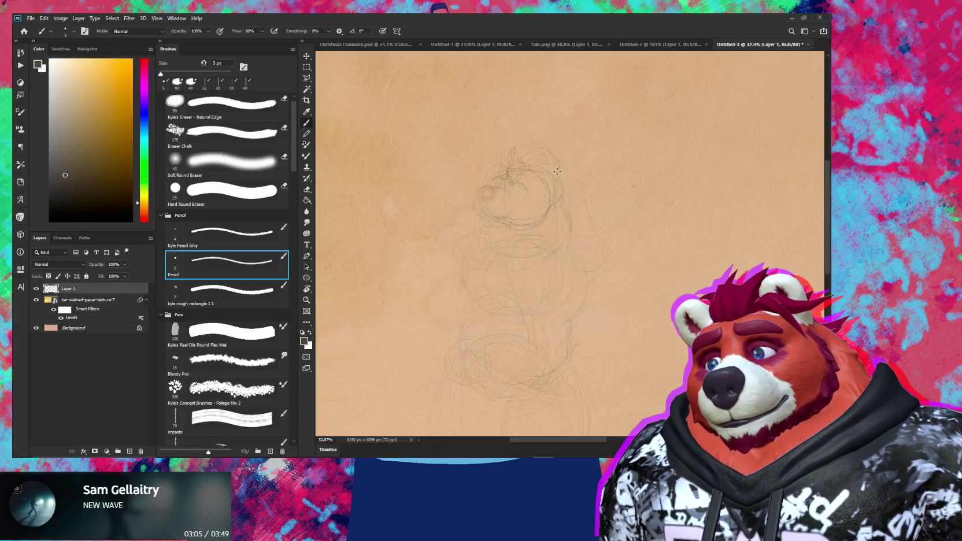
{"action": "key", "text": "e"}
{"action": "key", "text": "e"}
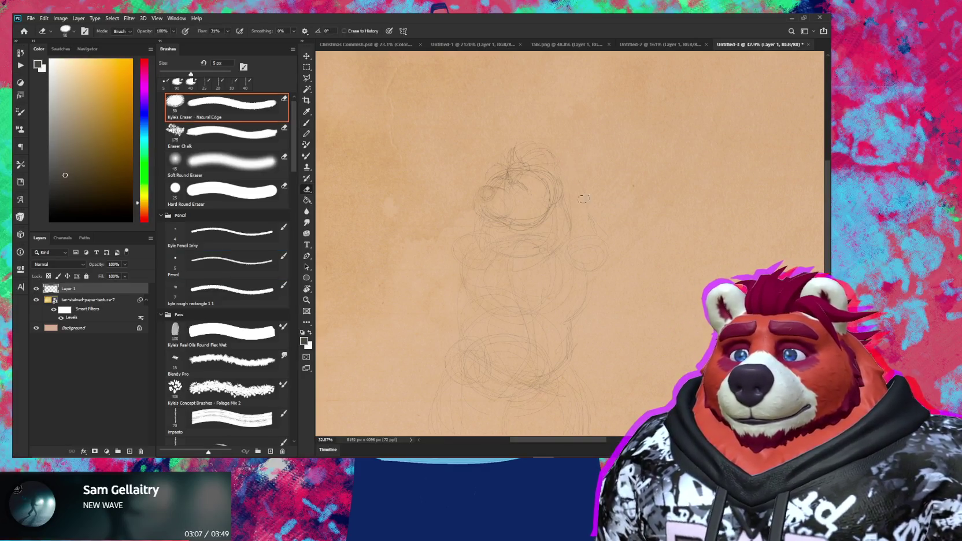
{"action": "key", "text": "b"}
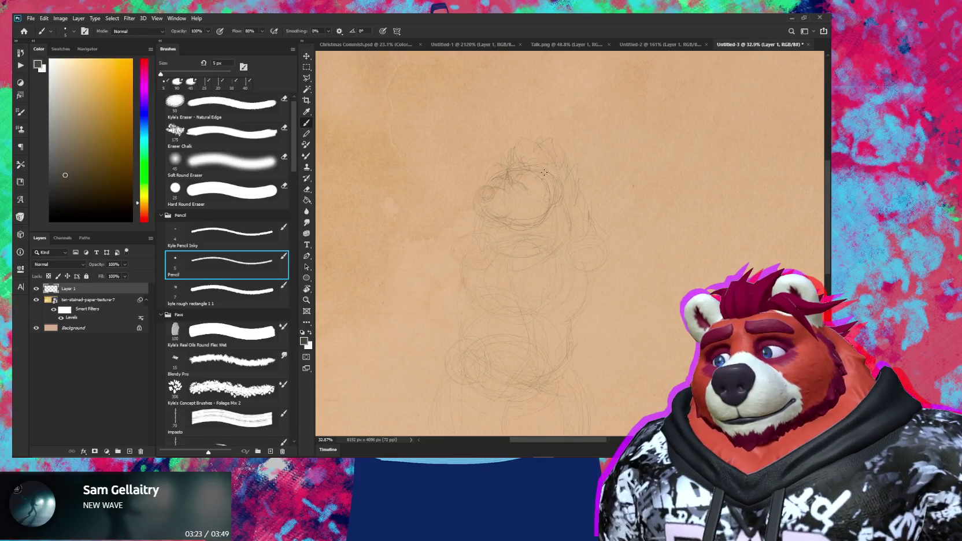
{"action": "key", "text": "e"}
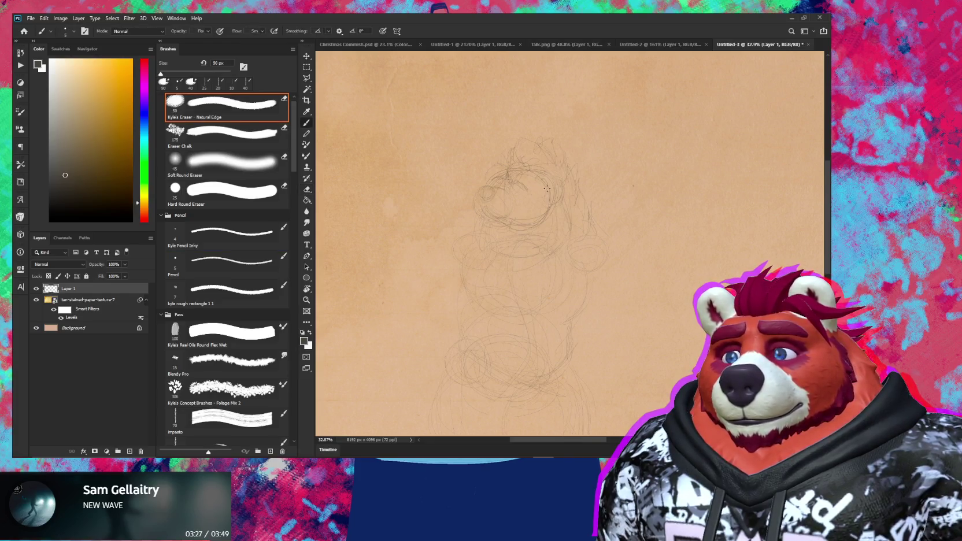
{"action": "key", "text": "b"}
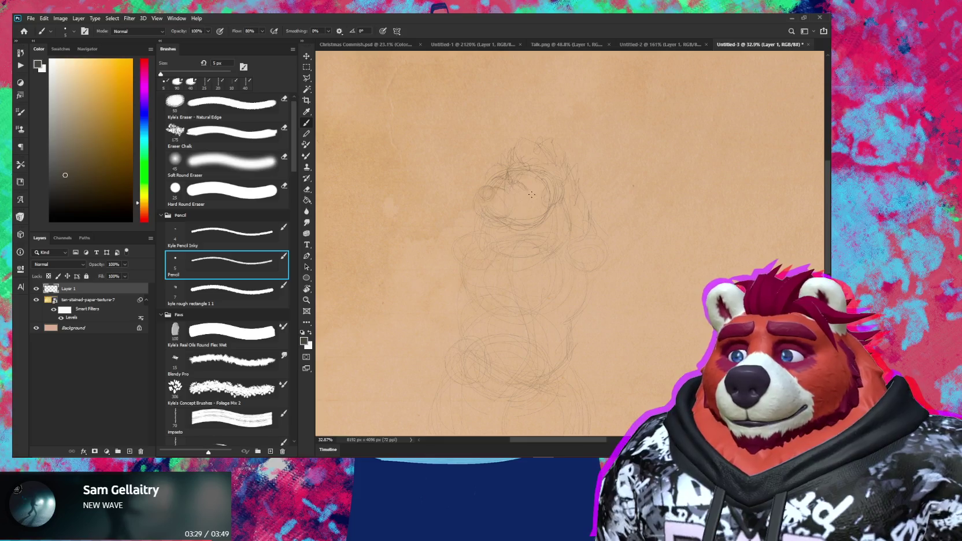
{"action": "left_click_drag", "start_coordinate": [481, 213], "coordinate": [529, 183]}
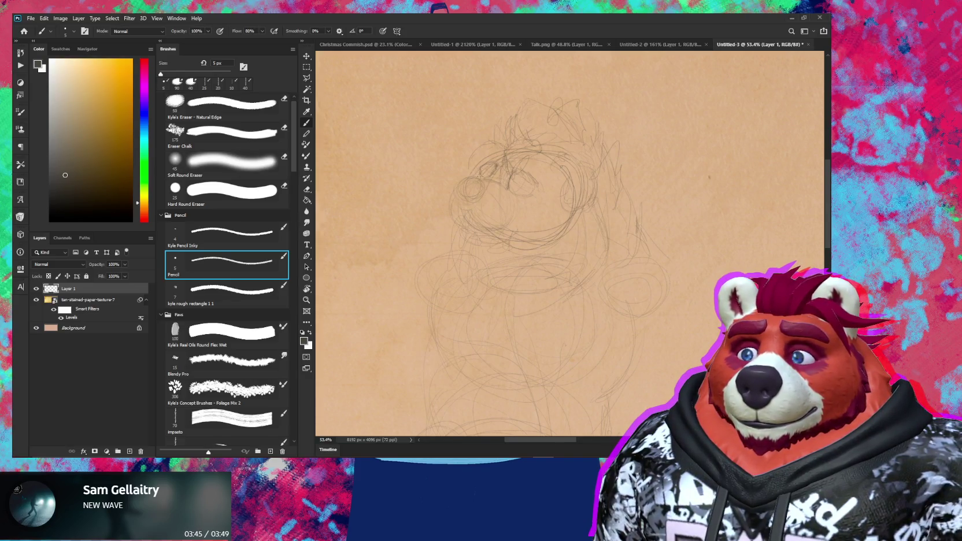
Step: Mark dark pupils in the bear's eyes with the pencil
{"action": "left_click_drag", "start_coordinate": [491, 168], "coordinate": [514, 177]}
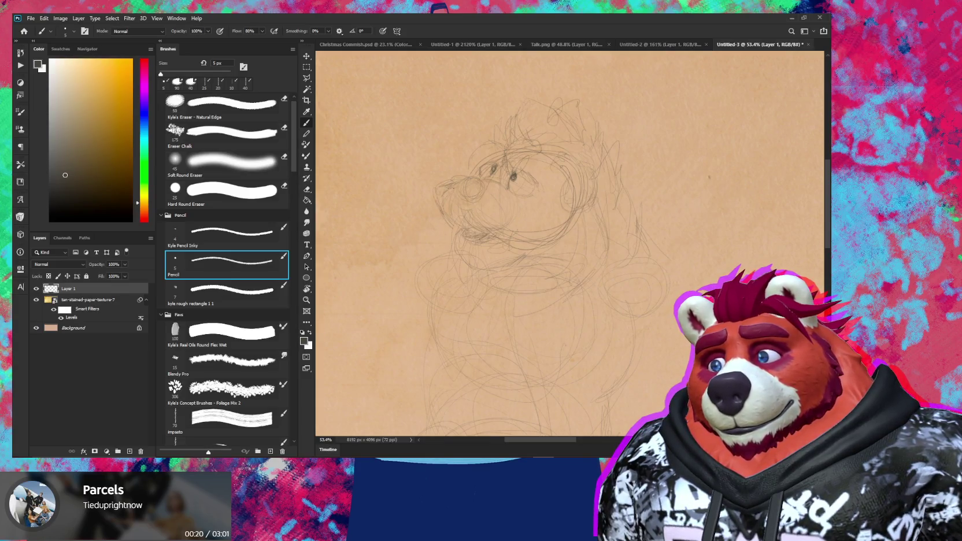
{"action": "key", "text": "e"}
{"action": "key", "text": "b"}
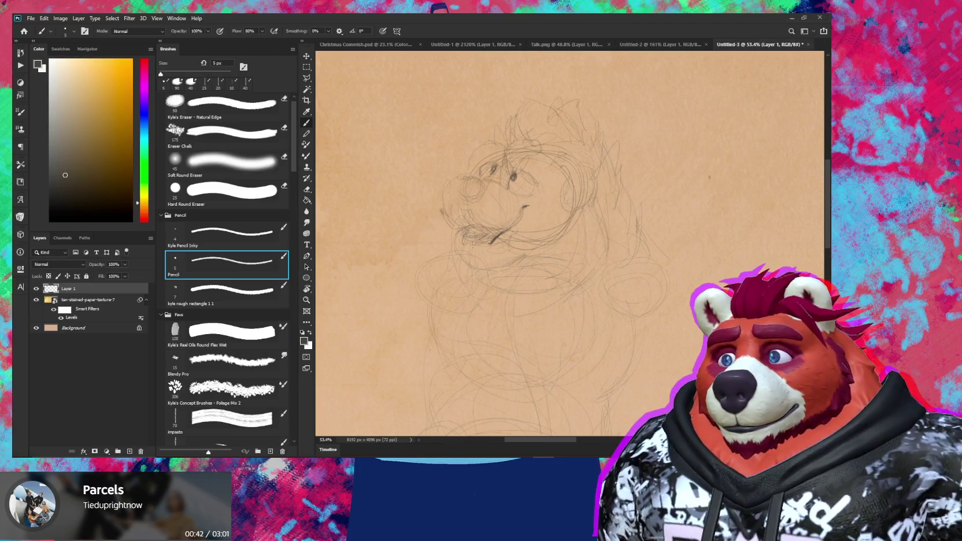
Step: Draw the open mouth with a tongue below the muzzle, erasing stray strokes
{"action": "left_click_drag", "start_coordinate": [466, 231], "coordinate": [486, 237]}
{"action": "key", "text": "e"}
{"action": "key", "text": "b"}
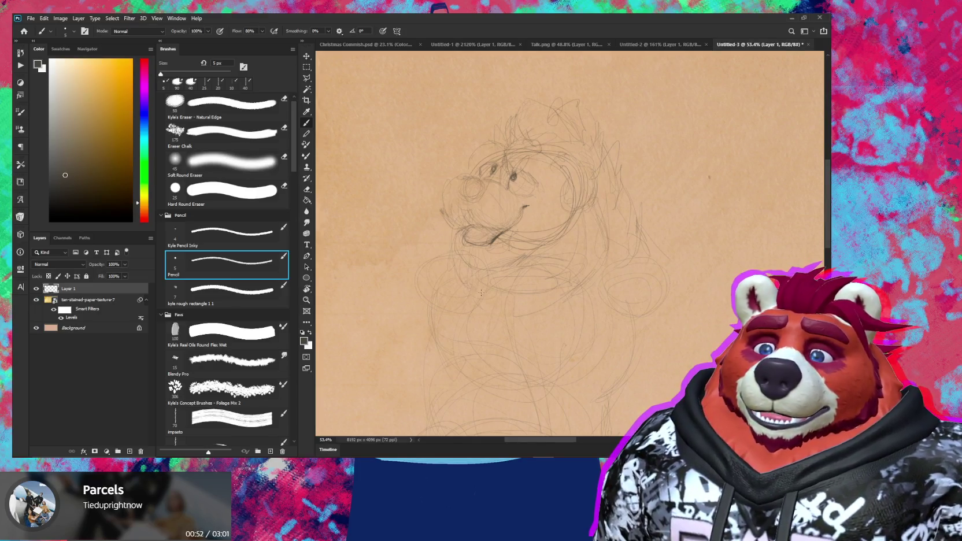
{"action": "key", "text": "e"}
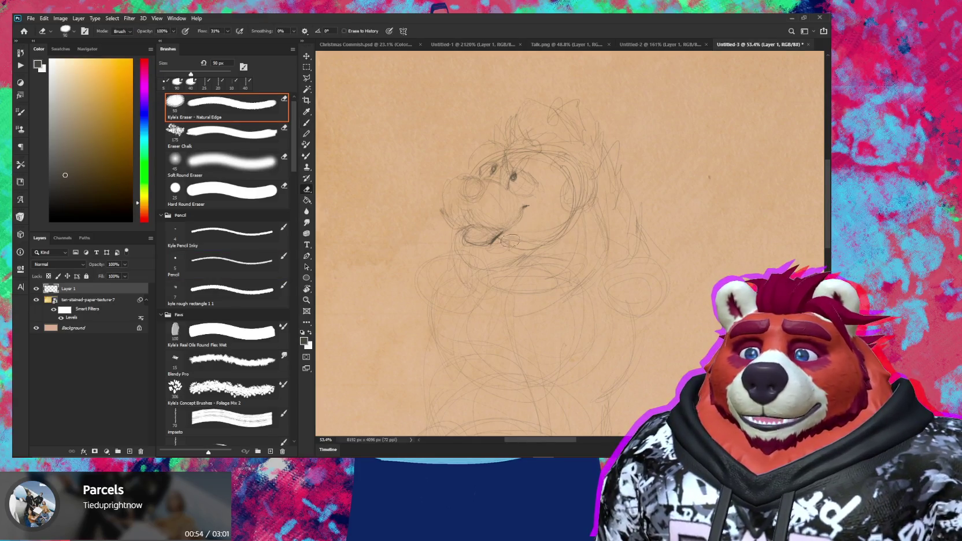
{"action": "key", "text": "b"}
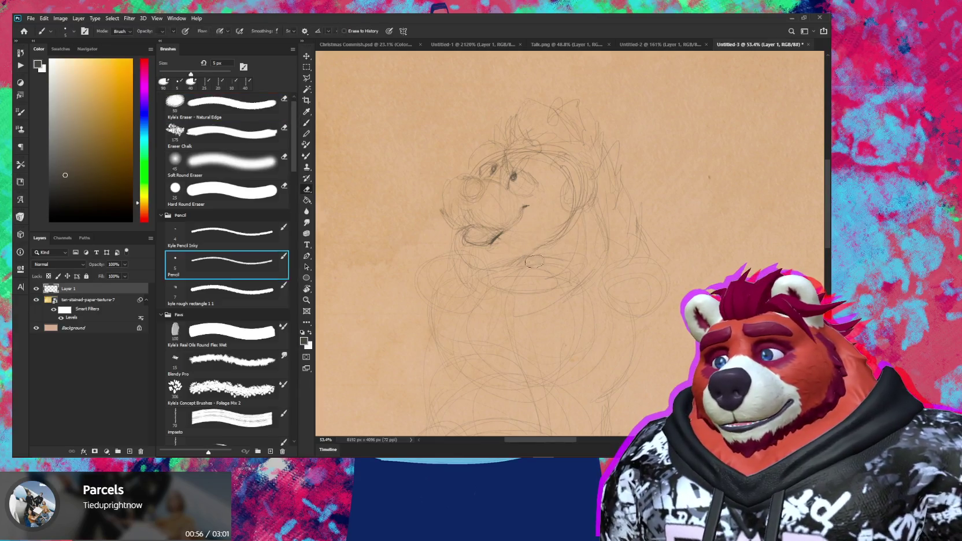
{"action": "key", "text": "e"}
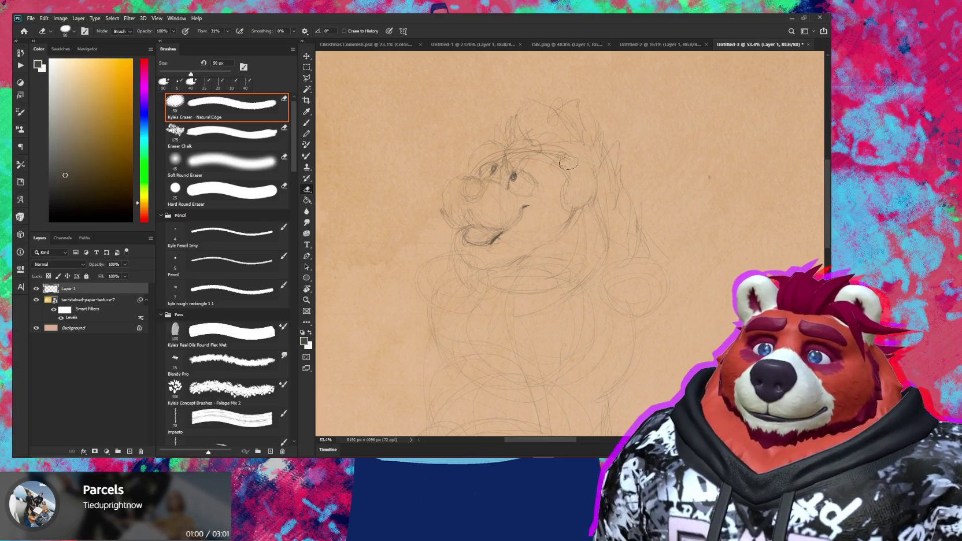
{"action": "key", "text": "b"}
{"action": "key", "text": "b"}
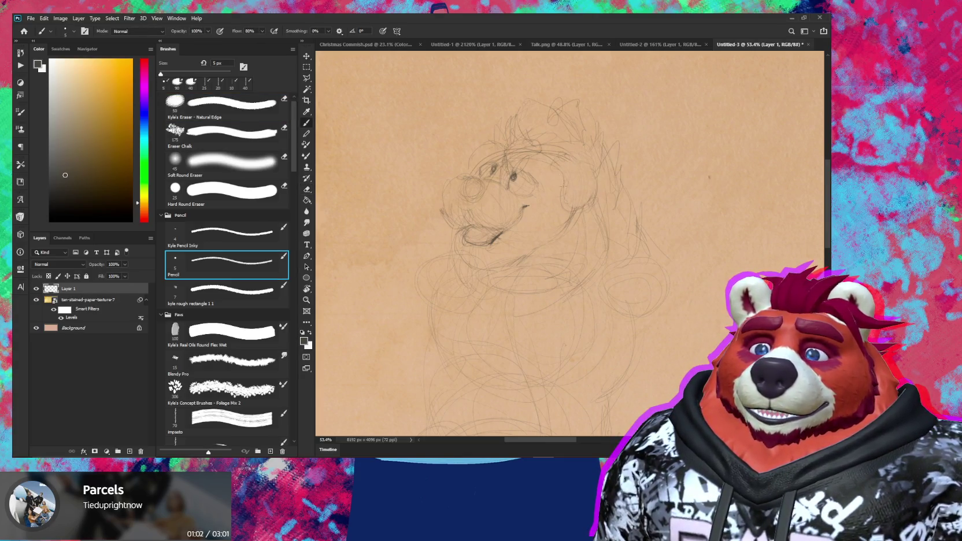
{"action": "key", "text": "e"}
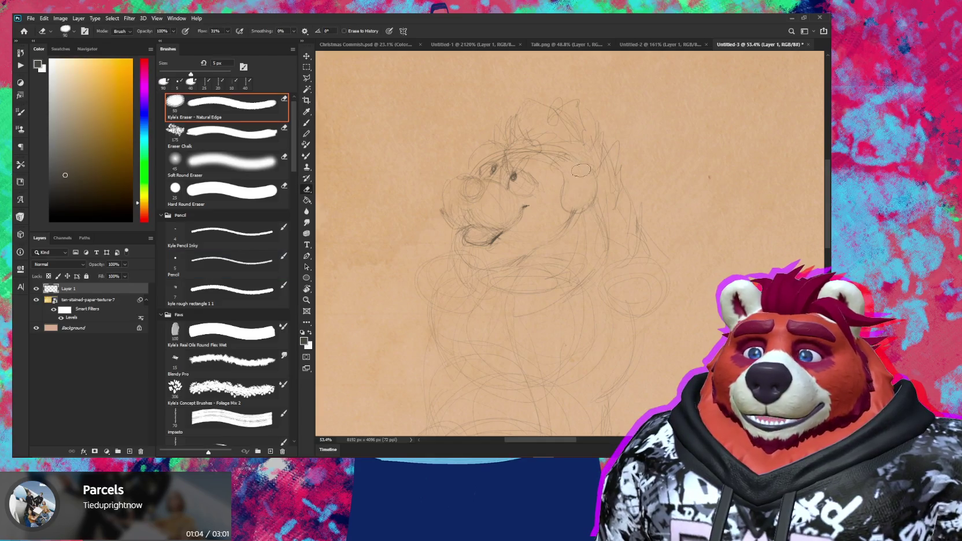
{"action": "key", "text": "b"}
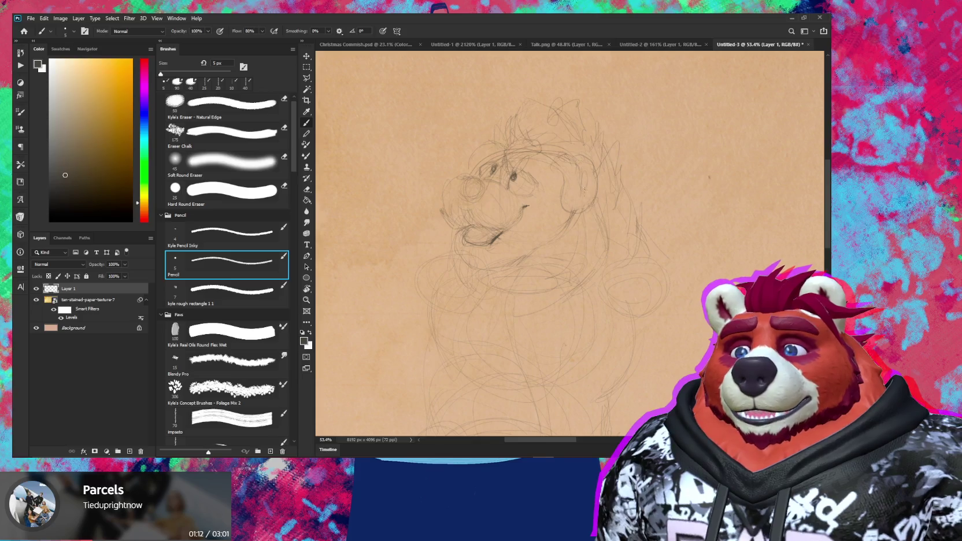
{"action": "left_click_drag", "start_coordinate": [564, 134], "coordinate": [564, 135]}
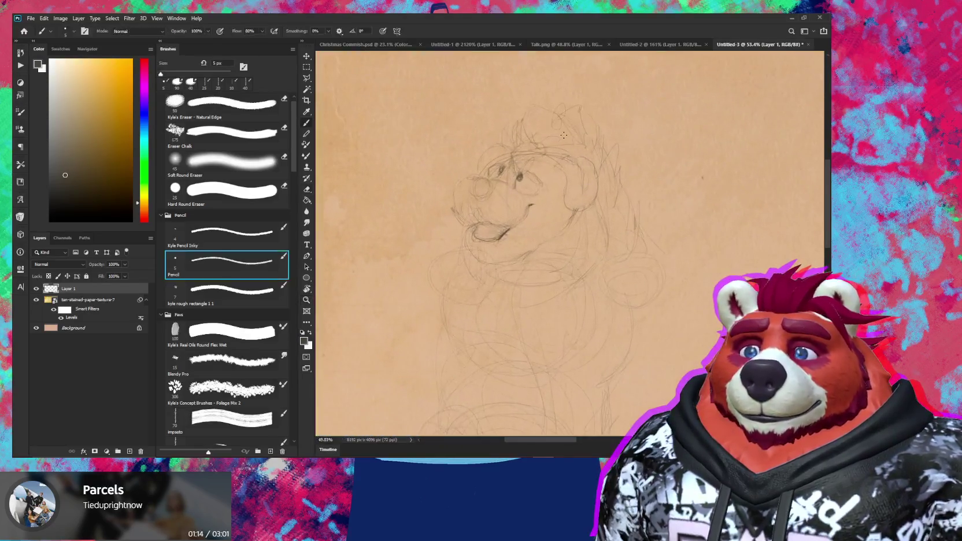
Step: Sketch shaggy hair strokes across the top of the bear's head, cleaning stray marks
{"action": "key", "text": "e"}
{"action": "key", "text": "b"}
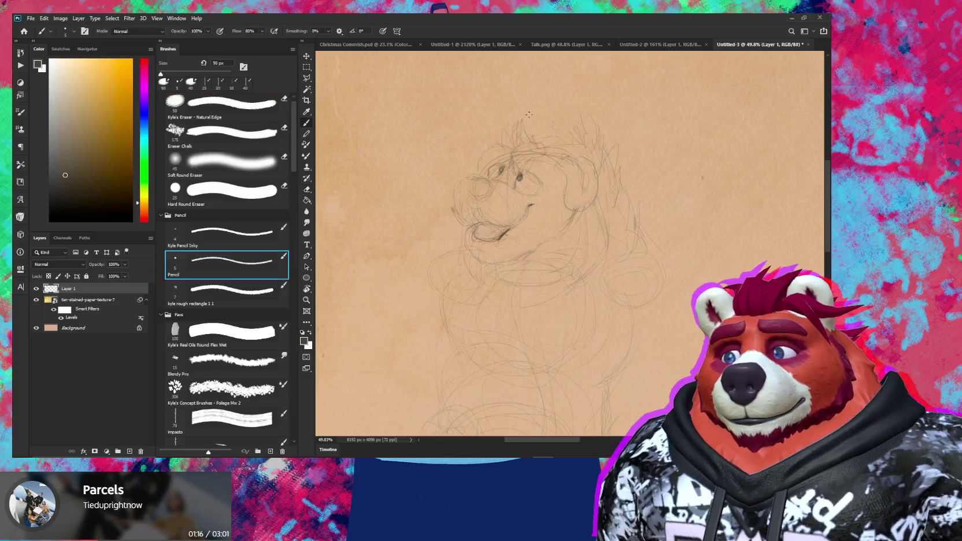
{"action": "mouse_move", "coordinate": [548, 130]}
{"action": "left_mouse_down"}
{"action": "mouse_move", "coordinate": [597, 140]}
{"action": "mouse_move", "coordinate": [580, 130]}
{"action": "left_mouse_up"}
{"action": "key", "text": "e"}
{"action": "key", "text": "b"}
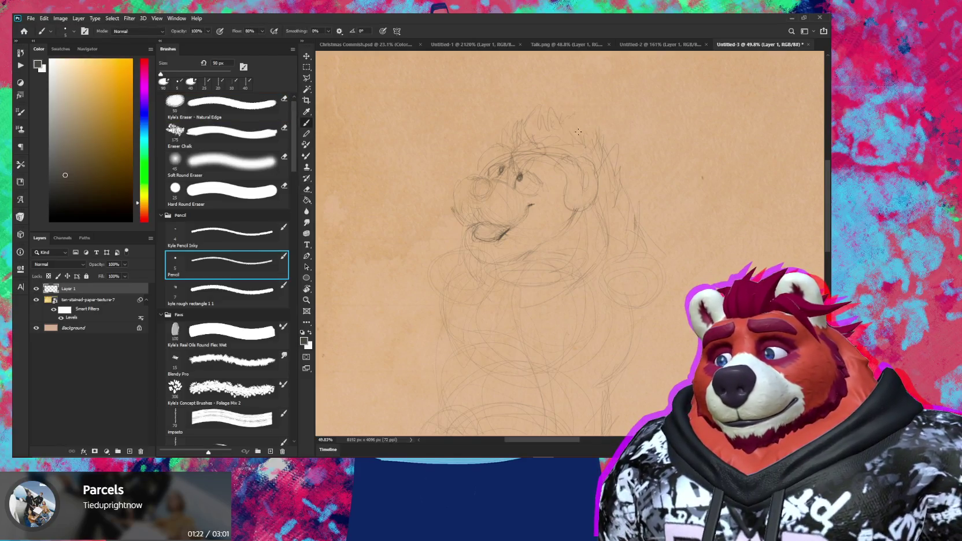
{"action": "key", "text": "e"}
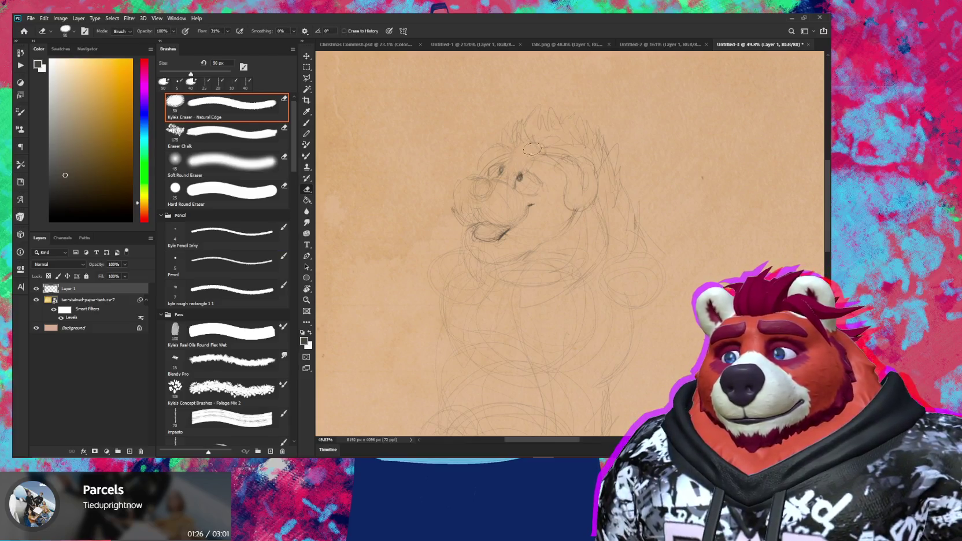
{"action": "key", "text": "b"}
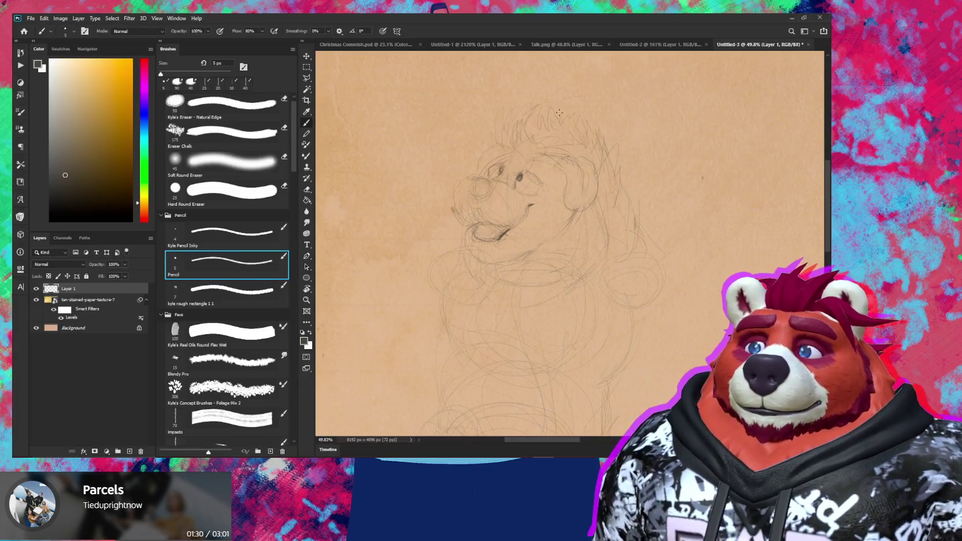
{"action": "left_click_drag", "start_coordinate": [525, 115], "coordinate": [598, 126]}
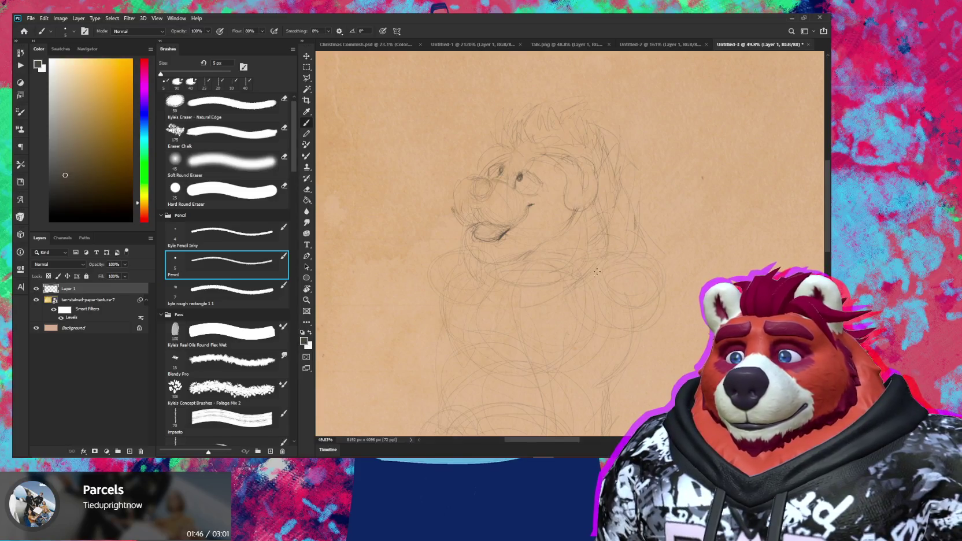
{"action": "scroll", "coordinate": [578, 272], "scroll_direction": "down", "scroll_amount": 3}
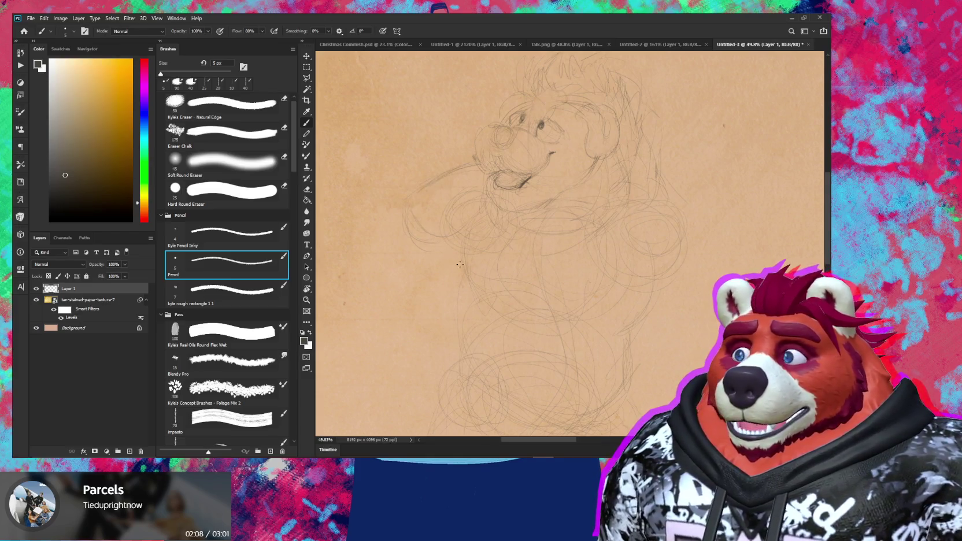
{"action": "left_click_drag", "start_coordinate": [474, 290], "coordinate": [493, 204]}
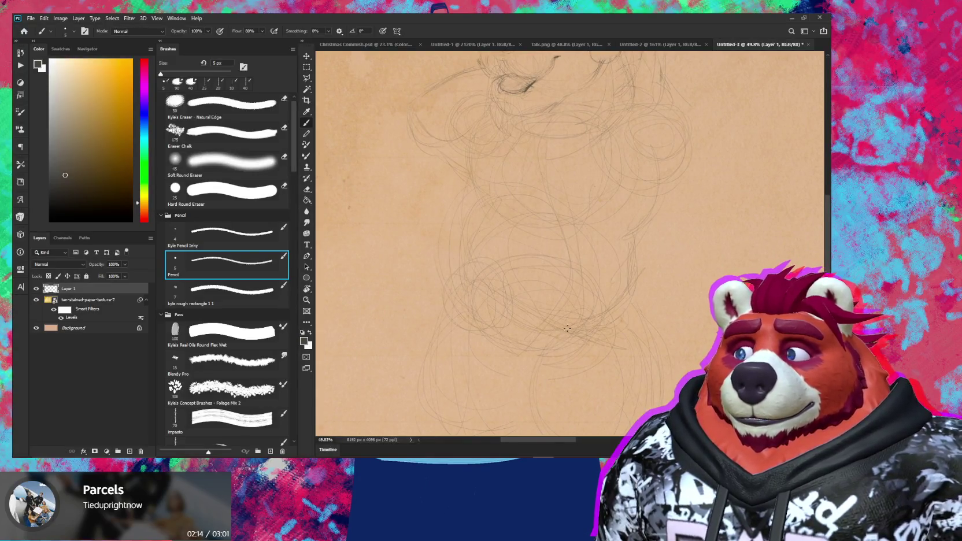
Step: Clean up stray pencil lines around the snout, eyes and mouth
{"action": "key", "text": "e"}
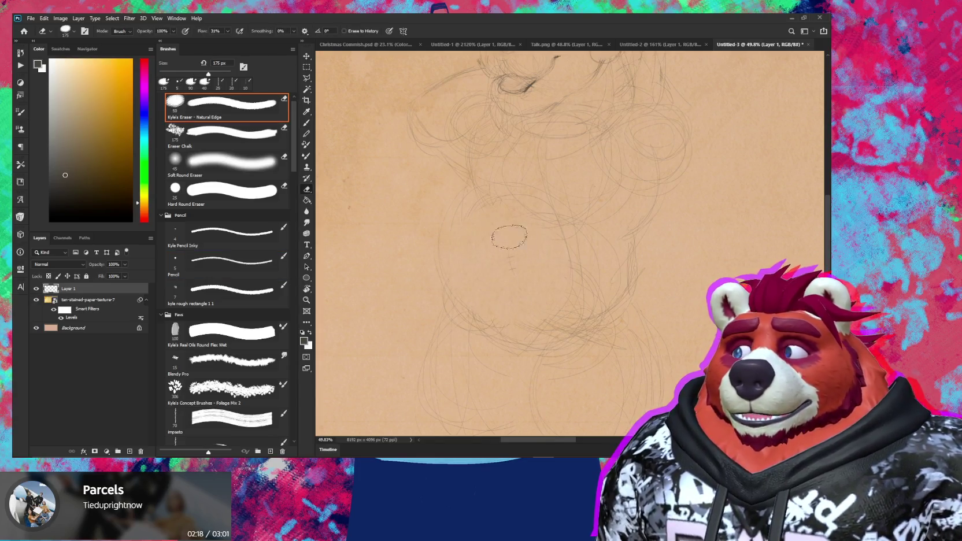
{"action": "key", "text": "b"}
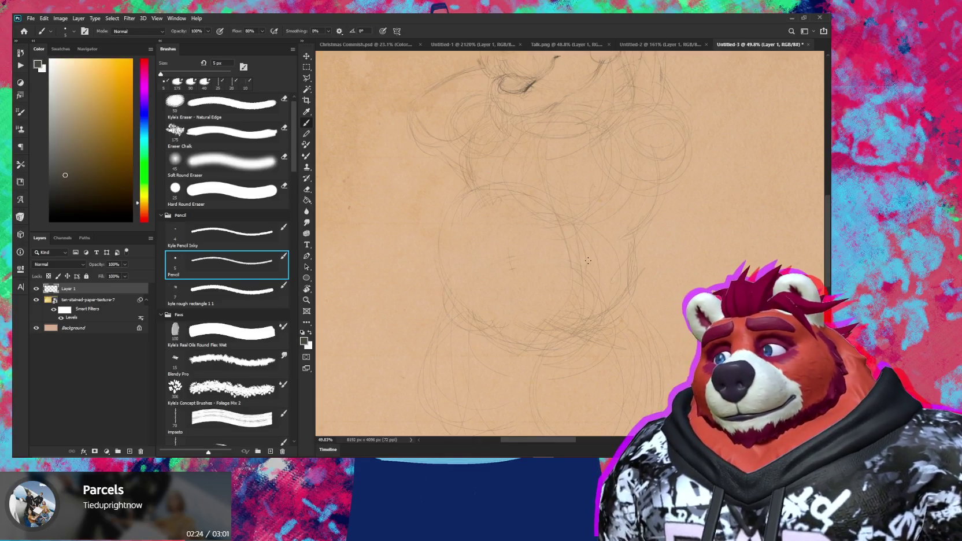
{"action": "scroll", "coordinate": [588, 260], "scroll_direction": "up", "scroll_amount": 3}
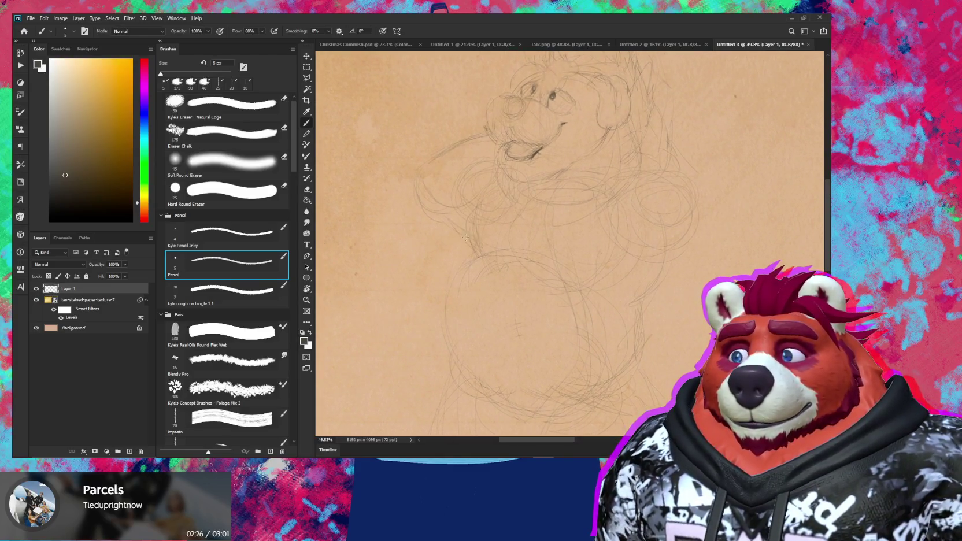
{"action": "key", "text": "e"}
{"action": "key", "text": "b"}
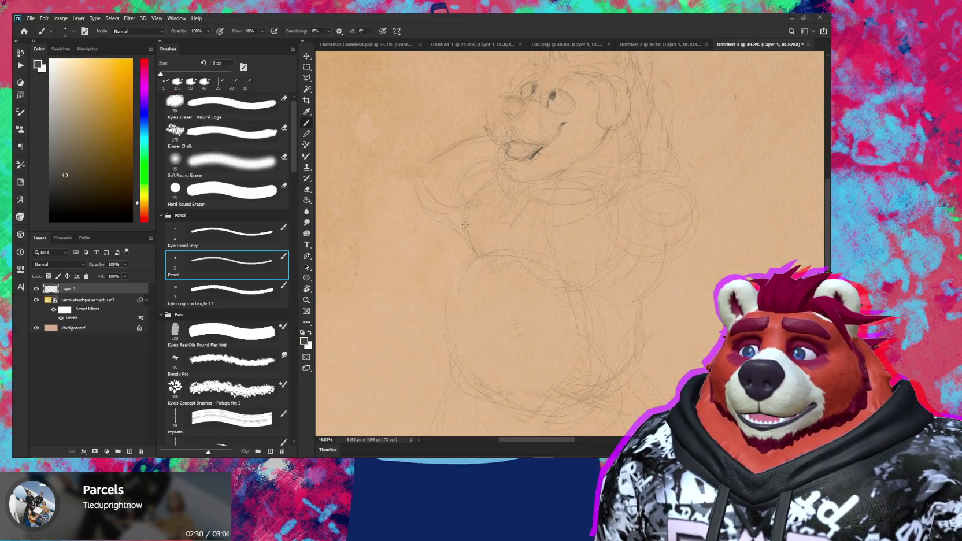
{"action": "key", "text": "e"}
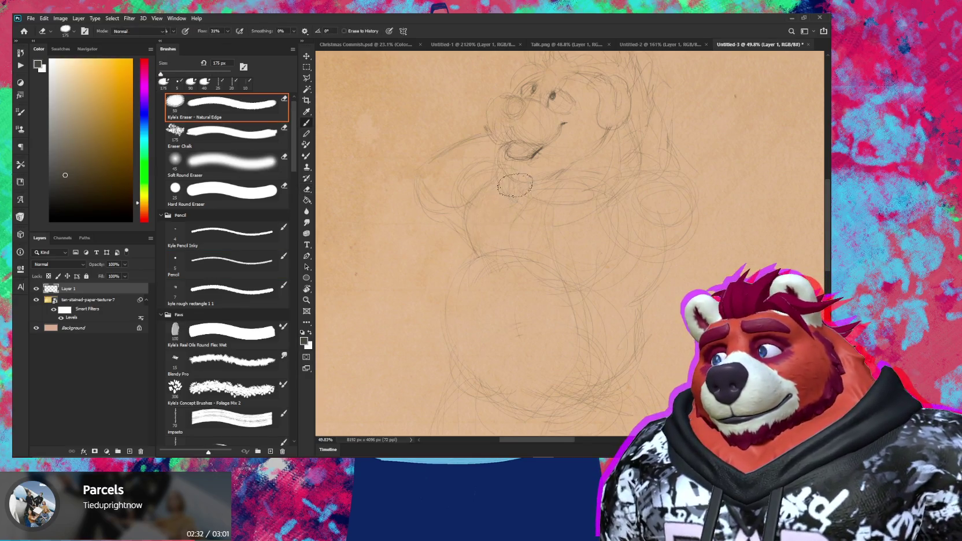
{"action": "key", "text": "b"}
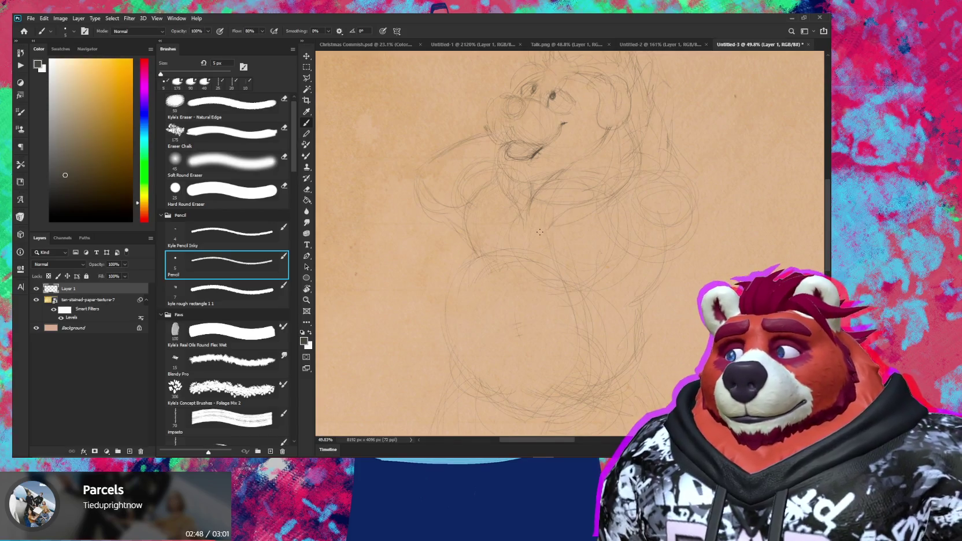
{"action": "key", "text": "e"}
{"action": "key", "text": "b"}
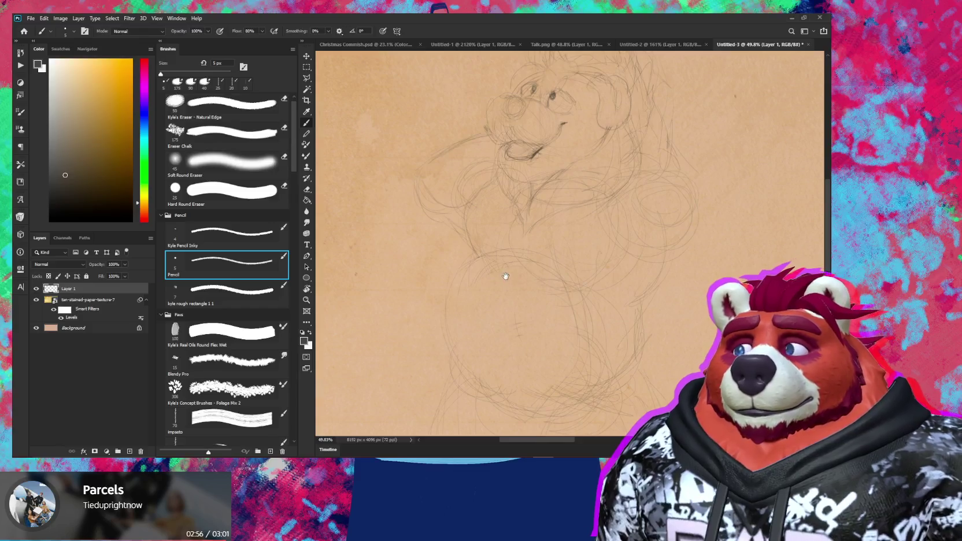
{"action": "left_click_drag", "start_coordinate": [506, 272], "coordinate": [521, 245]}
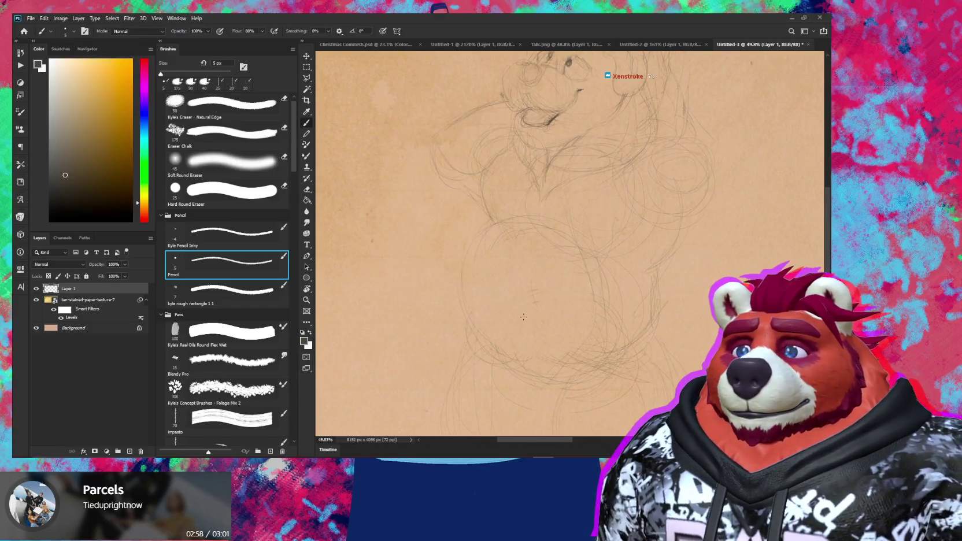
{"action": "key", "text": "e"}
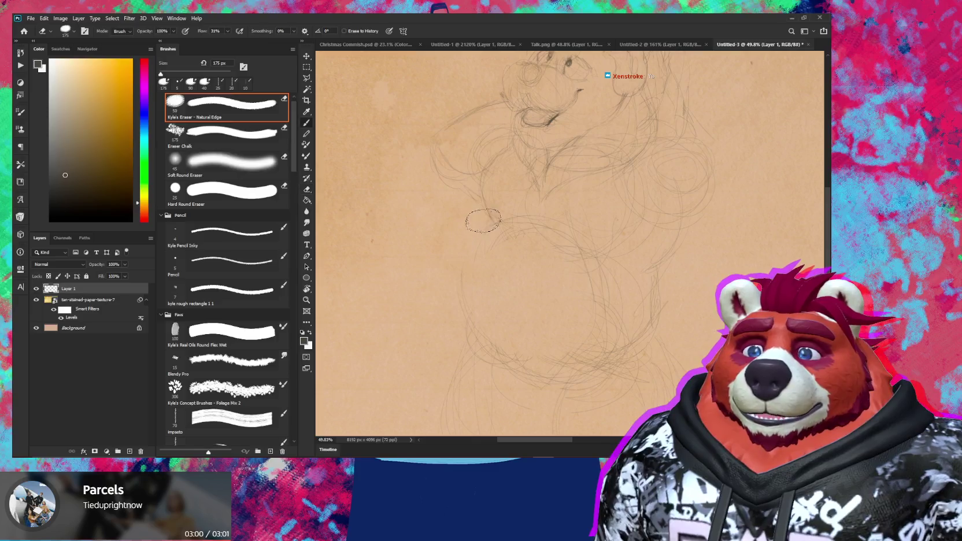
{"action": "key", "text": "b"}
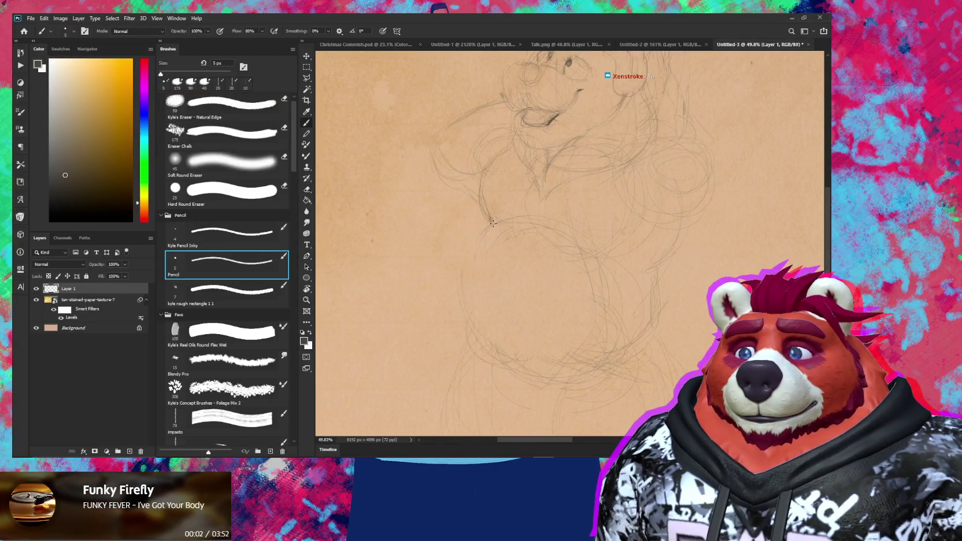
Step: Extend the head outline into a shaggy jaw ruff and trim face lines with a smaller eraser
{"action": "scroll", "coordinate": [520, 232], "scroll_direction": "up", "scroll_amount": 3}
{"action": "key", "text": "e"}
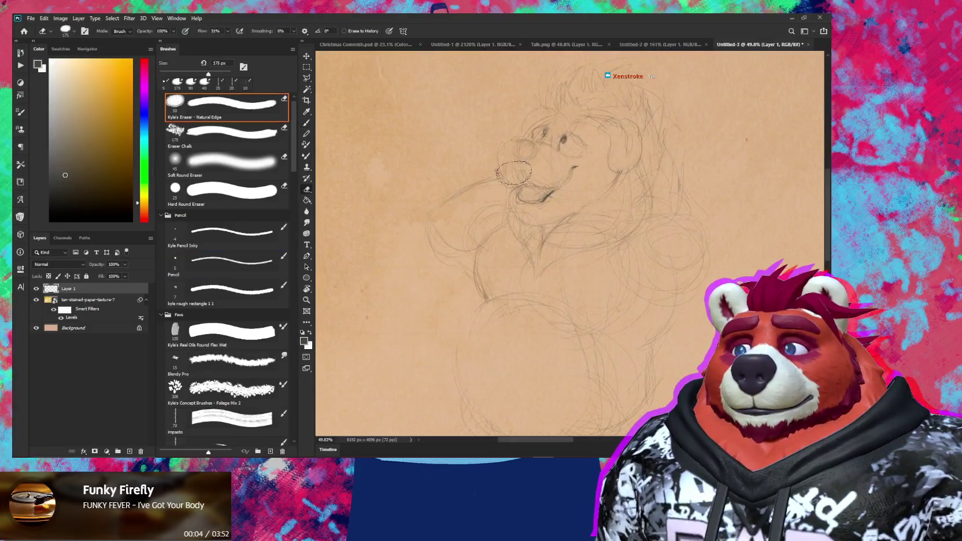
{"action": "key", "text": "b"}
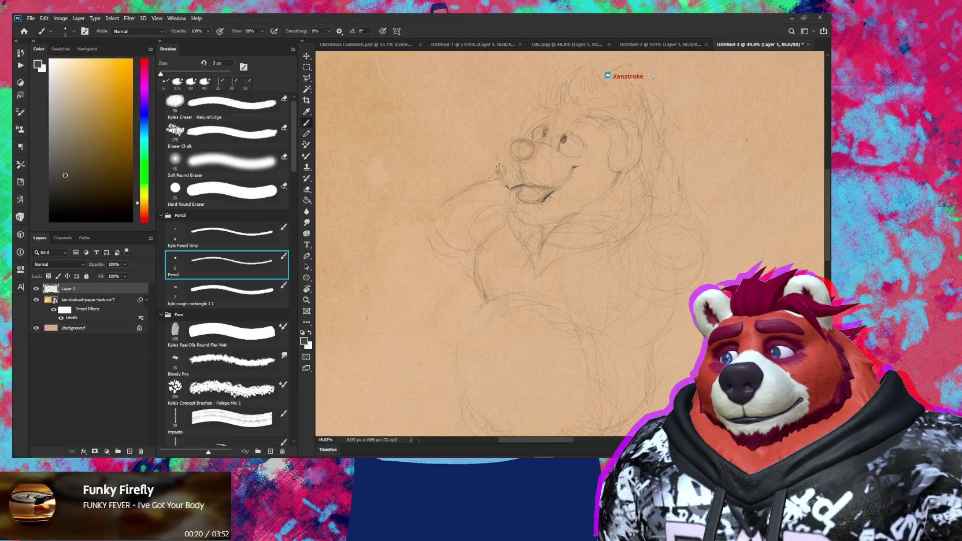
{"action": "left_click_drag", "start_coordinate": [496, 154], "coordinate": [513, 143]}
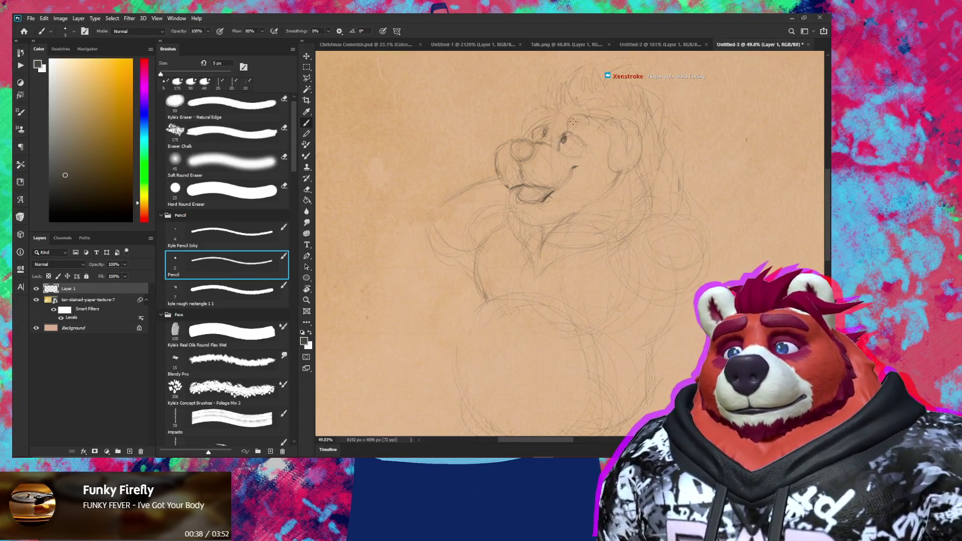
{"action": "key", "text": "e"}
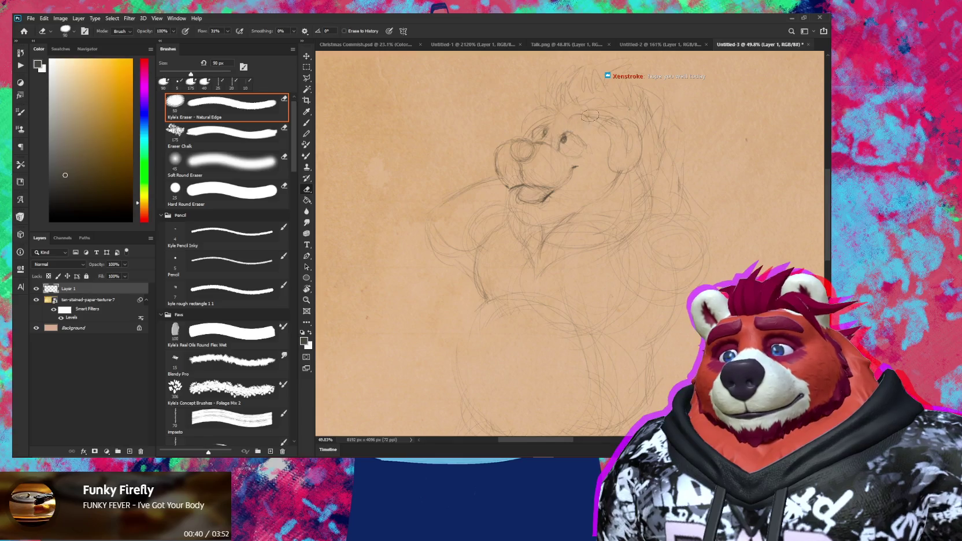
{"action": "key", "text": "b"}
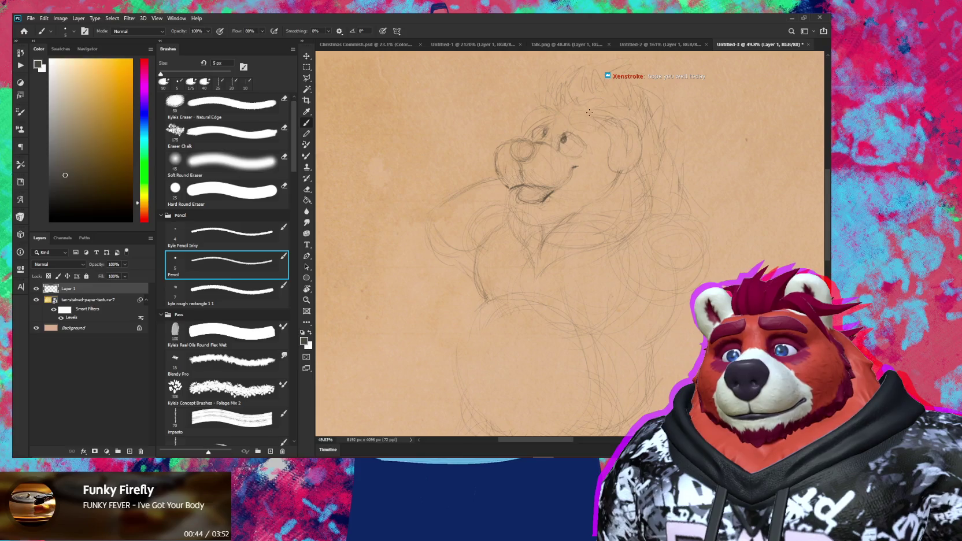
{"action": "left_click", "coordinate": [573, 123]}
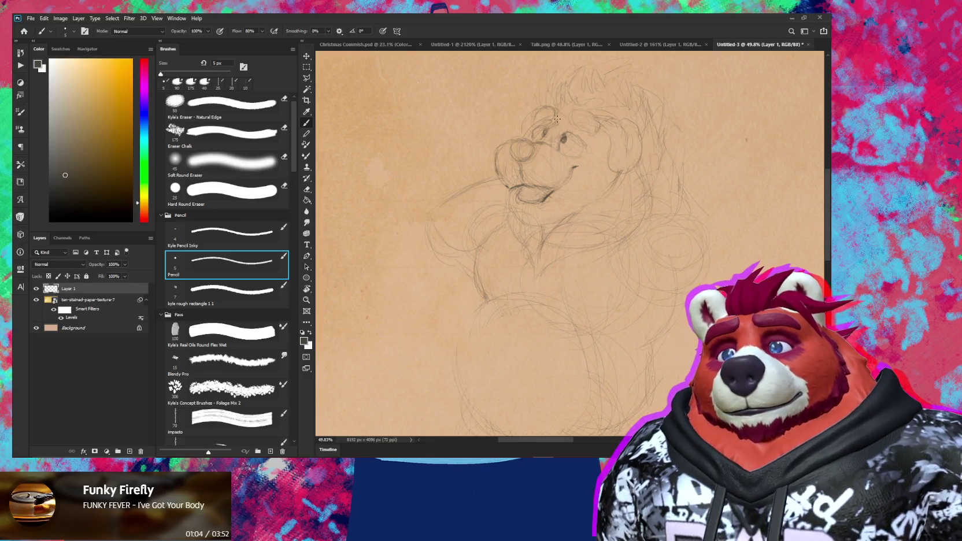
{"action": "key", "text": "e"}
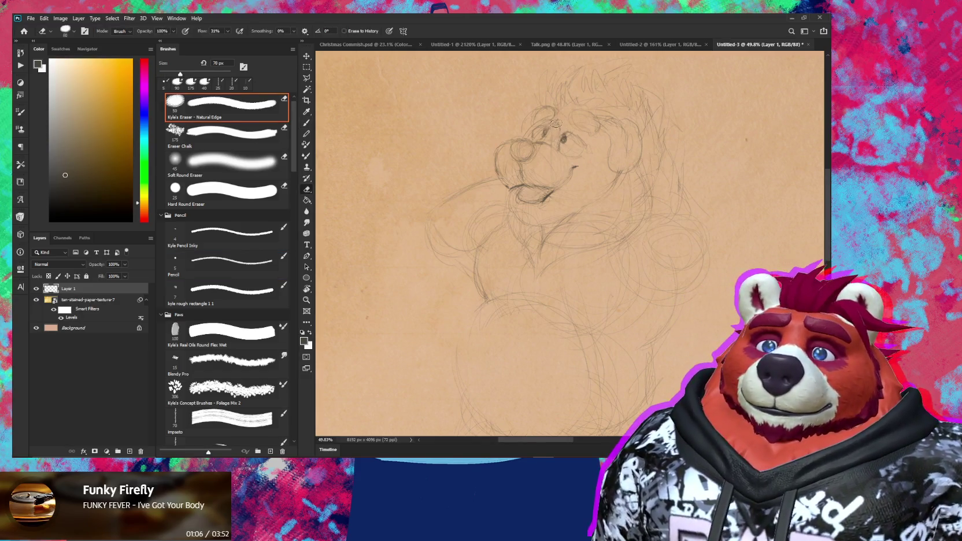
{"action": "key", "text": "bracketleft"}
{"action": "key", "text": "bracketleft"}
{"action": "key", "text": "bracketleft"}
{"action": "left_click_drag", "start_coordinate": [560, 166], "coordinate": [560, 177]}
{"action": "scroll", "coordinate": [560, 176], "scroll_direction": "up", "scroll_amount": 3}
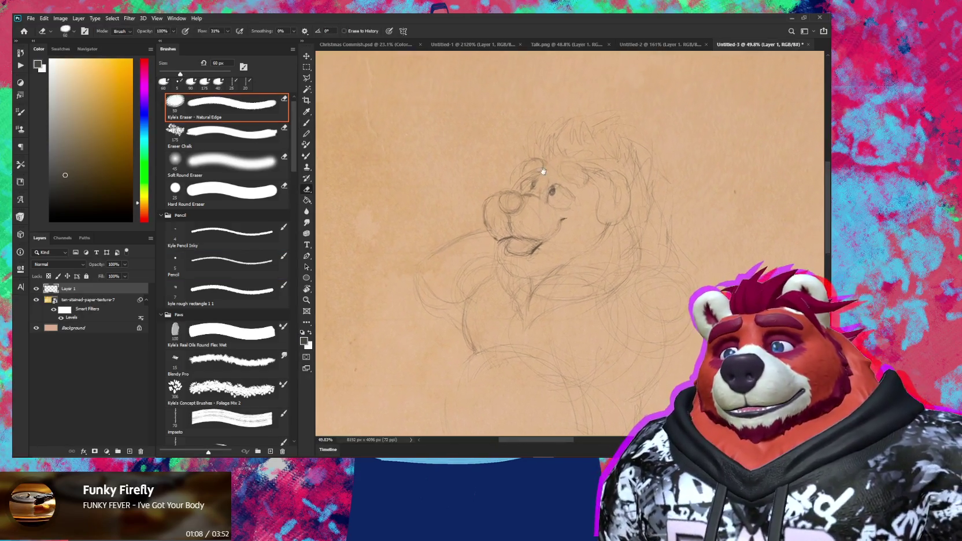
Step: Shrink the eraser to 35 px and touch up short strokes on the face
{"action": "key", "text": "bracketleft"}
{"action": "key", "text": "bracketleft"}
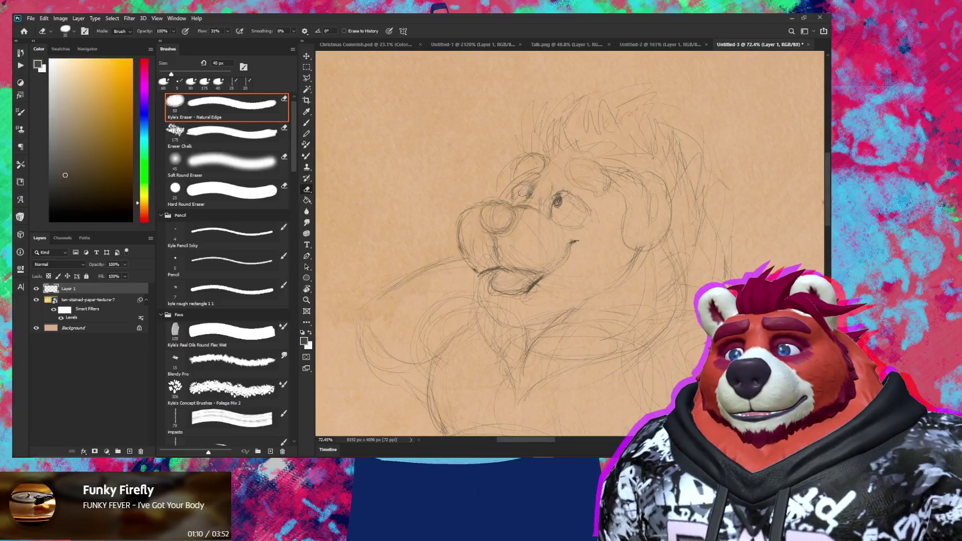
{"action": "key", "text": "bracketleft"}
{"action": "key", "text": "b"}
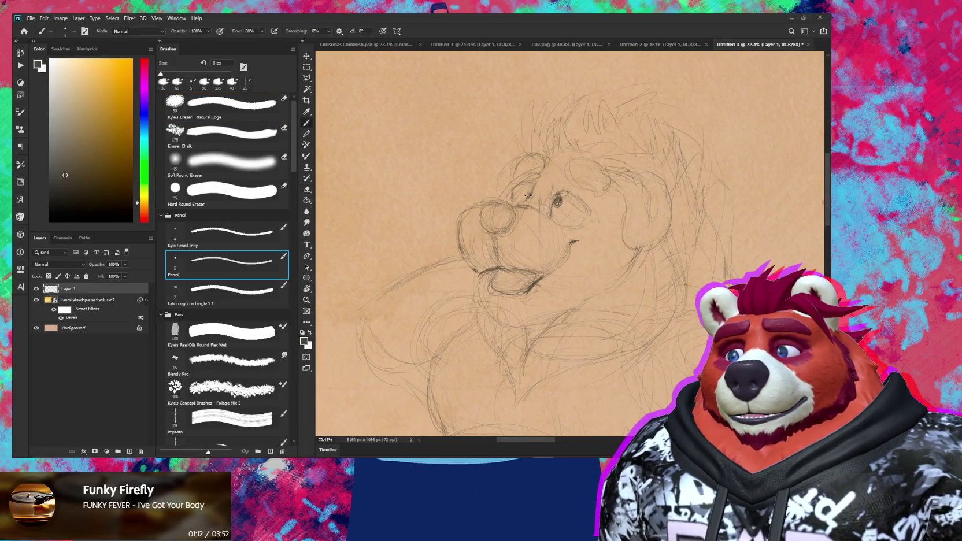
{"action": "mouse_move", "coordinate": [543, 177]}
{"action": "left_mouse_down"}
{"action": "mouse_move", "coordinate": [546, 169]}
{"action": "mouse_move", "coordinate": [533, 185]}
{"action": "mouse_move", "coordinate": [543, 176]}
{"action": "left_mouse_up"}
{"action": "key", "text": "e"}
{"action": "key", "text": "b"}
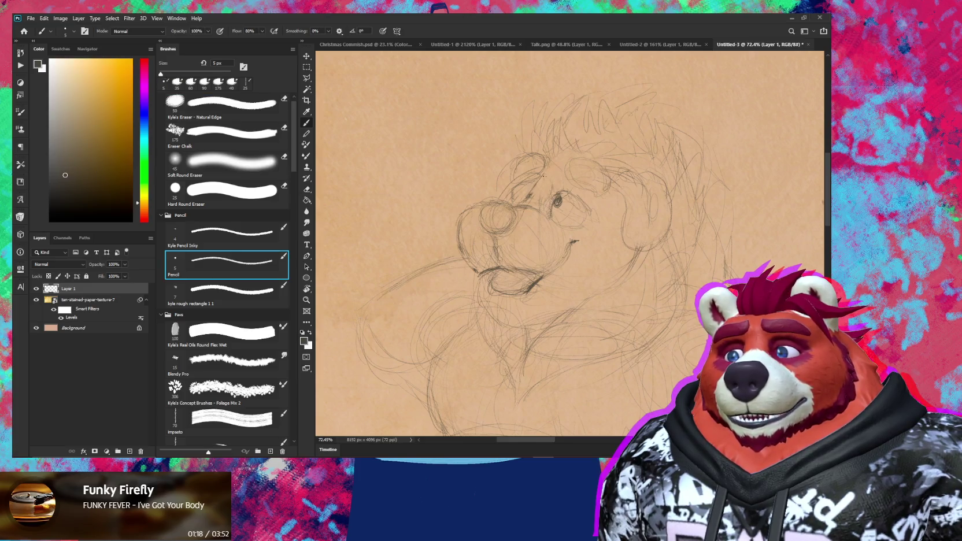
{"action": "key", "text": "e"}
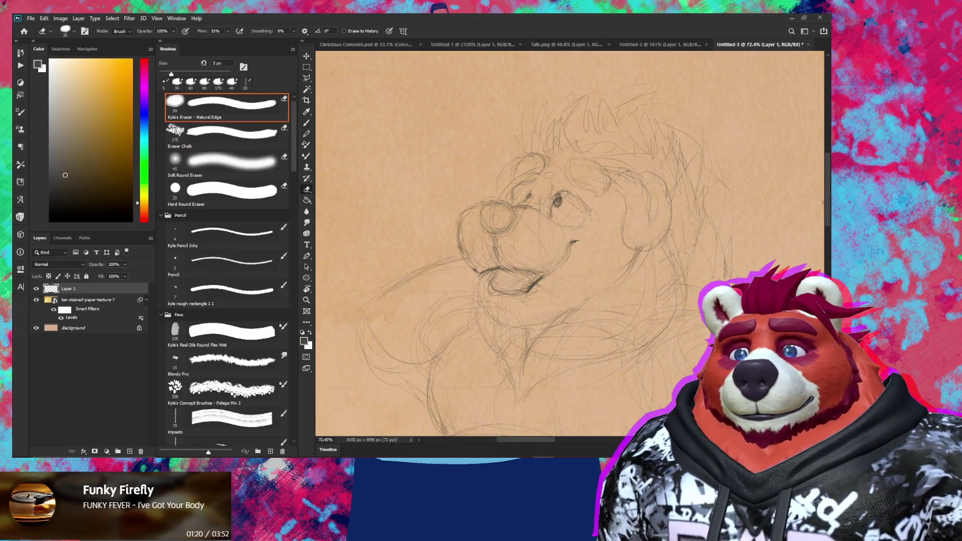
{"action": "key", "text": "b"}
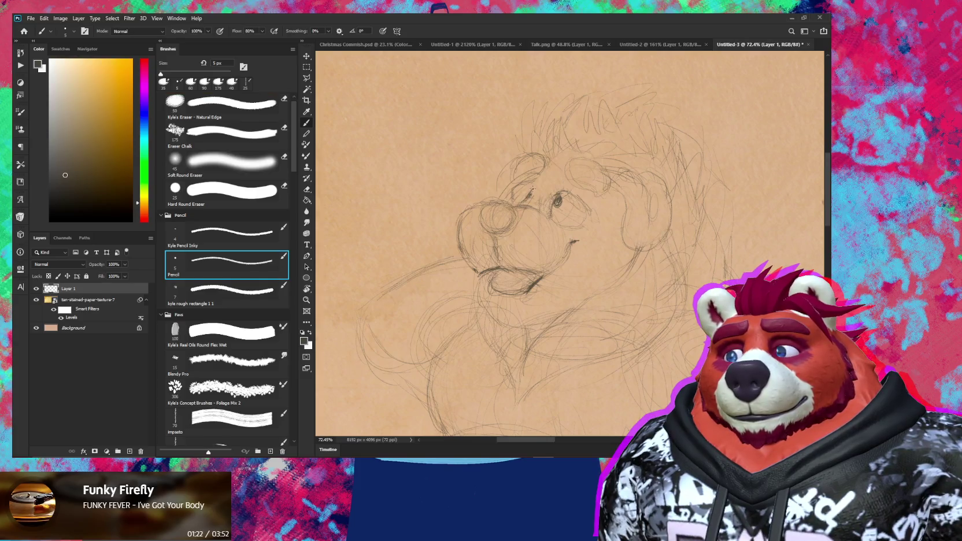
Step: Draw brow strokes and a curve down from the forehead beside the near eye
{"action": "left_click_drag", "start_coordinate": [549, 172], "coordinate": [546, 180]}
{"action": "key", "text": "e"}
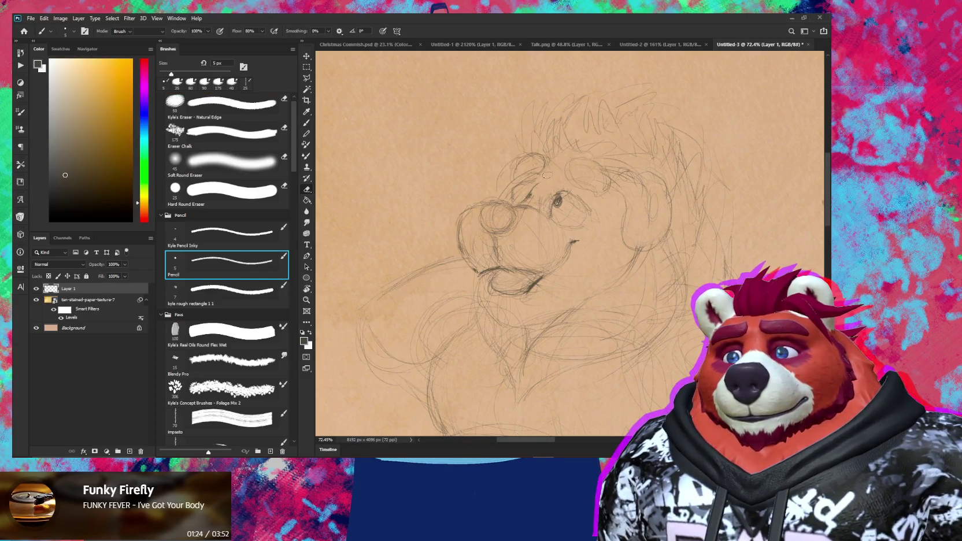
{"action": "key", "text": "b"}
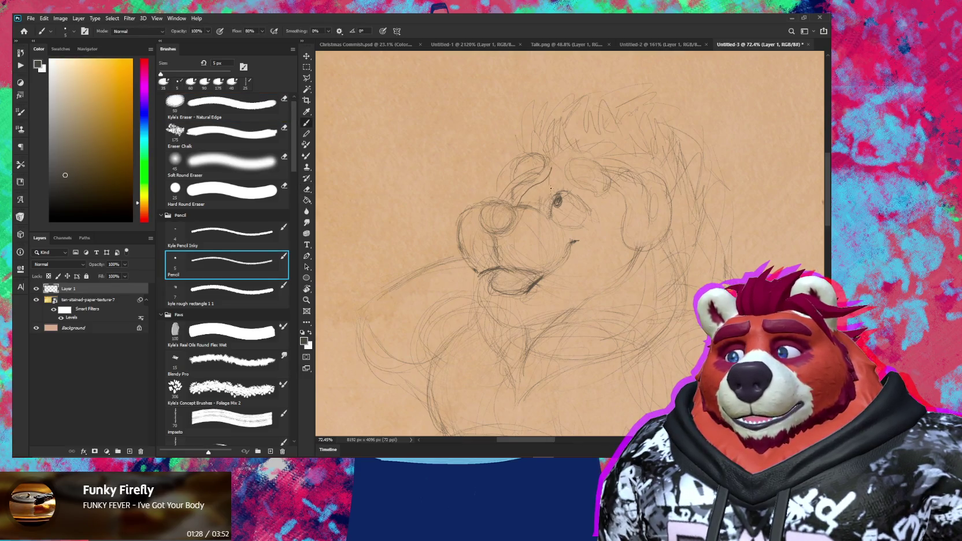
{"action": "left_click_drag", "start_coordinate": [549, 168], "coordinate": [521, 195]}
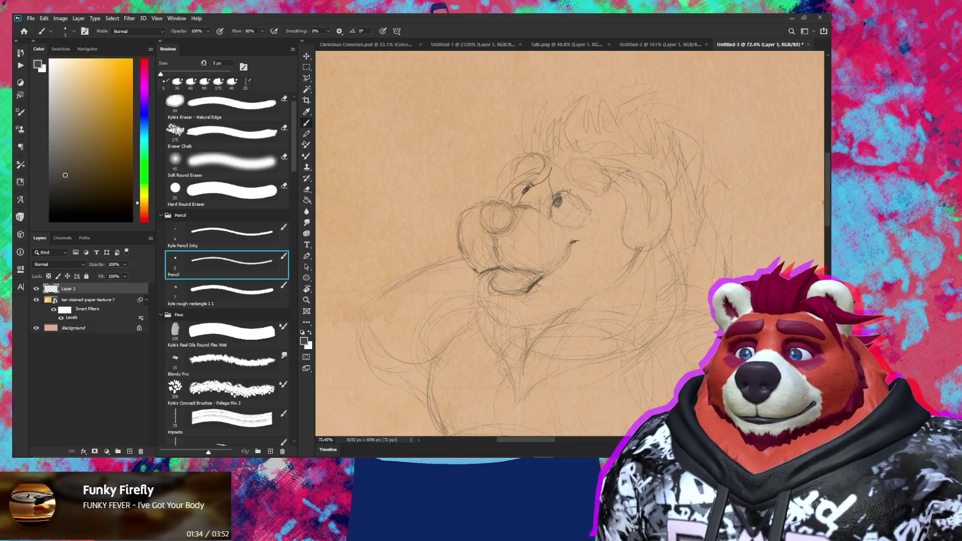
{"action": "scroll", "coordinate": [562, 181], "scroll_direction": "down", "scroll_amount": 2}
{"action": "scroll", "coordinate": [563, 181], "scroll_direction": "down", "scroll_amount": 3}
{"action": "scroll", "coordinate": [562, 180], "scroll_direction": "down", "scroll_amount": 1}
{"action": "scroll", "coordinate": [562, 181], "scroll_direction": "up", "scroll_amount": 5}
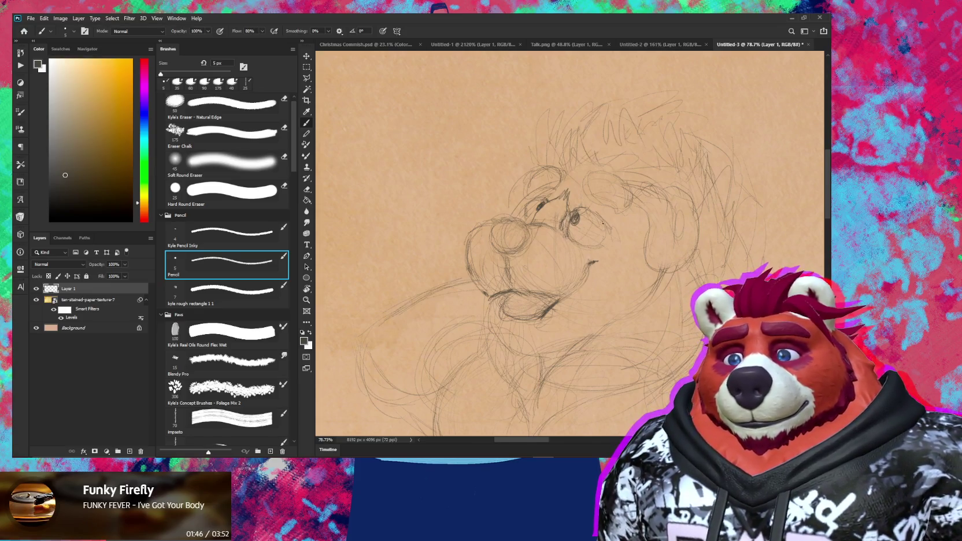
Step: Erase lines under the mouth and sketch a tongue and small lower tooth inside it
{"action": "mouse_move", "coordinate": [602, 223]}
{"action": "left_mouse_down"}
{"action": "mouse_move", "coordinate": [600, 236]}
{"action": "mouse_move", "coordinate": [586, 204]}
{"action": "left_mouse_up"}
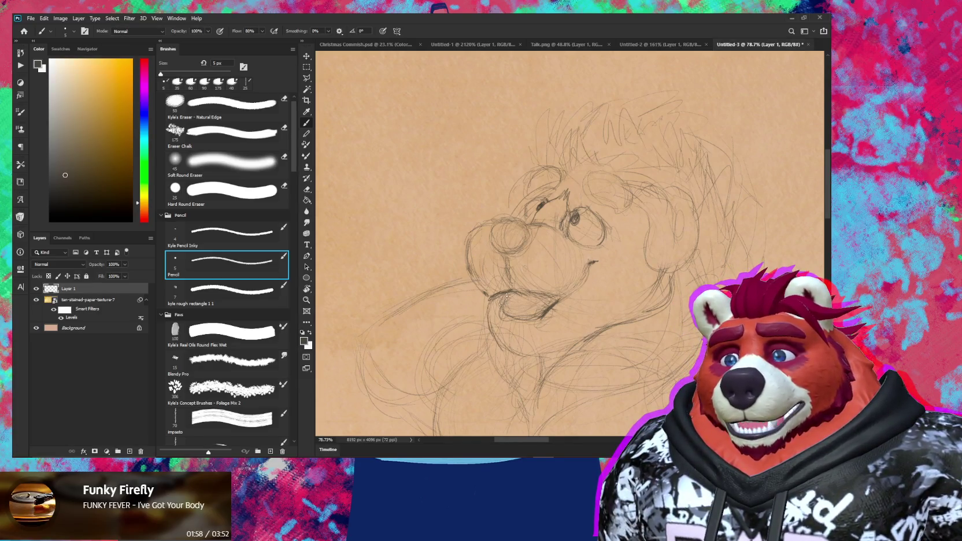
{"action": "key", "text": "e"}
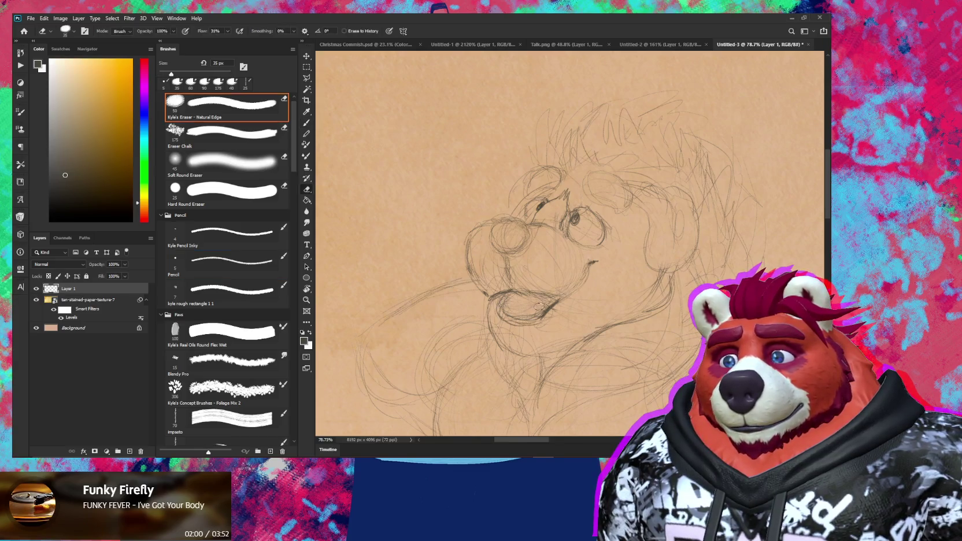
{"action": "mouse_move", "coordinate": [519, 306]}
{"action": "left_mouse_down"}
{"action": "mouse_move", "coordinate": [547, 311]}
{"action": "mouse_move", "coordinate": [536, 312]}
{"action": "left_mouse_up"}
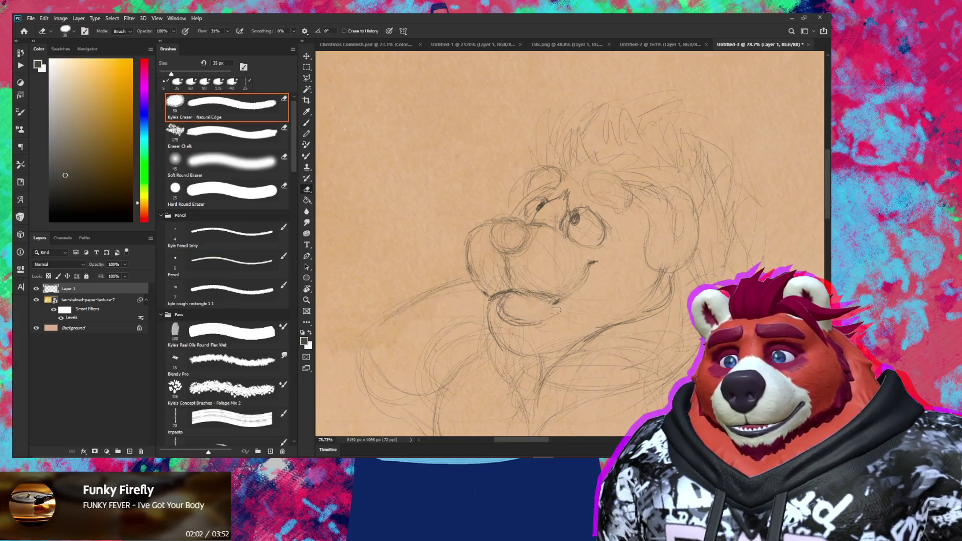
{"action": "key", "text": "b"}
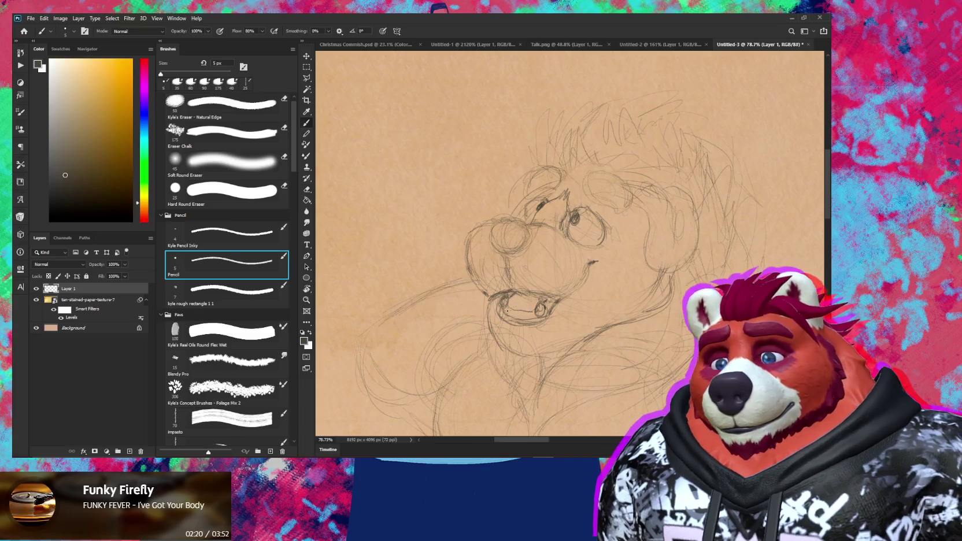
{"action": "key", "text": "e"}
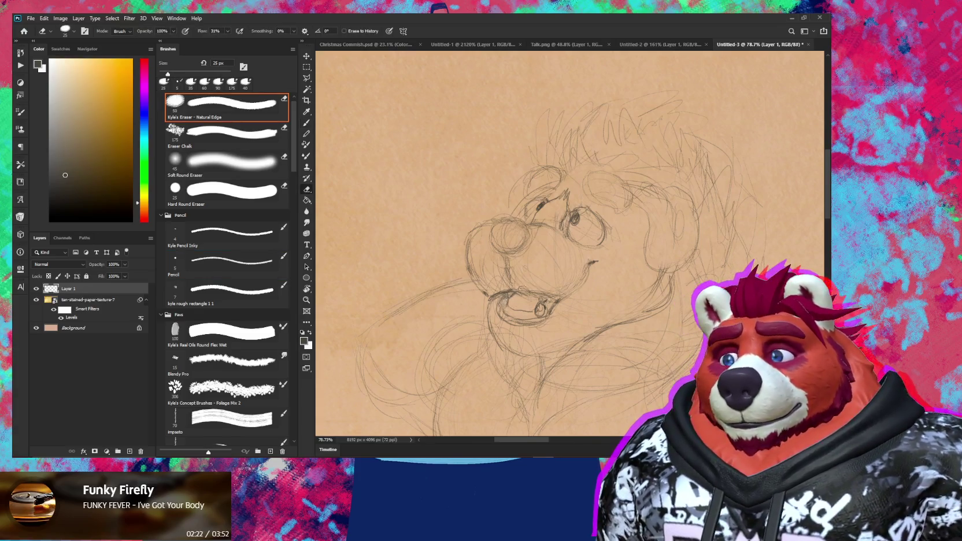
{"action": "key", "text": "b"}
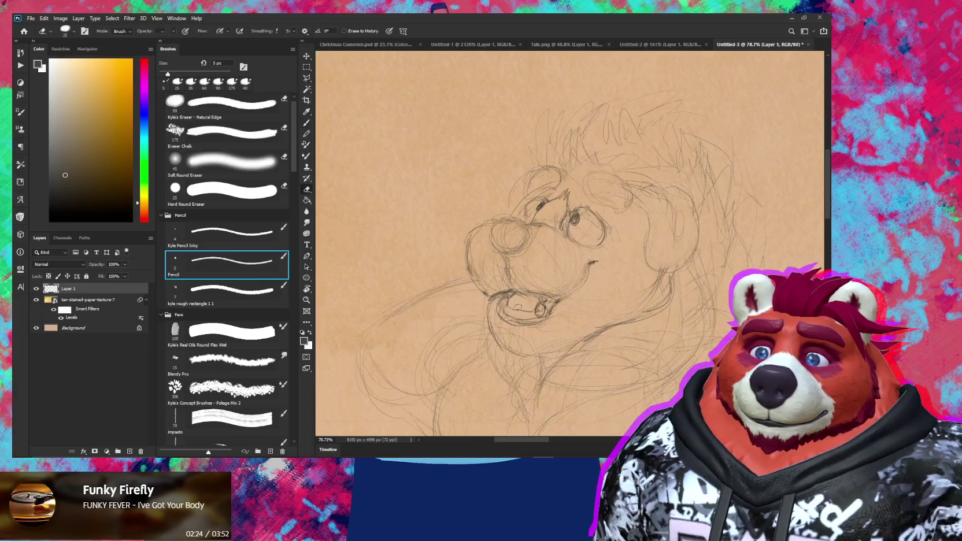
{"action": "key", "text": "e"}
{"action": "key", "text": "b"}
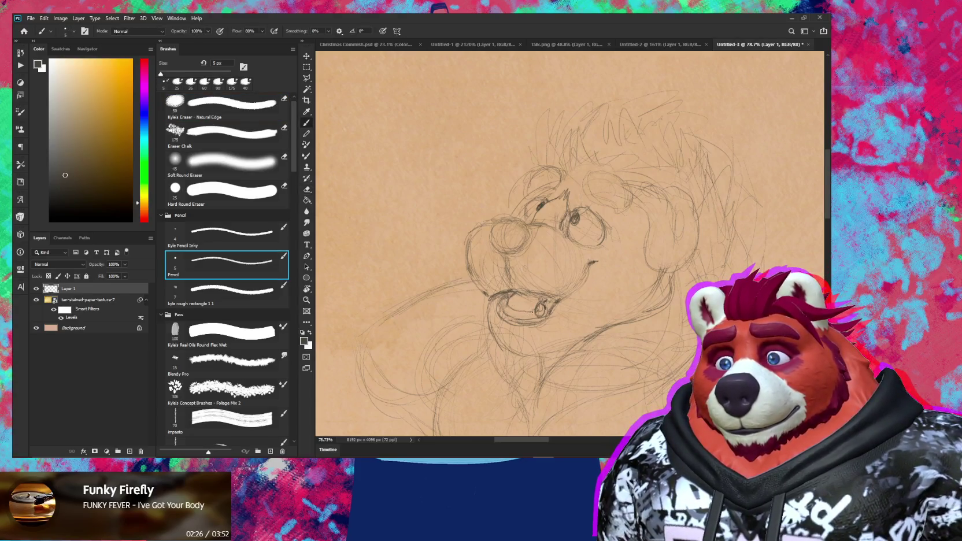
Step: Zoom out to view the whole sketch, then zoom back in on the bear
{"action": "key", "text": "z"}
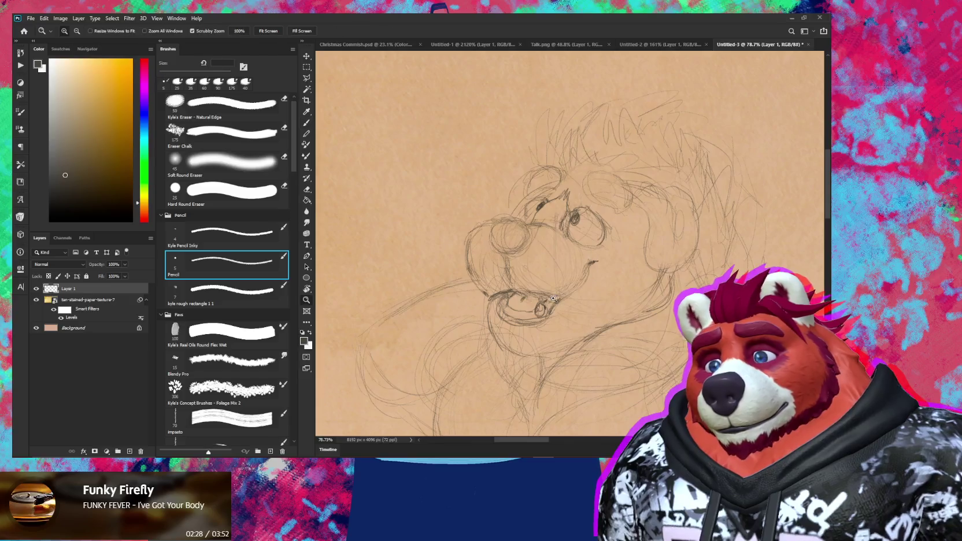
{"action": "left_click_drag", "start_coordinate": [553, 300], "coordinate": [534, 342]}
{"action": "key", "text": "b"}
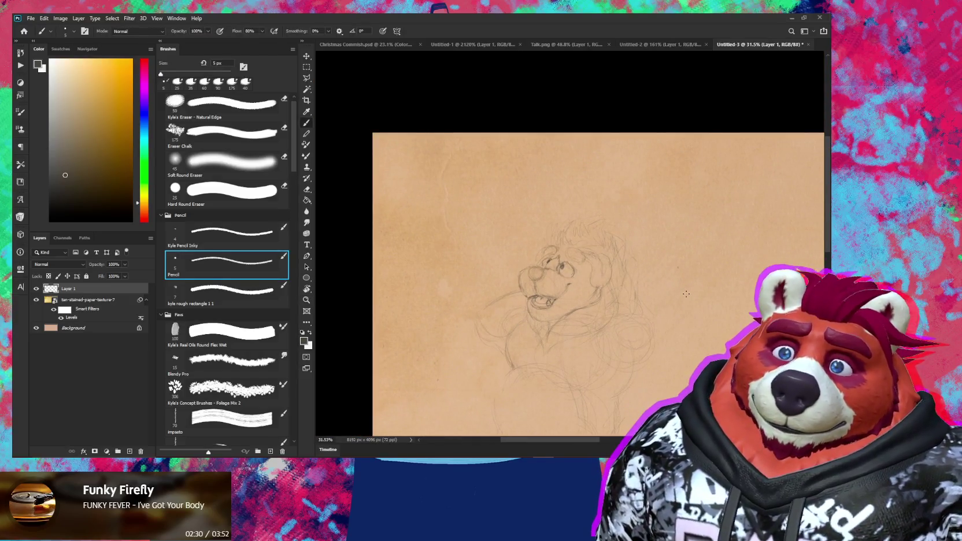
{"action": "left_click_drag", "start_coordinate": [512, 299], "coordinate": [527, 256]}
{"action": "scroll", "coordinate": [551, 209], "scroll_direction": "up", "scroll_amount": 2}
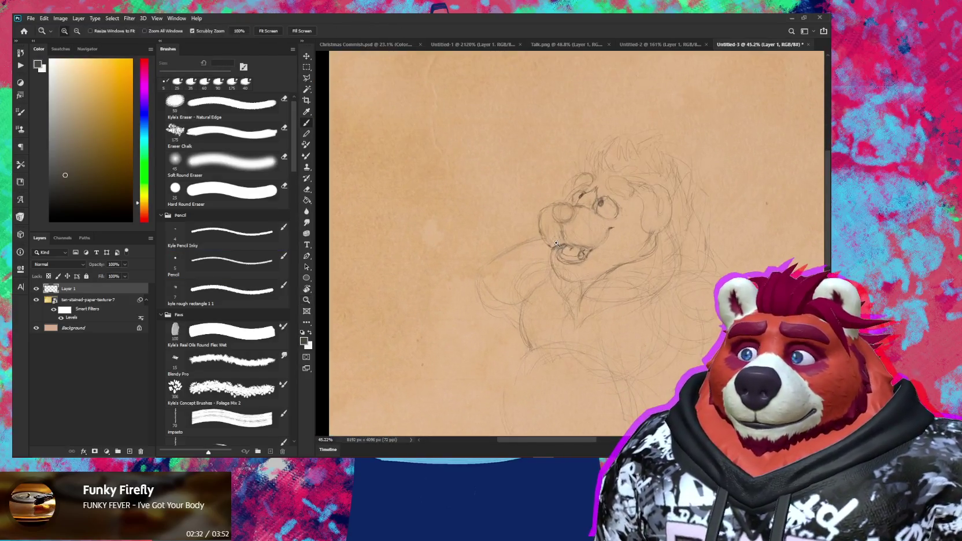
{"action": "key", "text": "e"}
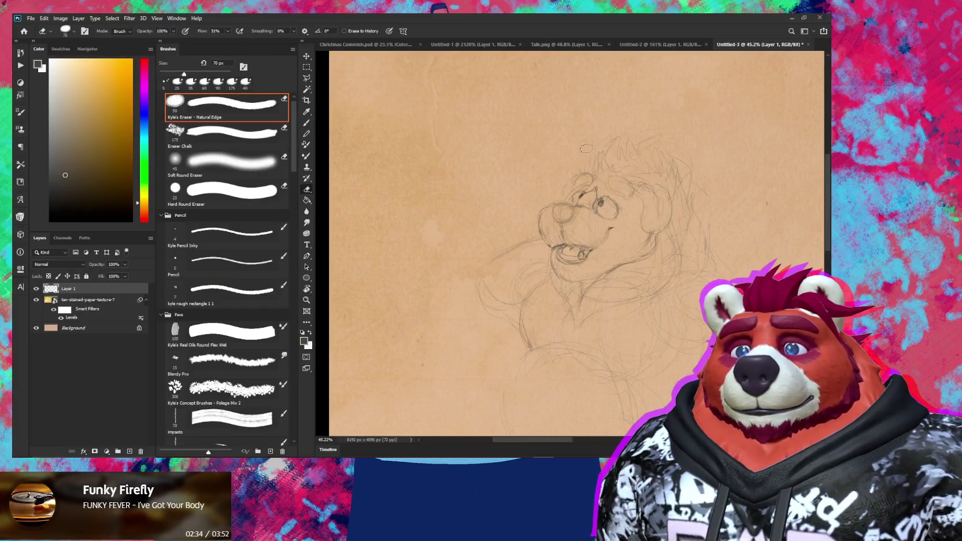
{"action": "key", "text": "b"}
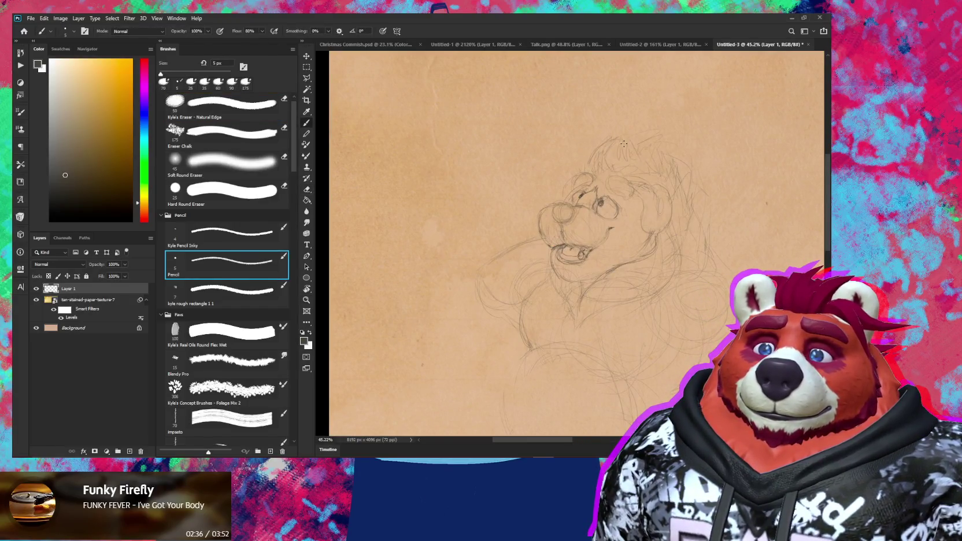
{"action": "key", "text": "e"}
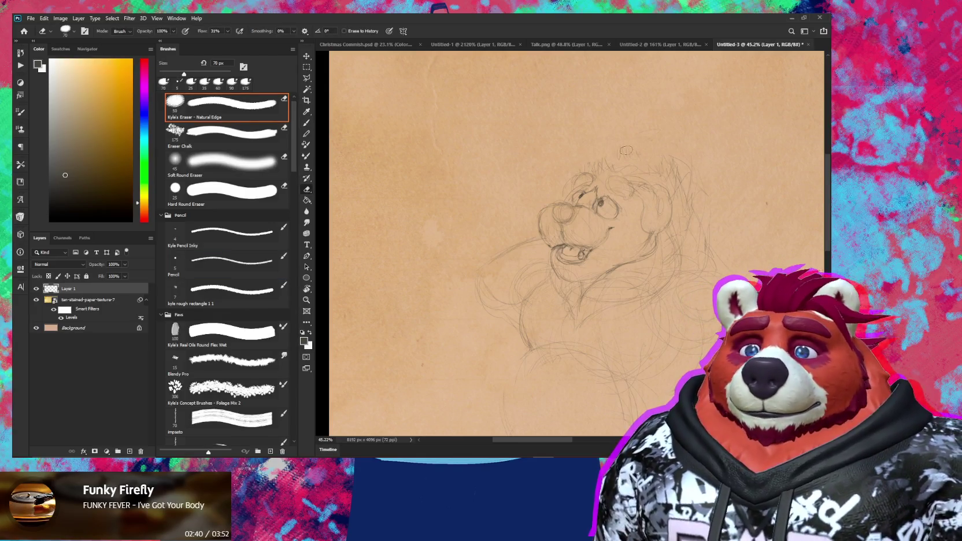
{"action": "key", "text": "b"}
Step: Add loose fur strokes atop the head and along its right side
{"action": "left_click_drag", "start_coordinate": [592, 160], "coordinate": [630, 149]}
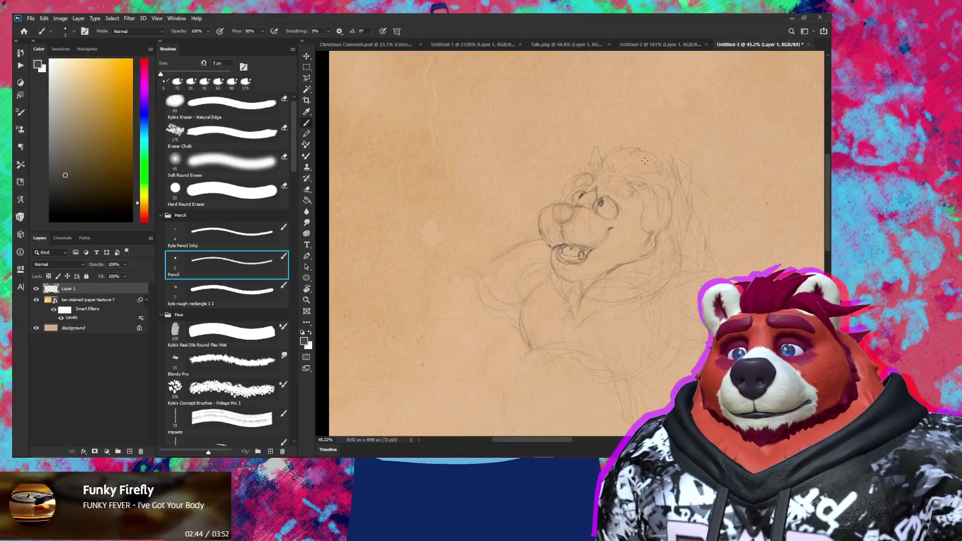
{"action": "left_click_drag", "start_coordinate": [658, 187], "coordinate": [653, 157]}
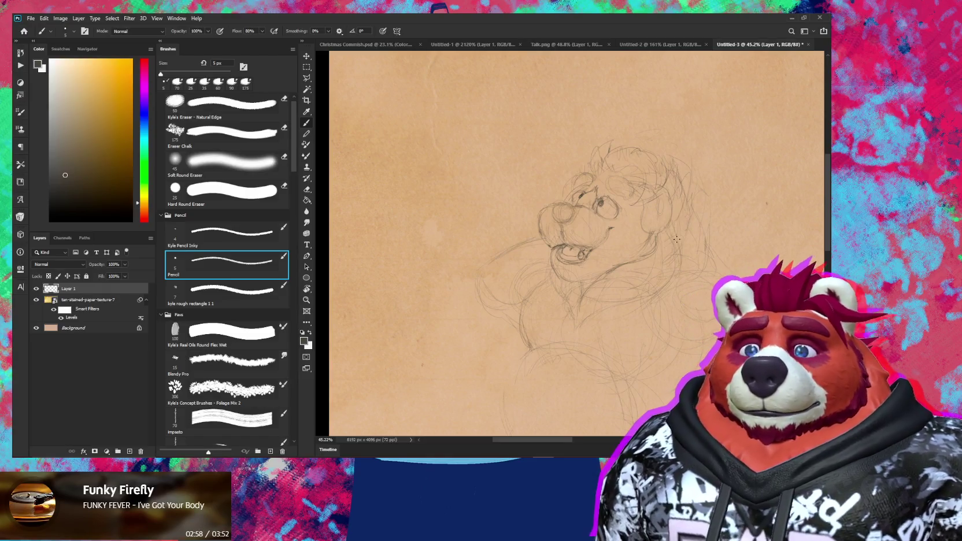
{"action": "key", "text": "e"}
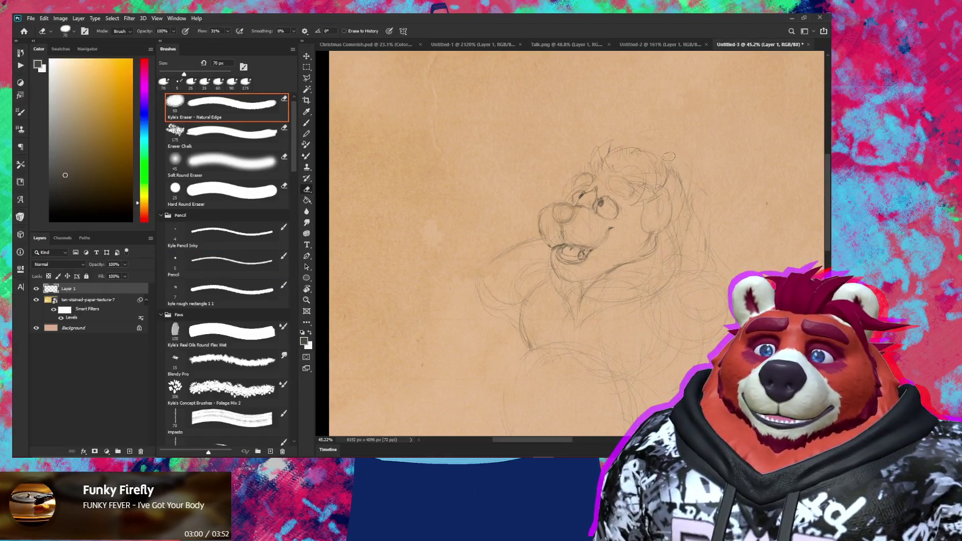
{"action": "key", "text": "b"}
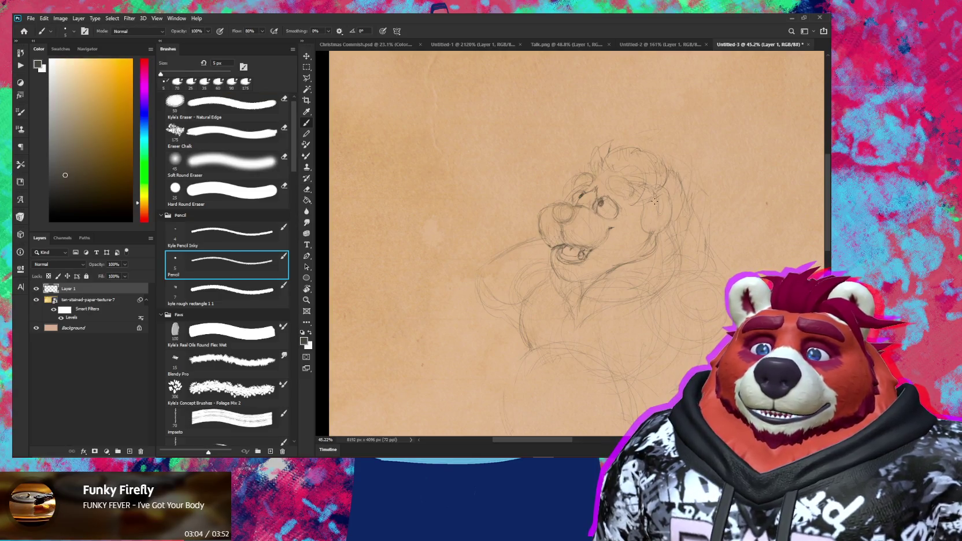
{"action": "key", "text": "e"}
{"action": "key", "text": "b"}
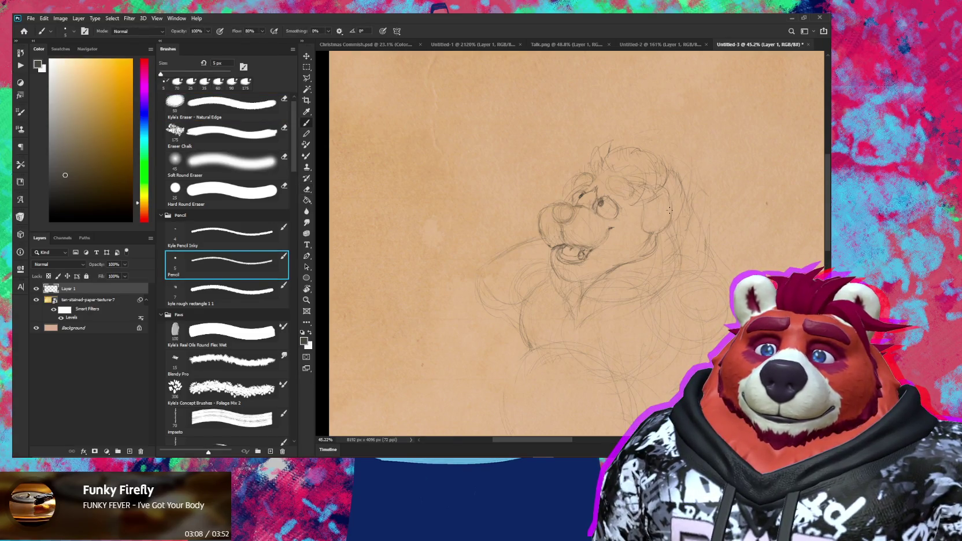
{"action": "key", "text": "e"}
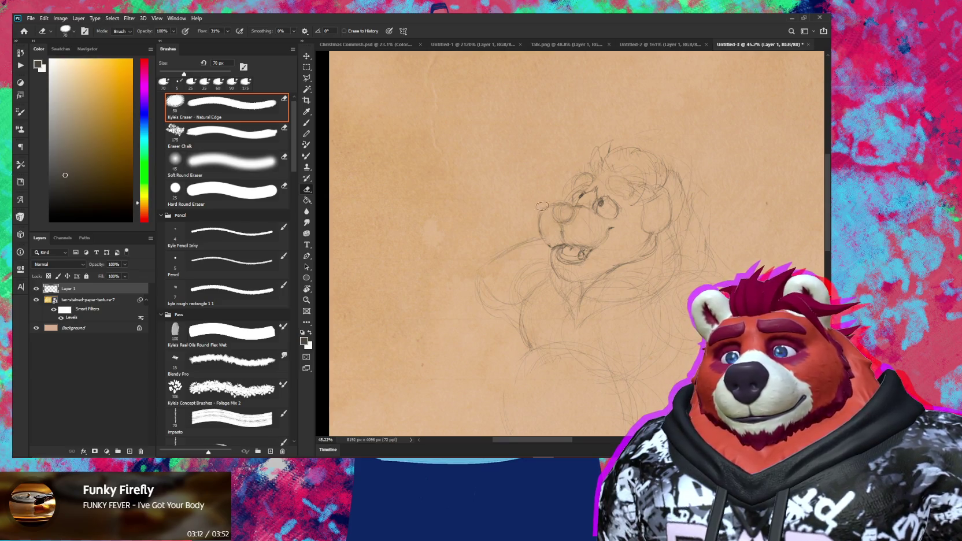
{"action": "key", "text": "z"}
{"action": "mouse_move", "coordinate": [543, 206]}
{"action": "left_mouse_down"}
{"action": "mouse_move", "coordinate": [574, 195]}
{"action": "mouse_move", "coordinate": [549, 230]}
{"action": "left_mouse_up"}
{"action": "key", "text": "b"}
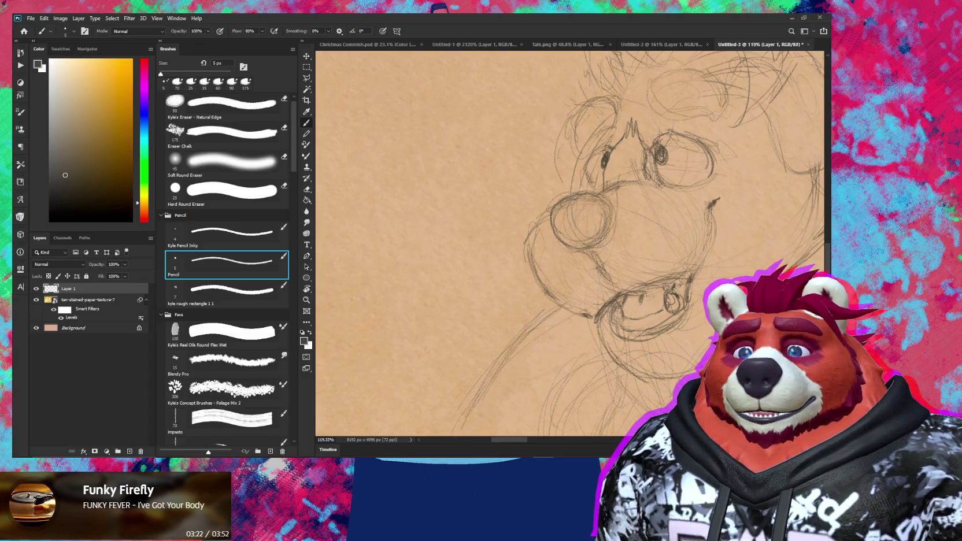
Step: Darken the right edge of the snout circle and the mark beside the eye
{"action": "left_click_drag", "start_coordinate": [602, 206], "coordinate": [597, 233]}
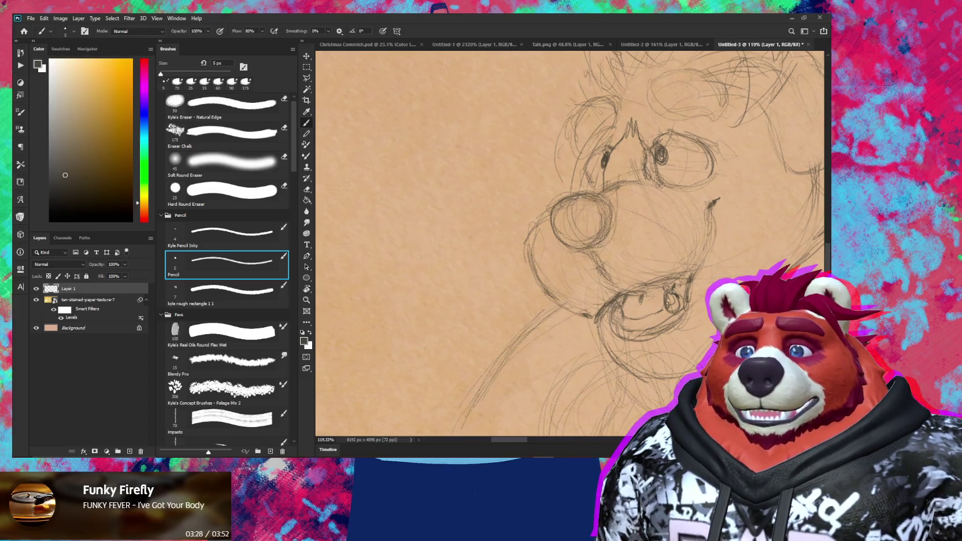
{"action": "key", "text": "e"}
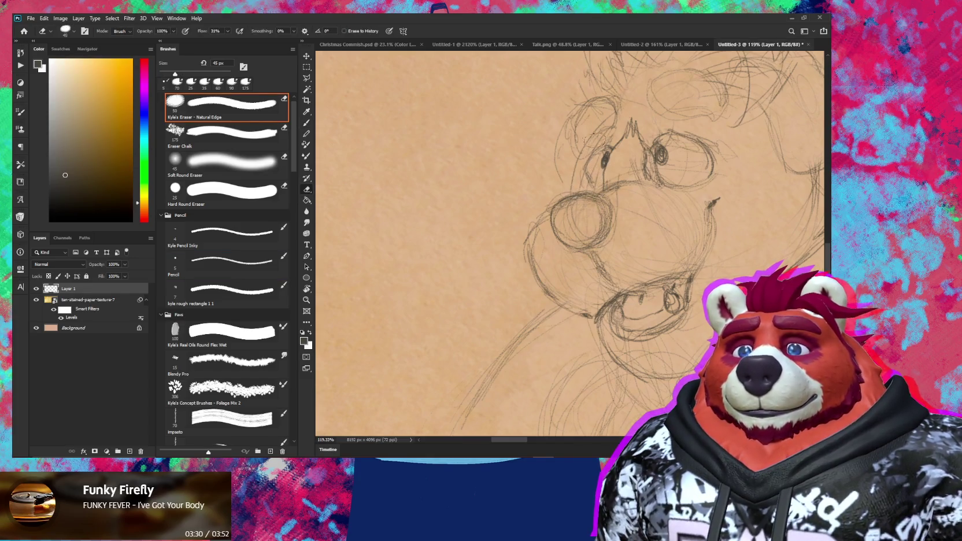
{"action": "key", "text": "bracketleft"}
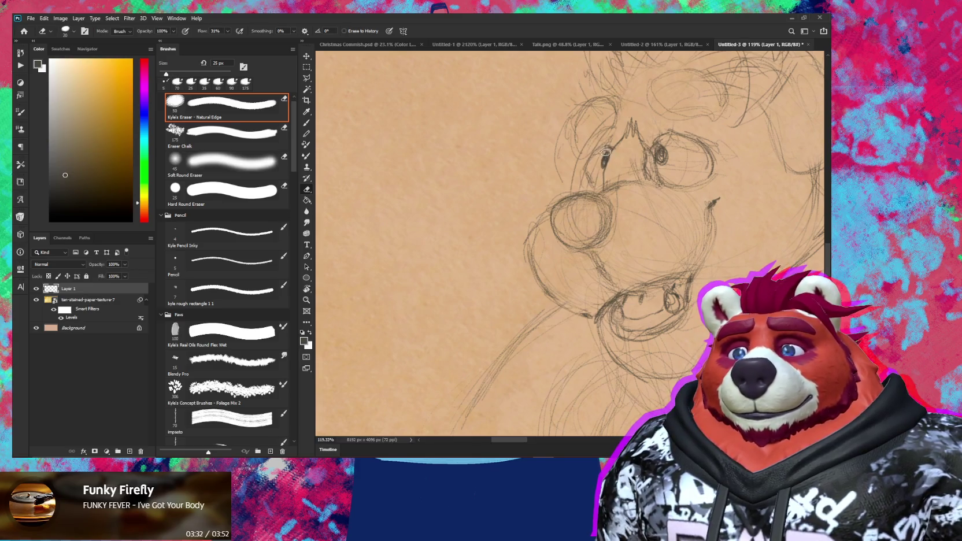
{"action": "key", "text": "b"}
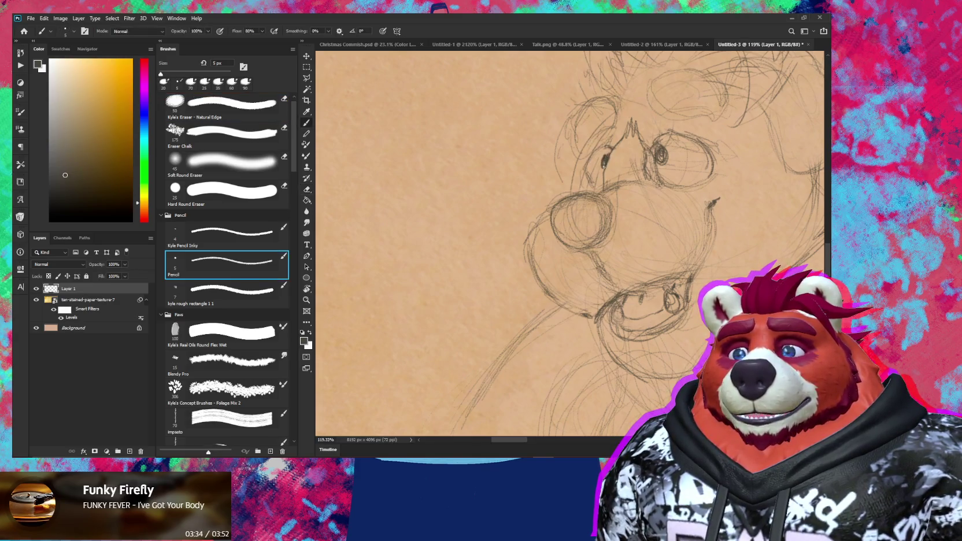
{"action": "left_click_drag", "start_coordinate": [602, 168], "coordinate": [603, 154]}
{"action": "key", "text": "e"}
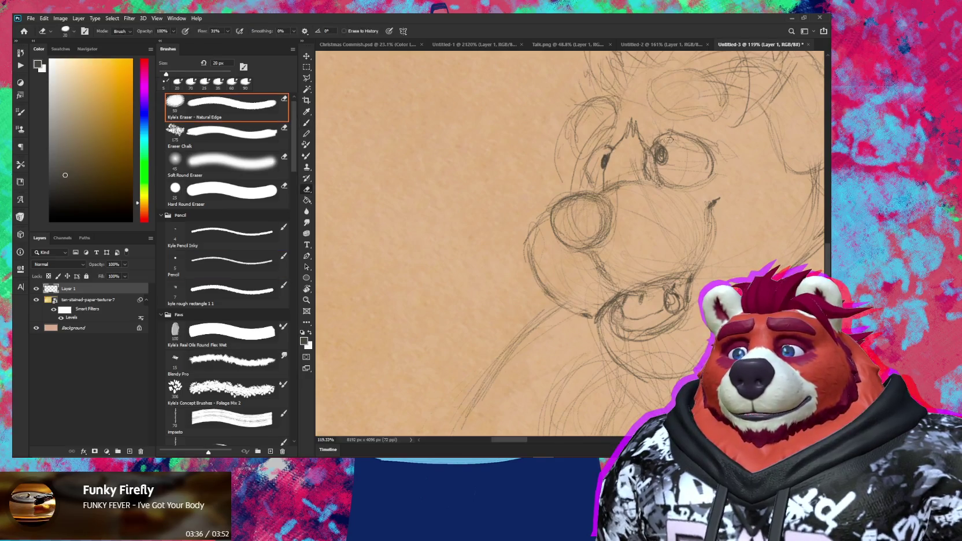
{"action": "key", "text": "b"}
Step: Erase the lines beside the eye with a smaller eraser and redraw a dark line there
{"action": "key", "text": "e"}
{"action": "key", "text": "bracketleft"}
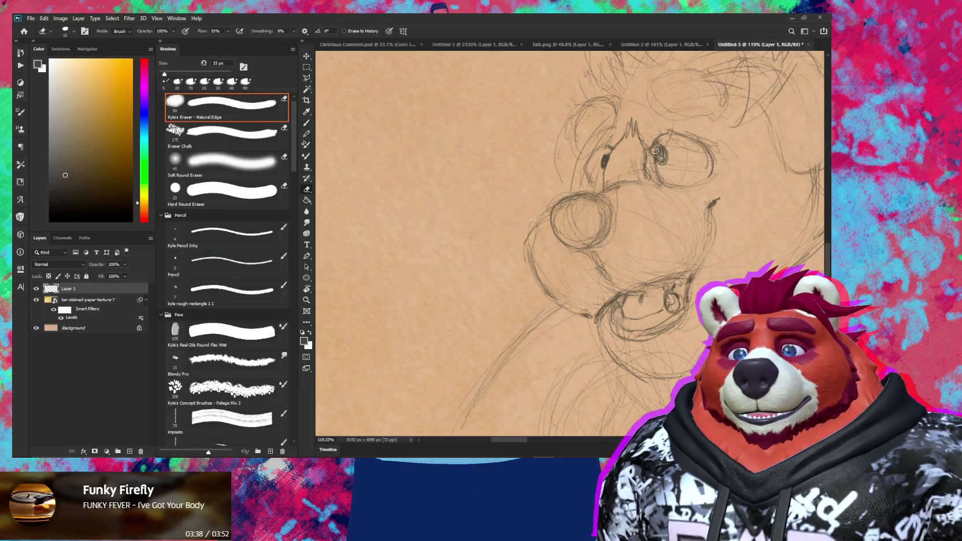
{"action": "left_click_drag", "start_coordinate": [653, 165], "coordinate": [652, 150]}
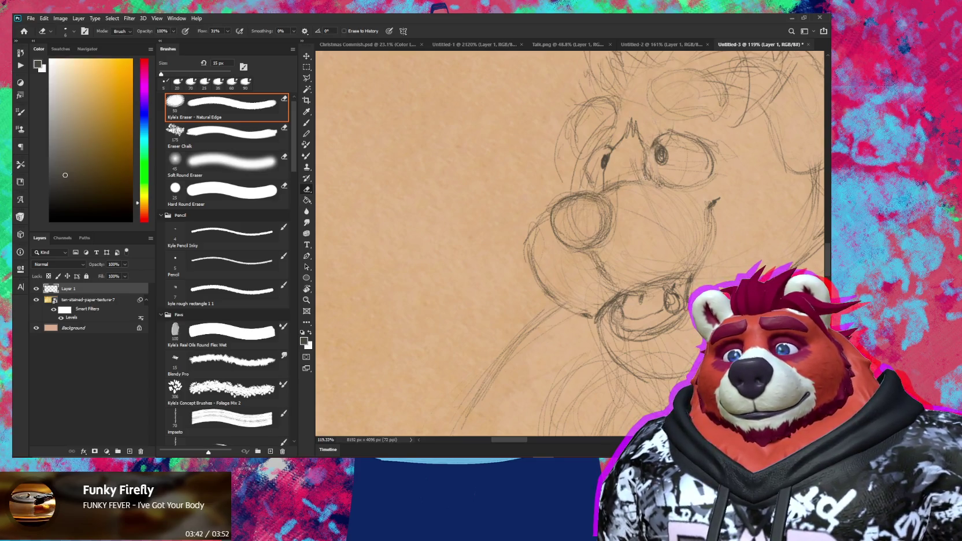
{"action": "key", "text": "bracketleft"}
{"action": "key", "text": "bracketleft"}
{"action": "left_click_drag", "start_coordinate": [643, 144], "coordinate": [645, 161]}
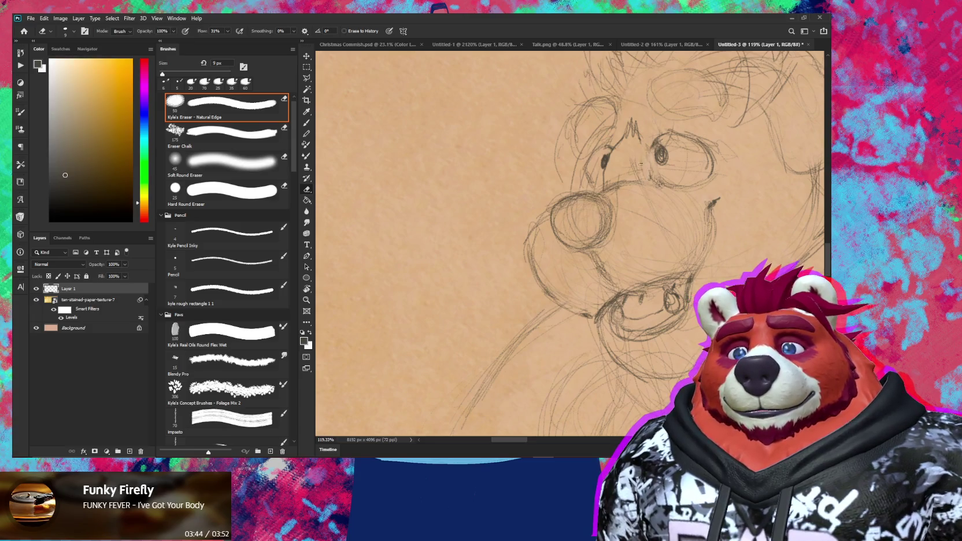
{"action": "key", "text": "b"}
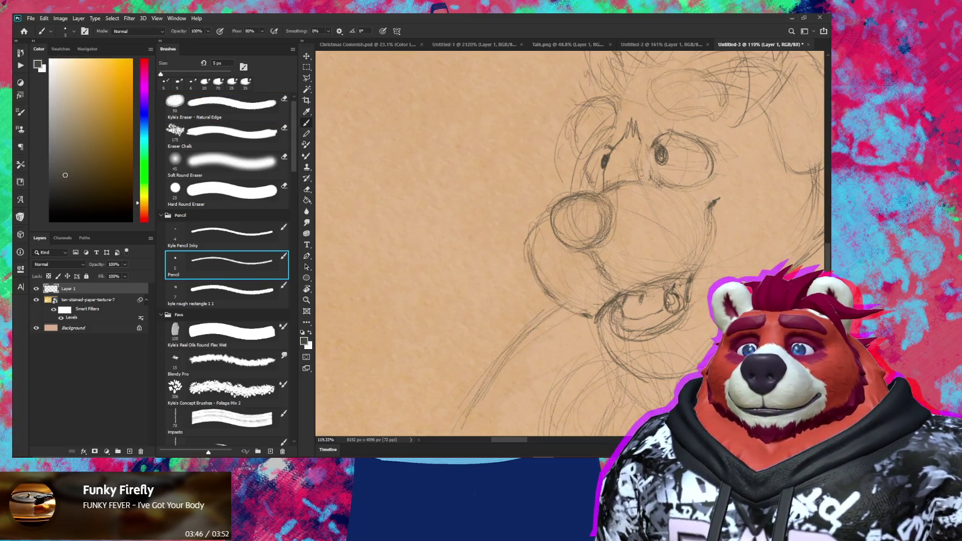
{"action": "left_click_drag", "start_coordinate": [640, 176], "coordinate": [637, 144]}
{"action": "key", "text": "e"}
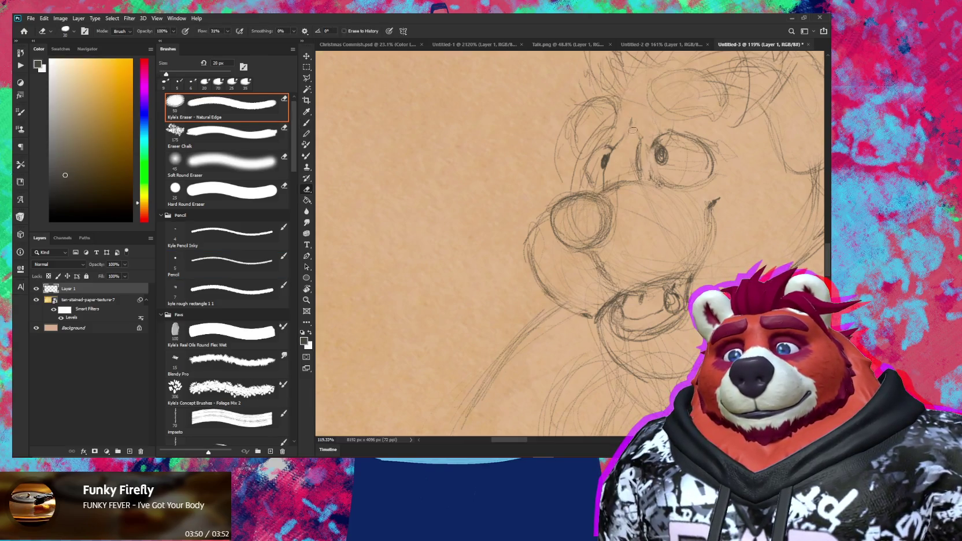
{"action": "key", "text": "bracketright"}
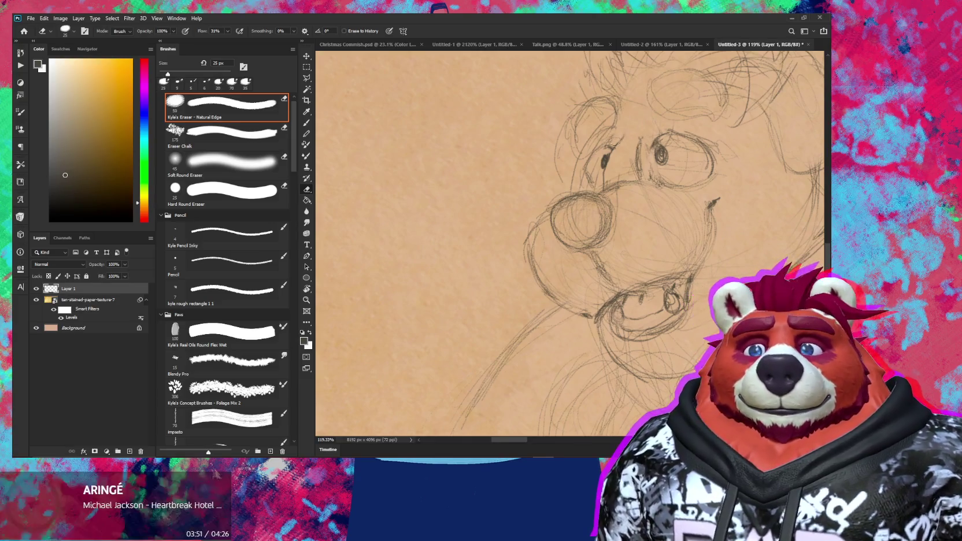
{"action": "key", "text": "b"}
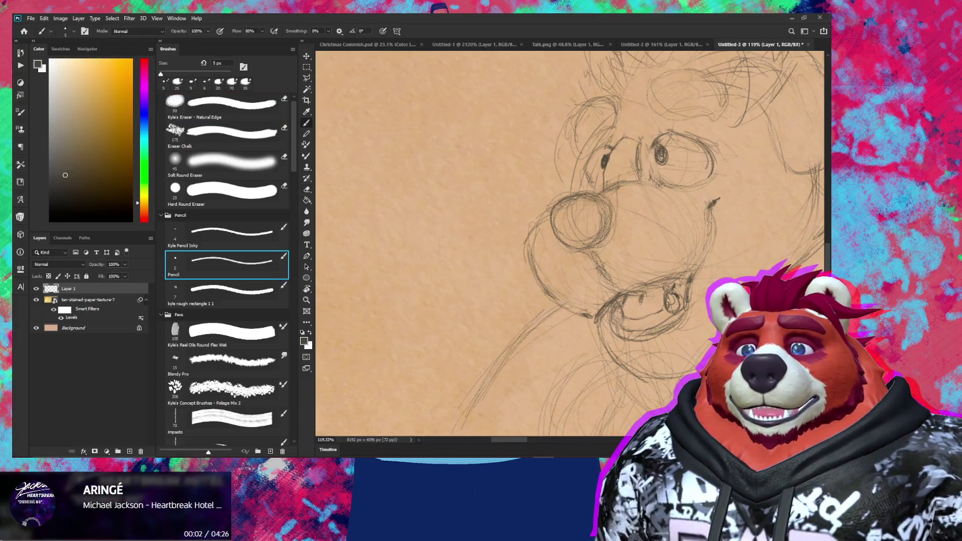
Step: In the Christmas Commish document, add a Color Balance adjustment layer above Hue/Saturation 3
{"action": "left_click", "coordinate": [394, 46]}
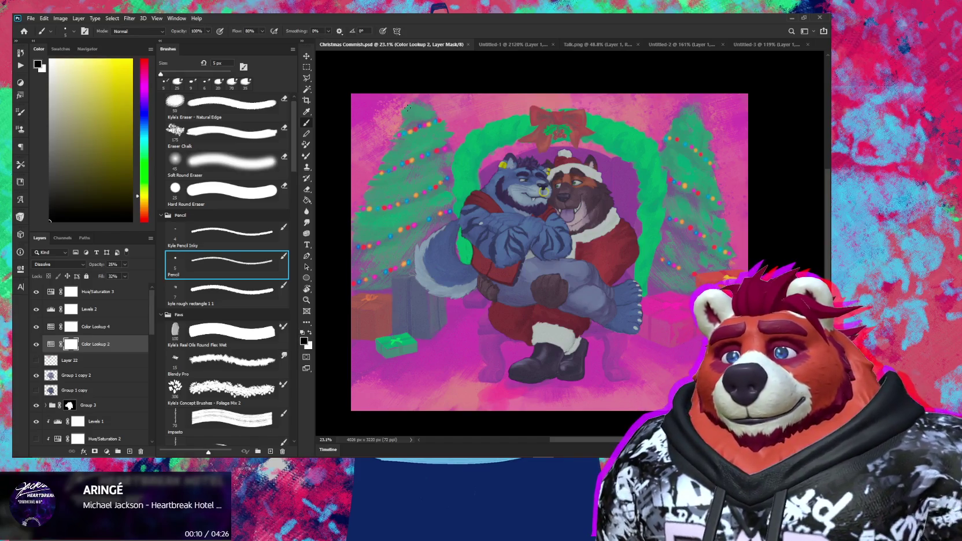
{"action": "left_click", "coordinate": [767, 45]}
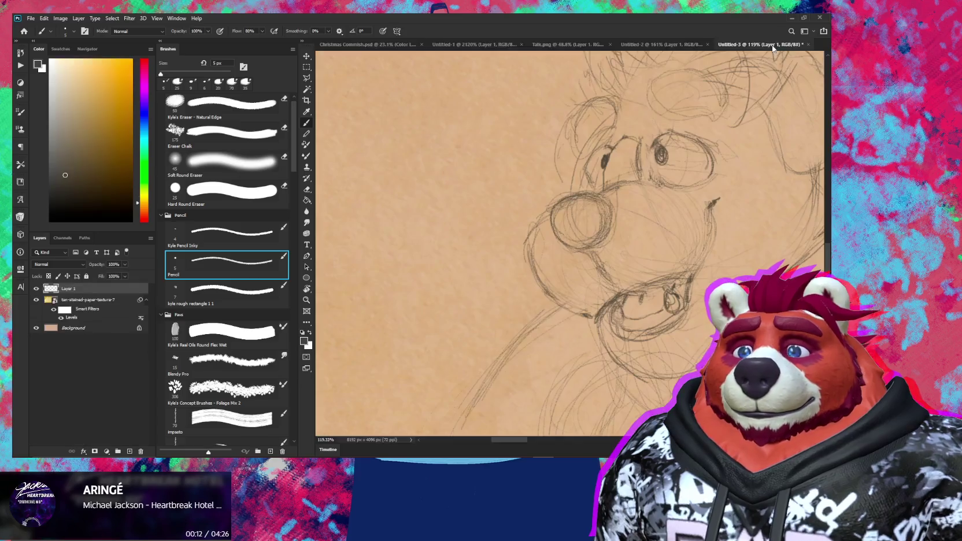
{"action": "left_click", "coordinate": [368, 44]}
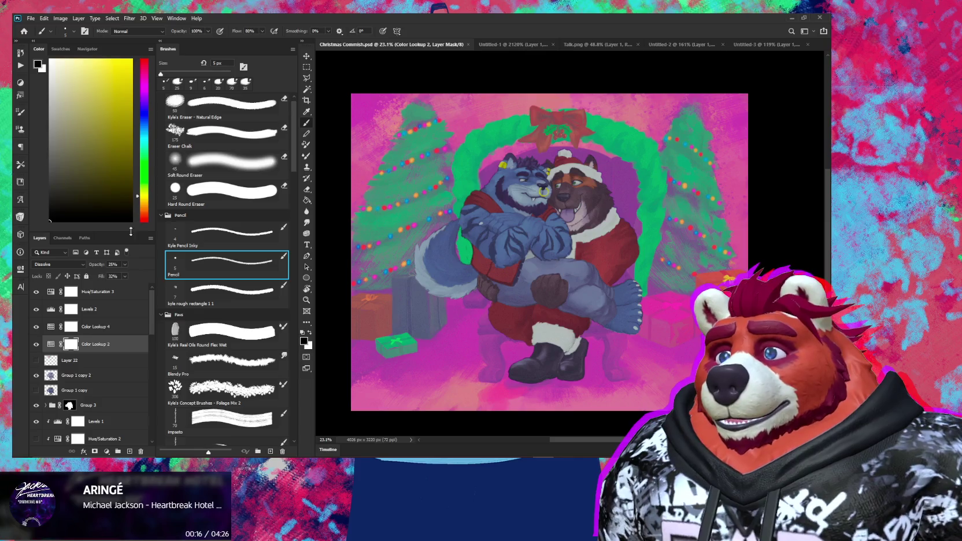
{"action": "left_click", "coordinate": [98, 291]}
{"action": "left_click", "coordinate": [106, 450]}
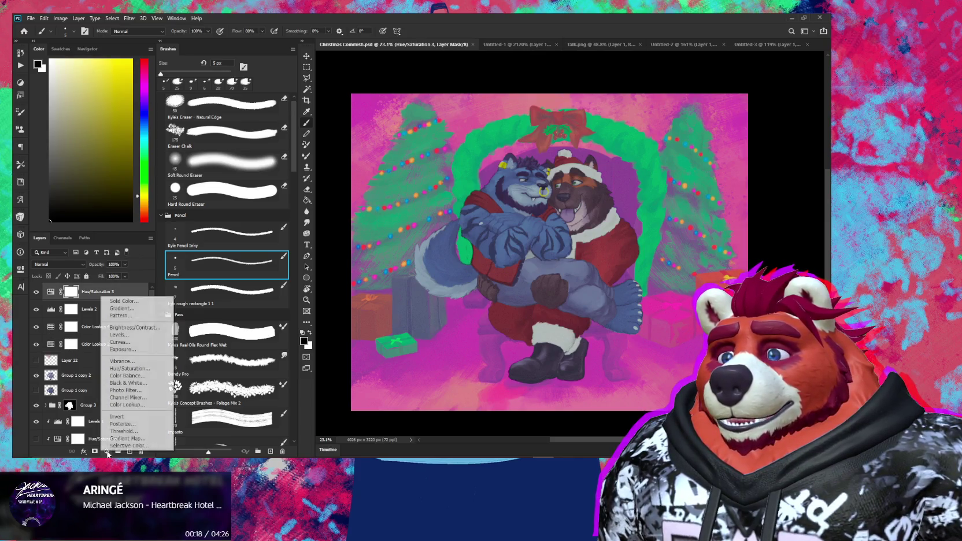
{"action": "left_click", "coordinate": [118, 373]}
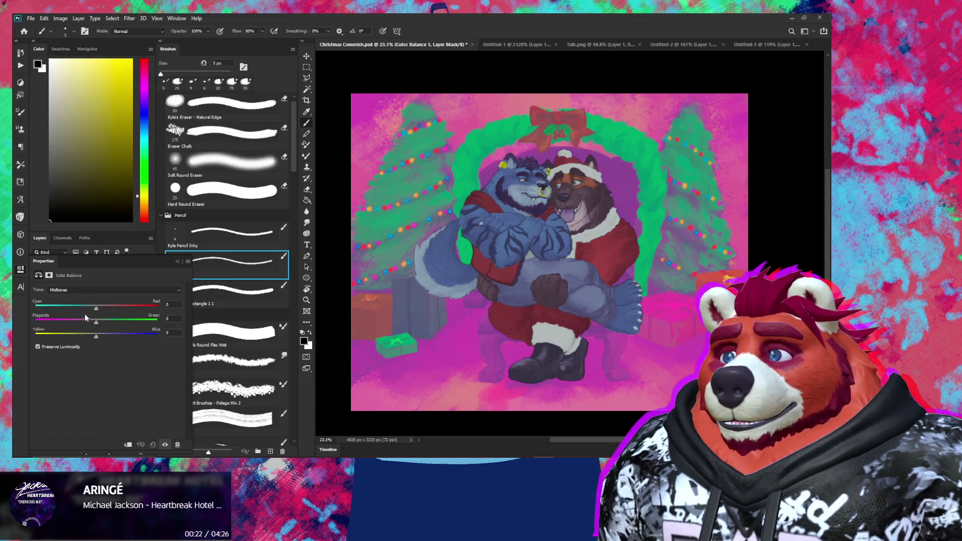
Step: Shift the Color Balance midtones slightly toward green and the highlights toward yellow
{"action": "mouse_move", "coordinate": [96, 322]}
{"action": "left_mouse_down"}
{"action": "mouse_move", "coordinate": [87, 325]}
{"action": "mouse_move", "coordinate": [106, 325]}
{"action": "mouse_move", "coordinate": [92, 325]}
{"action": "mouse_move", "coordinate": [98, 308]}
{"action": "mouse_move", "coordinate": [127, 310]}
{"action": "mouse_move", "coordinate": [83, 310]}
{"action": "mouse_move", "coordinate": [95, 306]}
{"action": "mouse_move", "coordinate": [85, 335]}
{"action": "mouse_move", "coordinate": [72, 336]}
{"action": "left_mouse_up"}
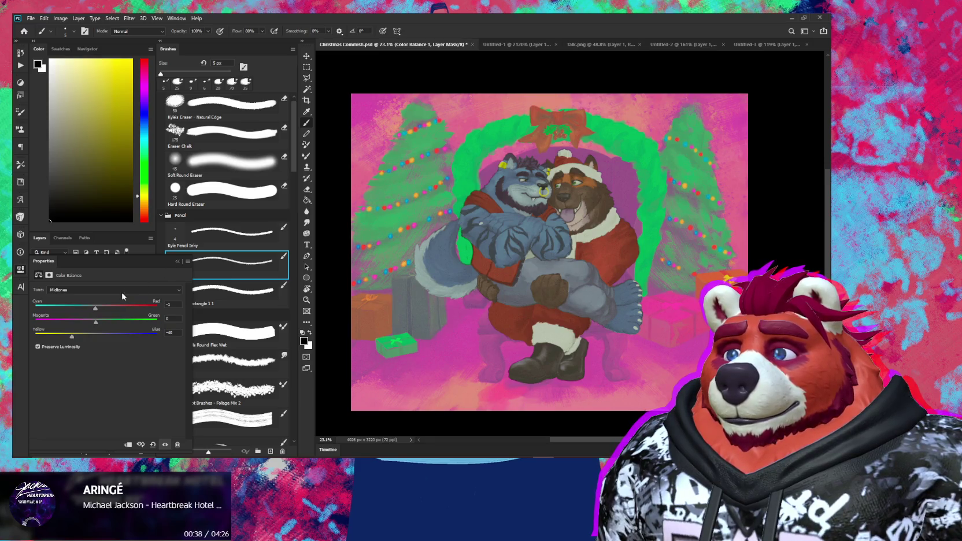
{"action": "left_click", "coordinate": [118, 290]}
{"action": "left_click", "coordinate": [117, 310]}
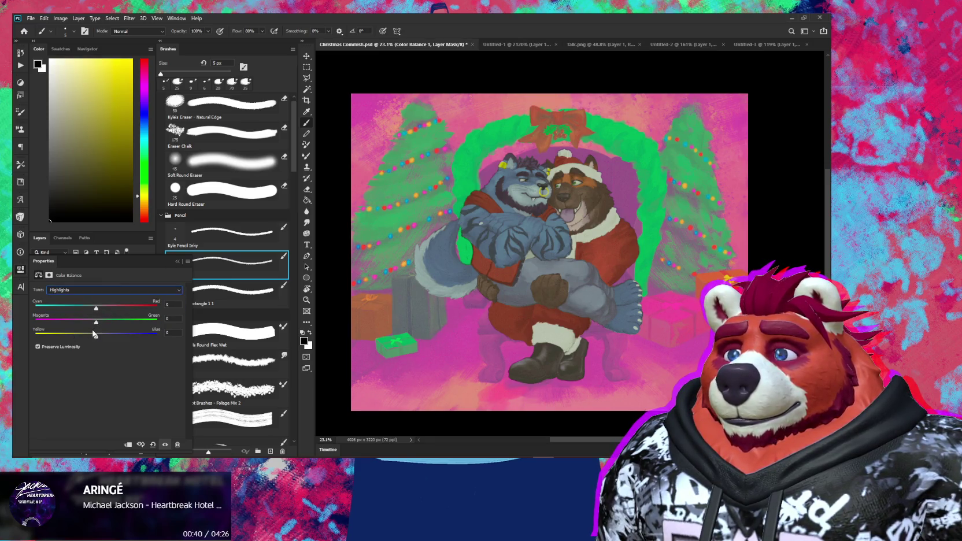
{"action": "mouse_move", "coordinate": [98, 338]}
{"action": "left_mouse_down"}
{"action": "mouse_move", "coordinate": [81, 339]}
{"action": "mouse_move", "coordinate": [108, 324]}
{"action": "mouse_move", "coordinate": [93, 324]}
{"action": "mouse_move", "coordinate": [119, 321]}
{"action": "mouse_move", "coordinate": [75, 307]}
{"action": "mouse_move", "coordinate": [110, 308]}
{"action": "left_mouse_up"}
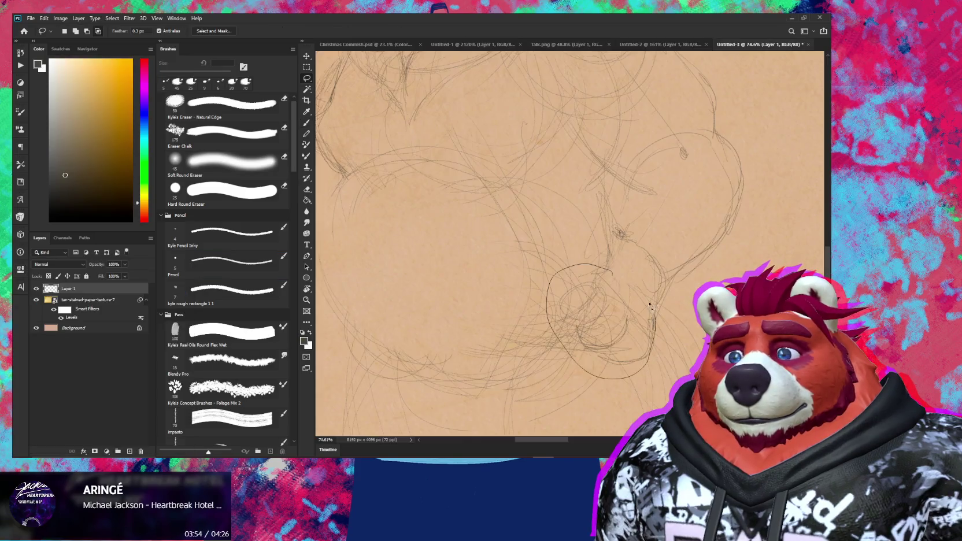
Step: Move the lassoed part of the bear sketch, then add darker pencil strokes and a small loop on the paw
{"action": "left_click_drag", "start_coordinate": [649, 305], "coordinate": [671, 295]}
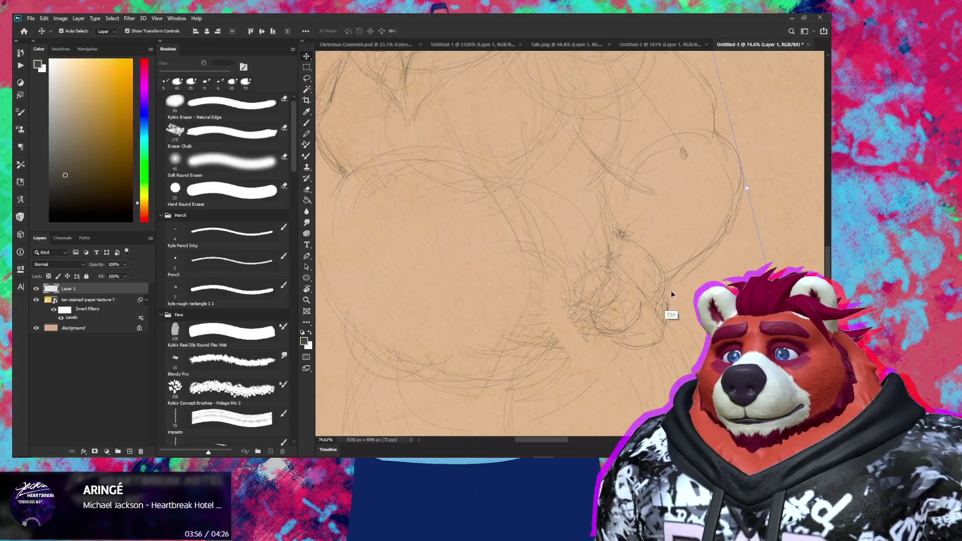
{"action": "key", "text": "b"}
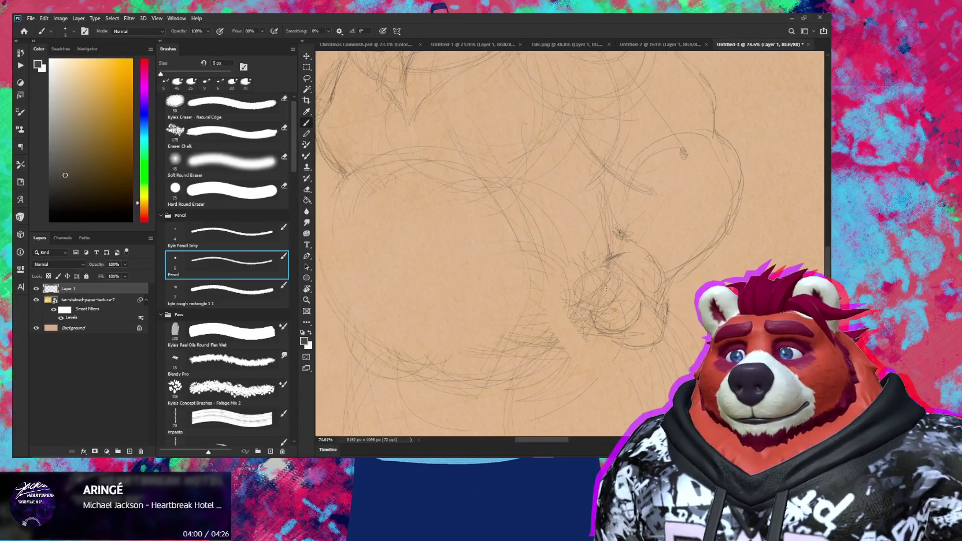
{"action": "left_click_drag", "start_coordinate": [602, 305], "coordinate": [623, 278]}
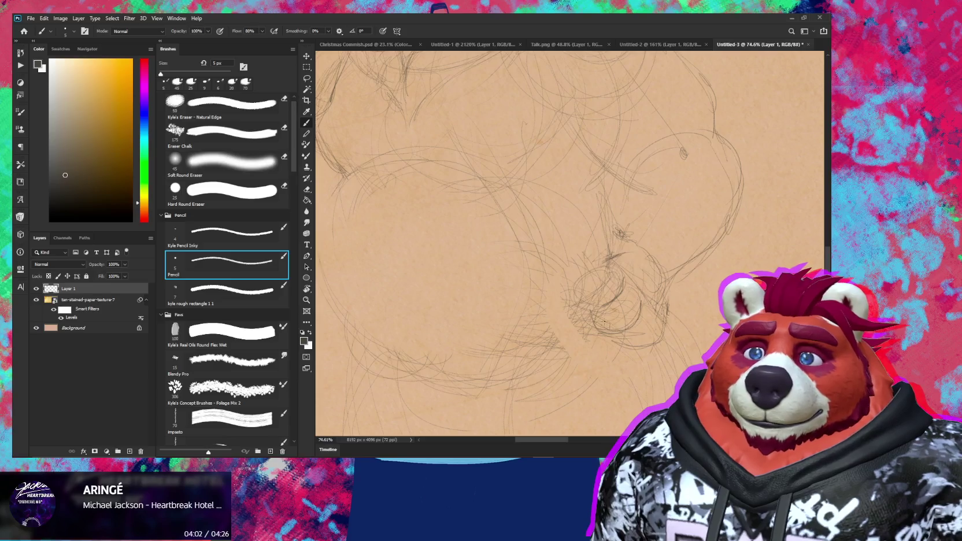
{"action": "left_click_drag", "start_coordinate": [580, 302], "coordinate": [581, 301]}
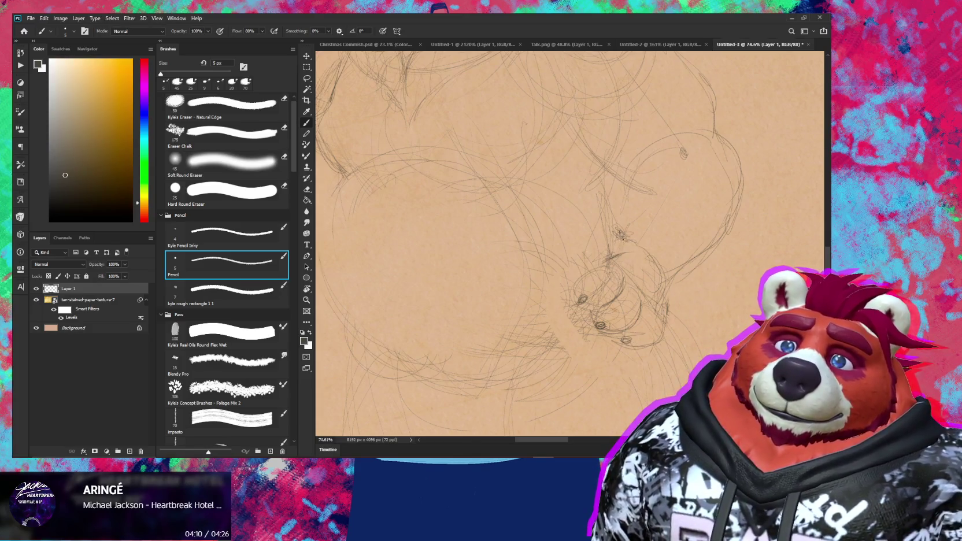
{"action": "mouse_move", "coordinate": [613, 212]}
{"action": "left_mouse_down"}
{"action": "mouse_move", "coordinate": [620, 249]}
{"action": "mouse_move", "coordinate": [607, 263]}
{"action": "left_mouse_up"}
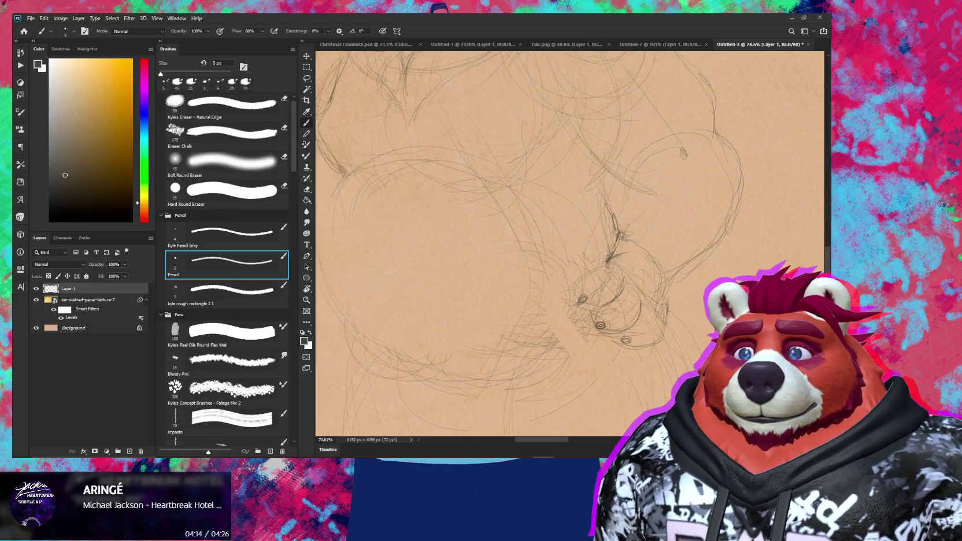
Step: Zoom out to see the whole sketch and bring the bear's head into view
{"action": "scroll", "coordinate": [685, 386], "scroll_direction": "down", "scroll_amount": 3}
{"action": "mouse_move", "coordinate": [685, 385]}
{"action": "left_mouse_down"}
{"action": "mouse_move", "coordinate": [631, 322]}
{"action": "mouse_move", "coordinate": [645, 327]}
{"action": "left_mouse_up"}
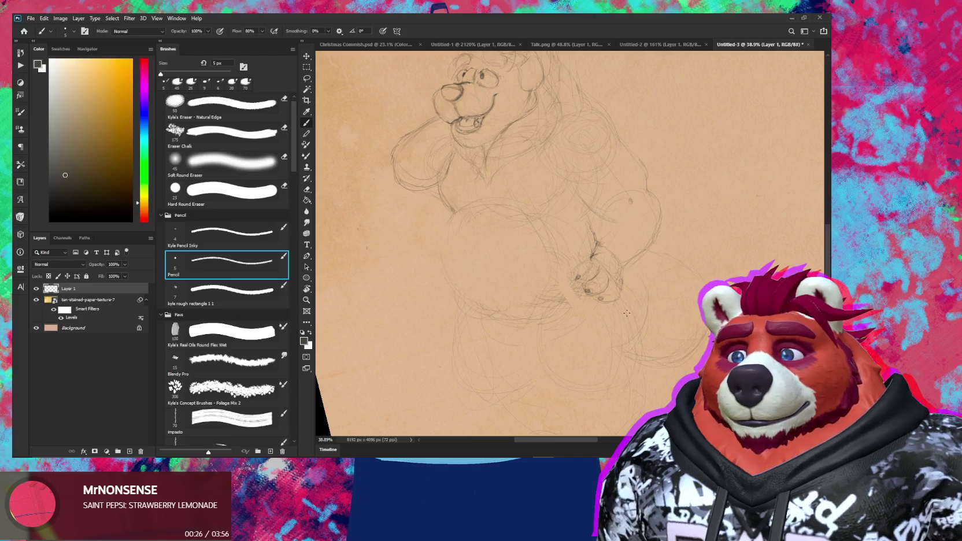
{"action": "left_click_drag", "start_coordinate": [627, 313], "coordinate": [609, 352]}
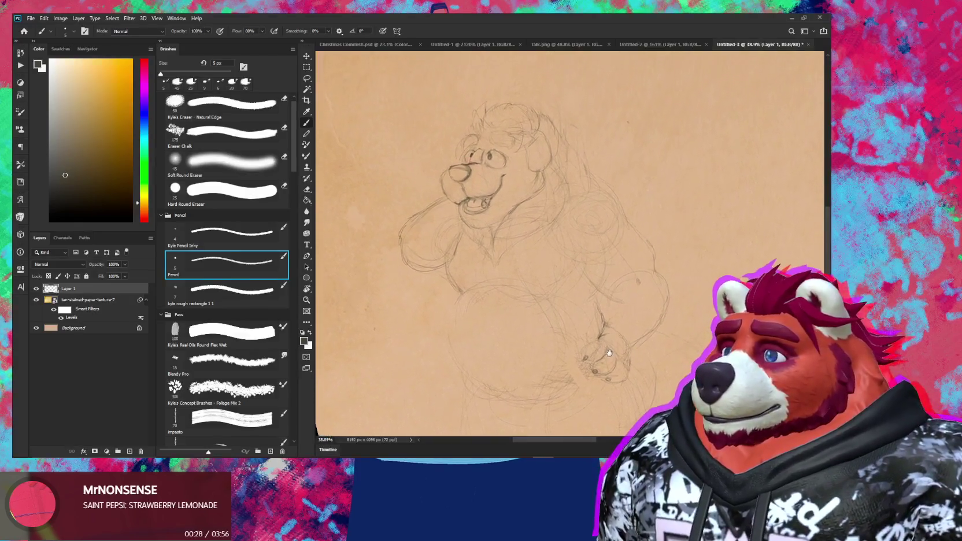
Step: Zoom in on the bear's head and darken the pencil outline along its right side
{"action": "key", "text": "z"}
{"action": "left_click_drag", "start_coordinate": [549, 227], "coordinate": [566, 227]}
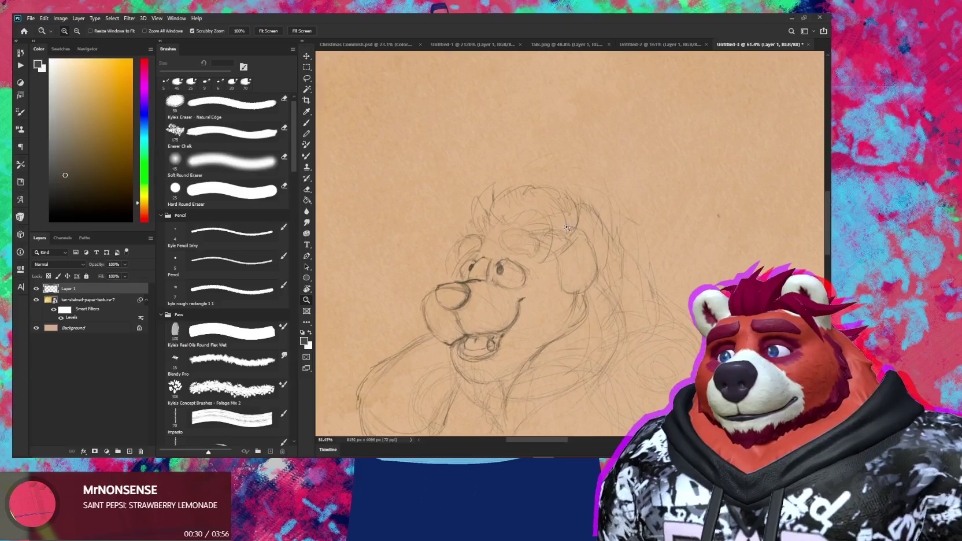
{"action": "key", "text": "b"}
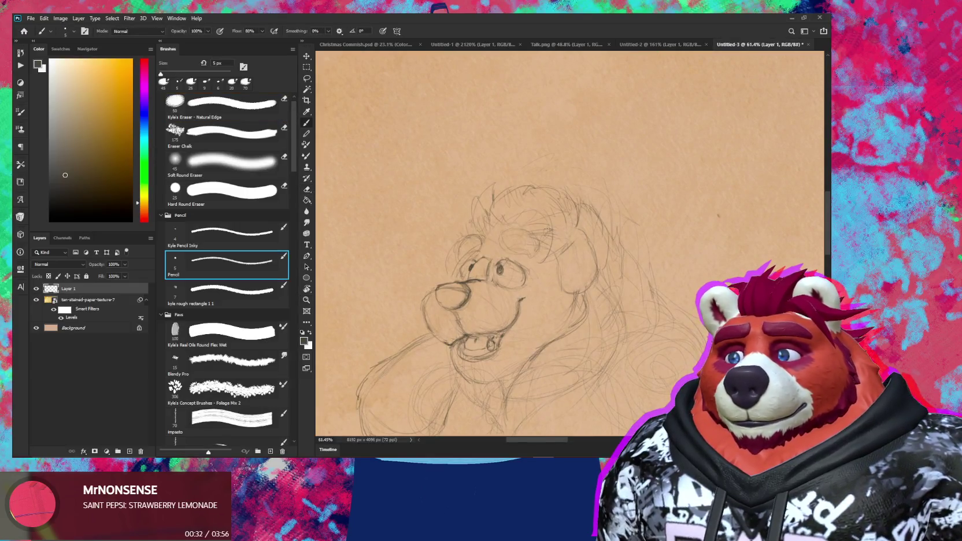
{"action": "left_click_drag", "start_coordinate": [572, 219], "coordinate": [551, 232]}
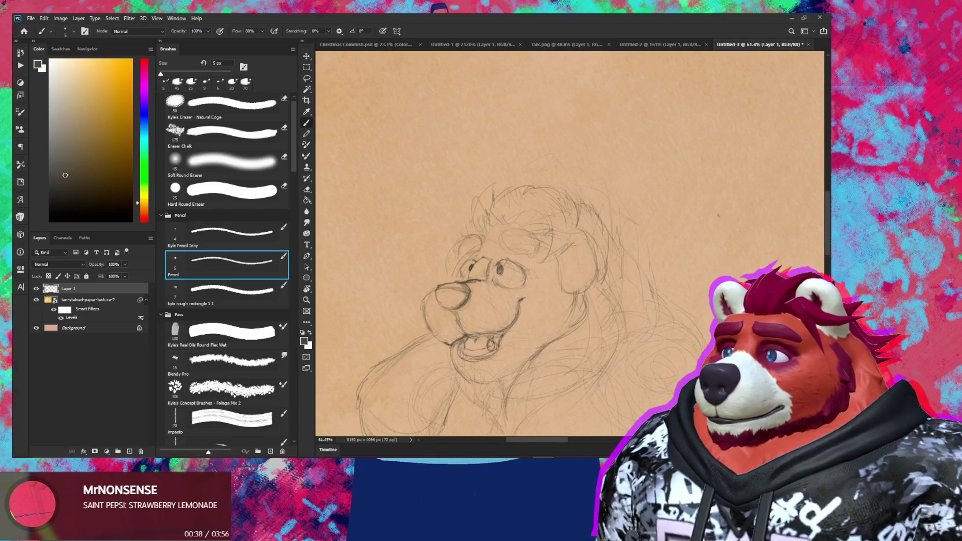
{"action": "key", "text": "e"}
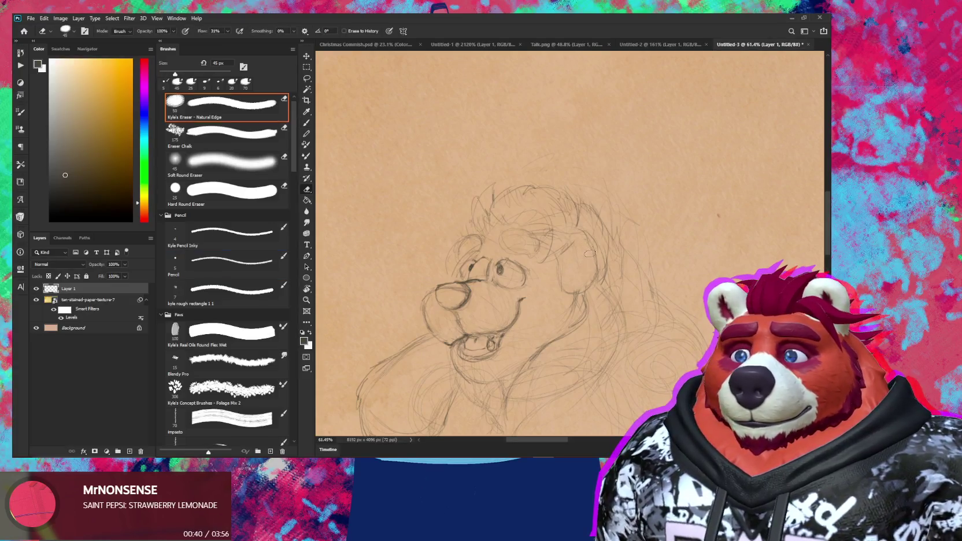
{"action": "key", "text": "b"}
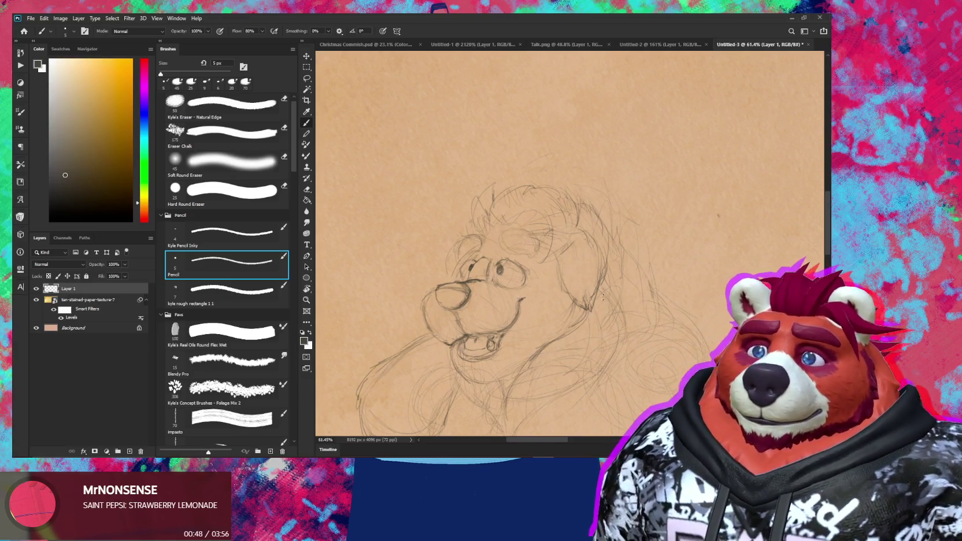
Step: Tidy stray lines with the Natural Edge eraser, then rotate and zoom out the canvas view
{"action": "scroll", "coordinate": [587, 319], "scroll_direction": "down", "scroll_amount": 1}
{"action": "scroll", "coordinate": [588, 319], "scroll_direction": "down", "scroll_amount": 4}
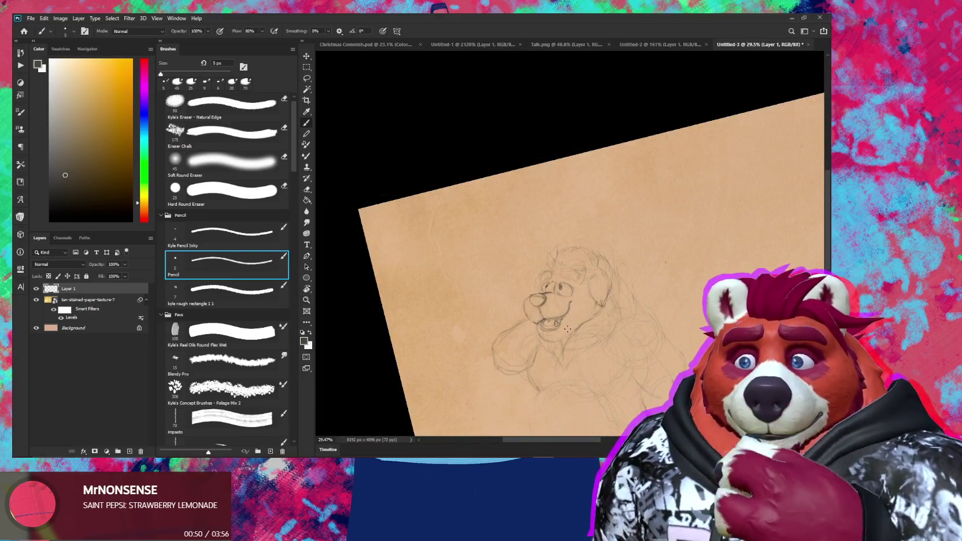
{"action": "scroll", "coordinate": [588, 286], "scroll_direction": "up", "scroll_amount": 4}
{"action": "key", "text": "e"}
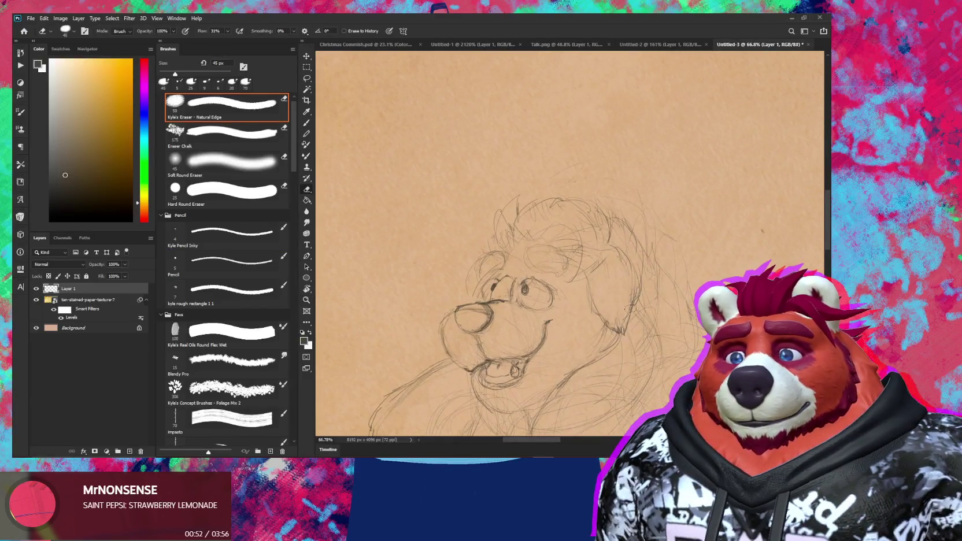
{"action": "key", "text": "b"}
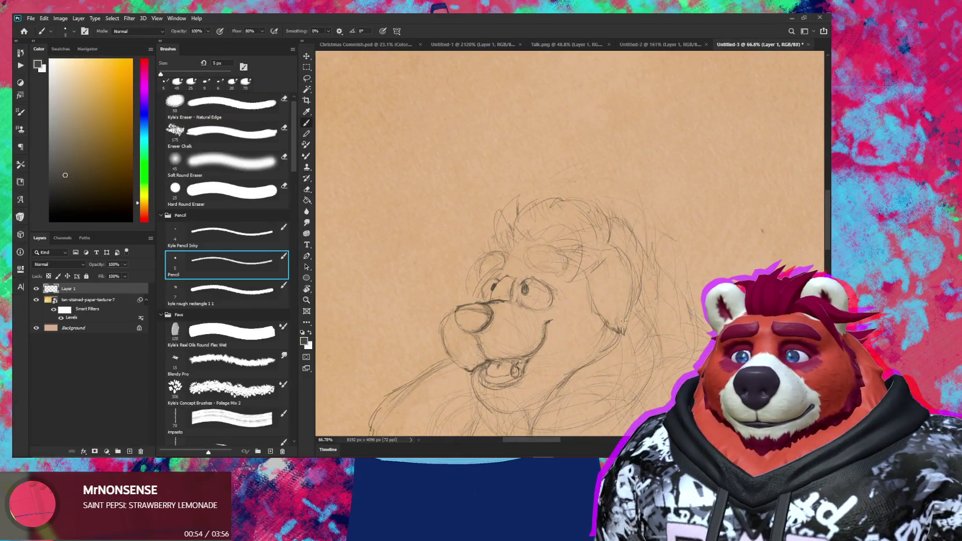
{"action": "left_click_drag", "start_coordinate": [633, 340], "coordinate": [663, 281]}
{"action": "scroll", "coordinate": [662, 281], "scroll_direction": "down", "scroll_amount": 2}
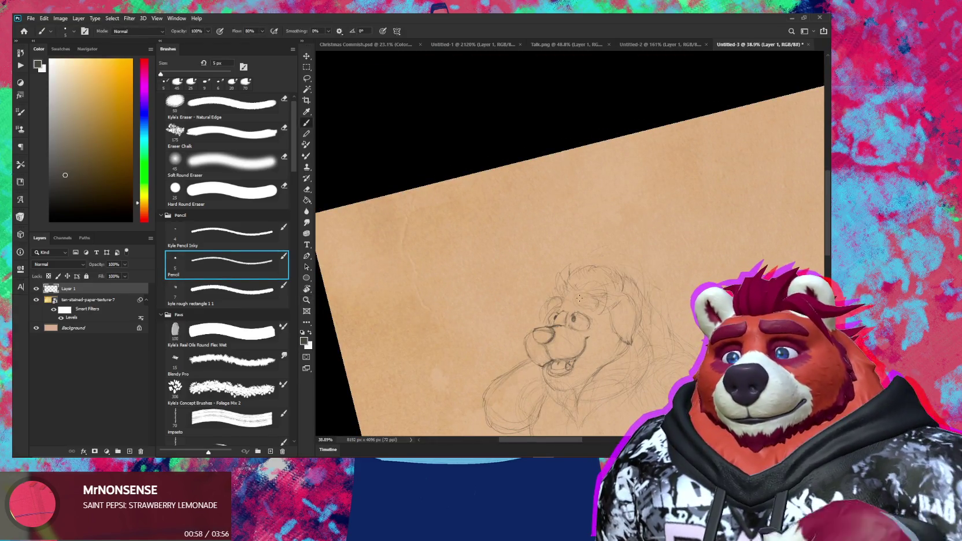
{"action": "scroll", "coordinate": [572, 318], "scroll_direction": "up", "scroll_amount": 3}
{"action": "scroll", "coordinate": [572, 318], "scroll_direction": "up", "scroll_amount": 2}
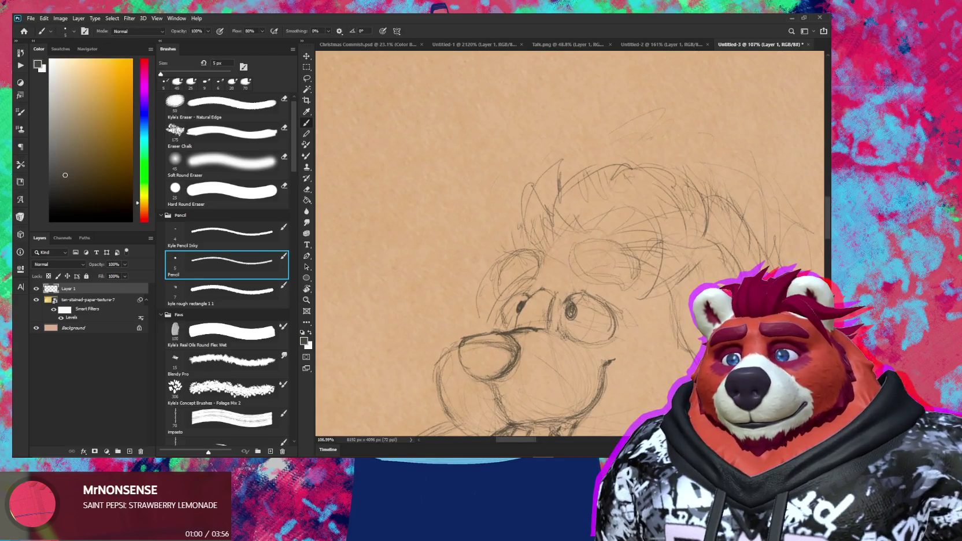
Step: Add a short pencil stroke beside the right eye and zoom in on the bear's face
{"action": "left_click_drag", "start_coordinate": [560, 314], "coordinate": [560, 328]}
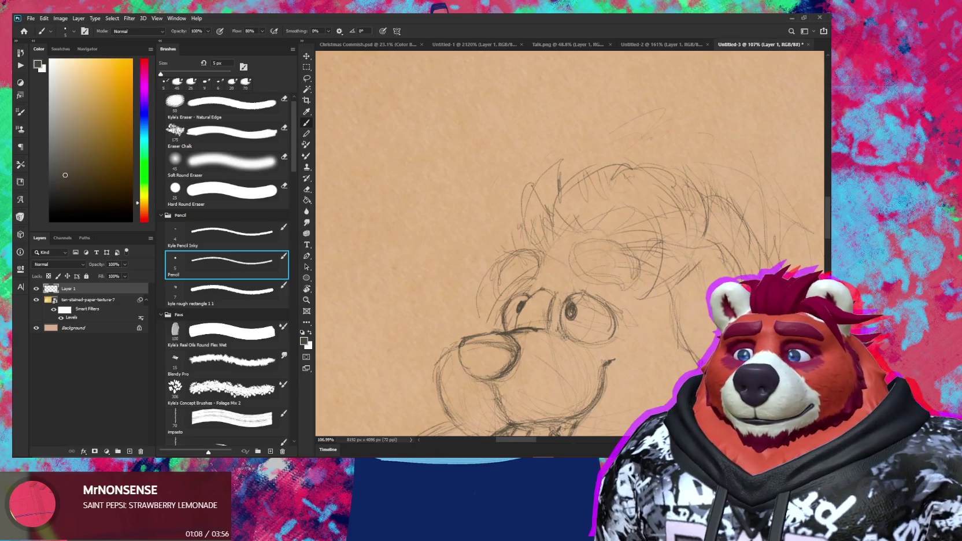
{"action": "key", "text": "e"}
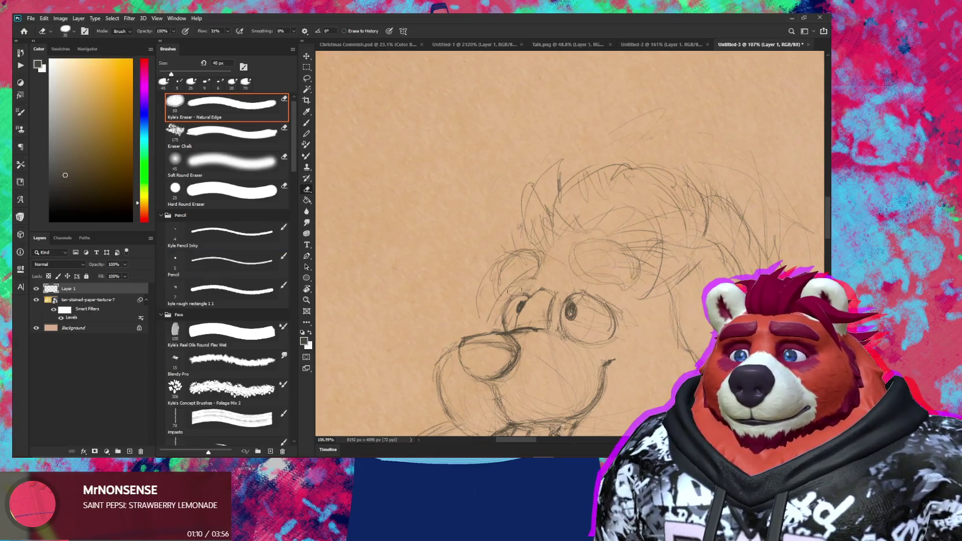
{"action": "key", "text": "b"}
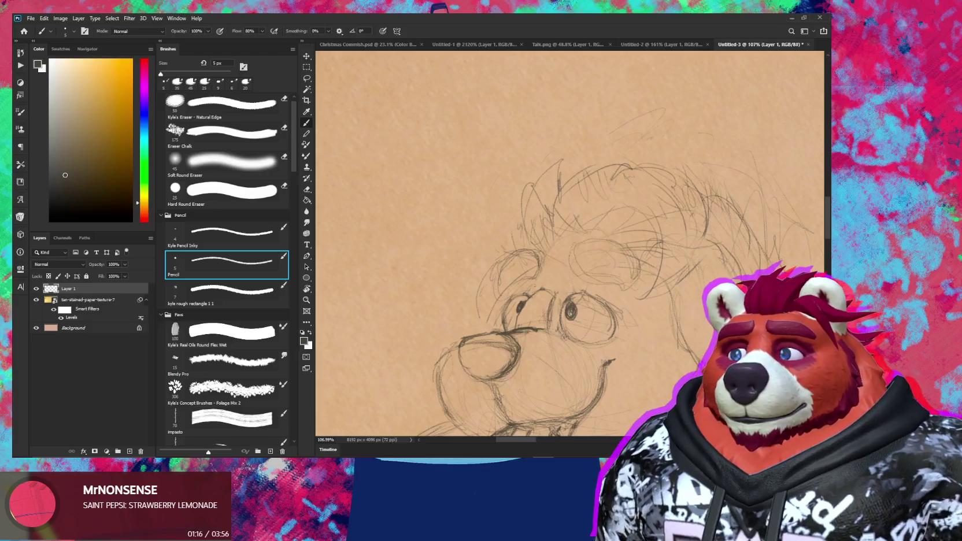
{"action": "key", "text": "e"}
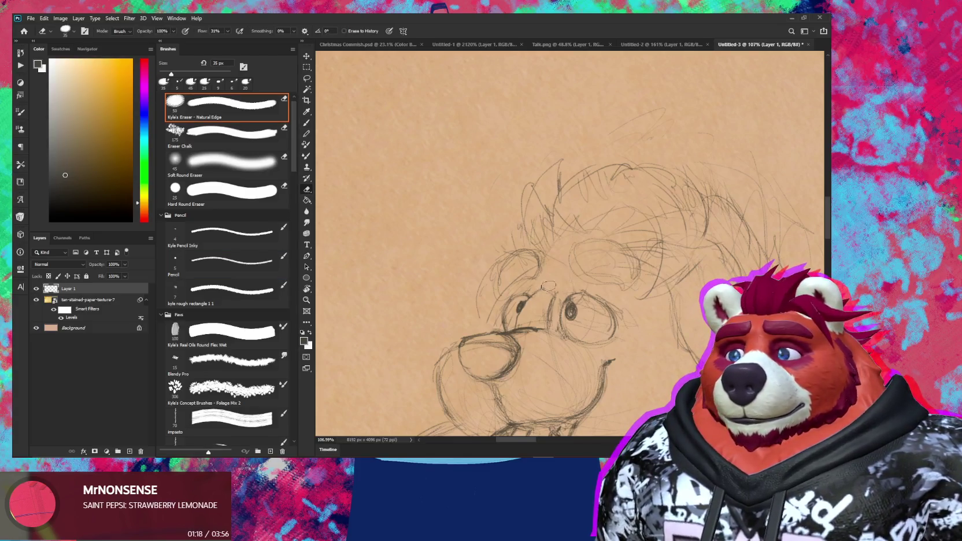
{"action": "key", "text": "b"}
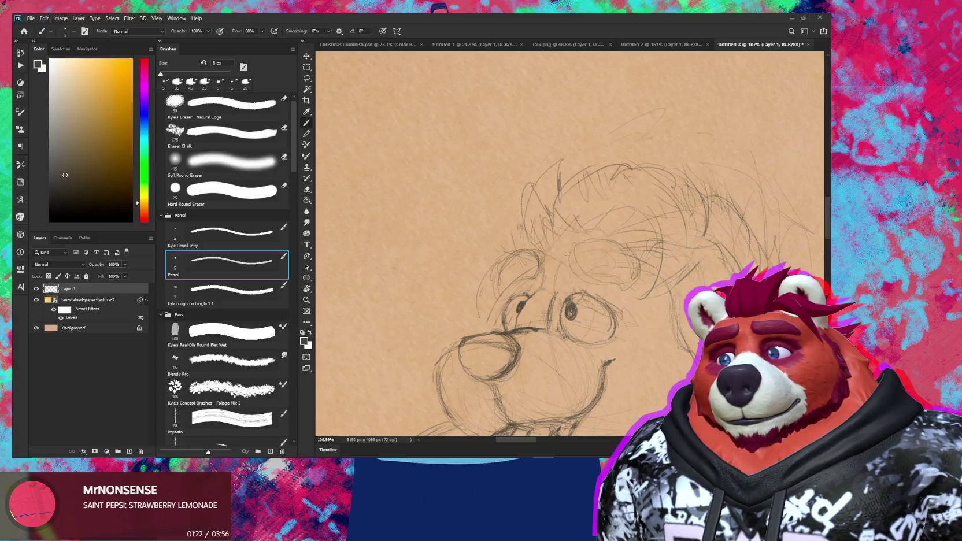
{"action": "scroll", "coordinate": [611, 267], "scroll_direction": "down", "scroll_amount": 5}
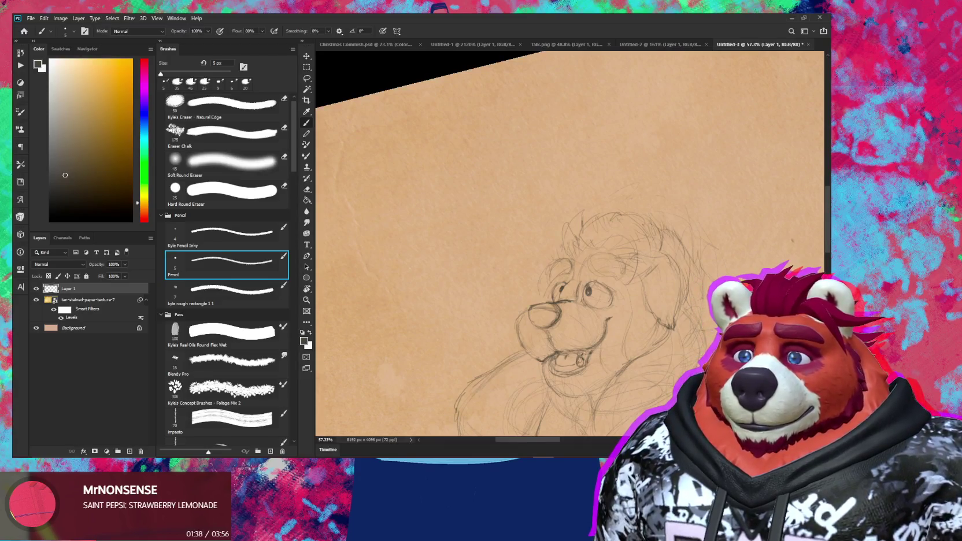
{"action": "left_click_drag", "start_coordinate": [542, 296], "coordinate": [584, 296]}
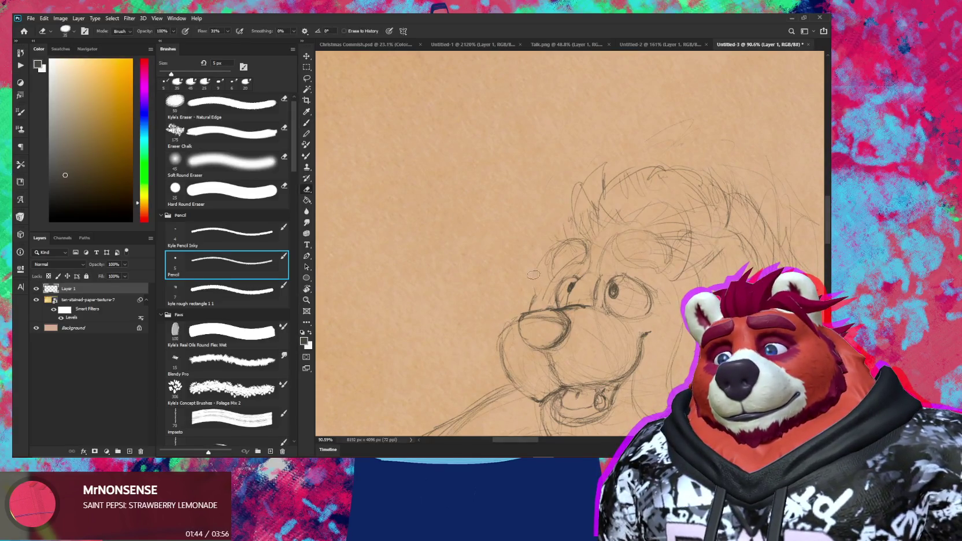
Step: Draw a curve along the head's left side, undo it, and sketch a shorter line there instead
{"action": "key", "text": "e"}
{"action": "key", "text": "b"}
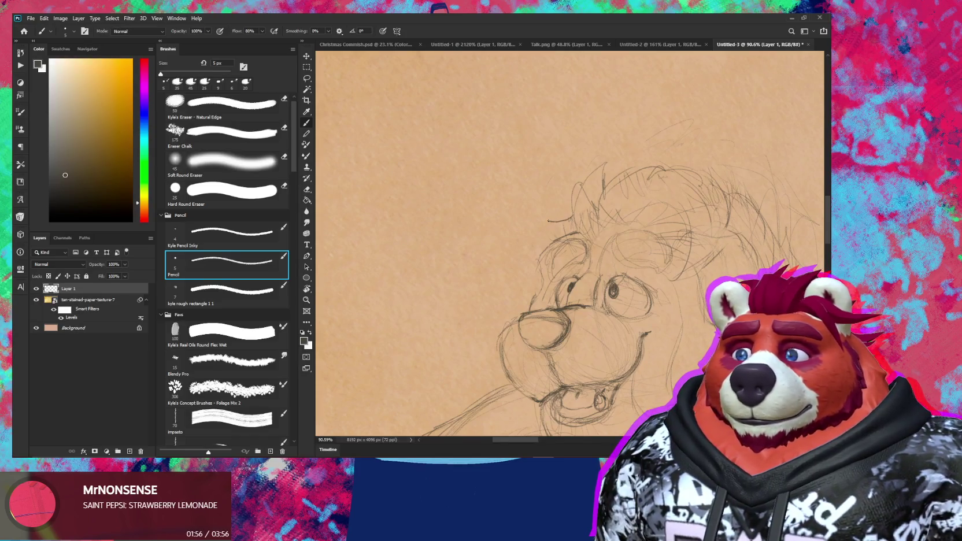
{"action": "left_click_drag", "start_coordinate": [549, 221], "coordinate": [529, 262]}
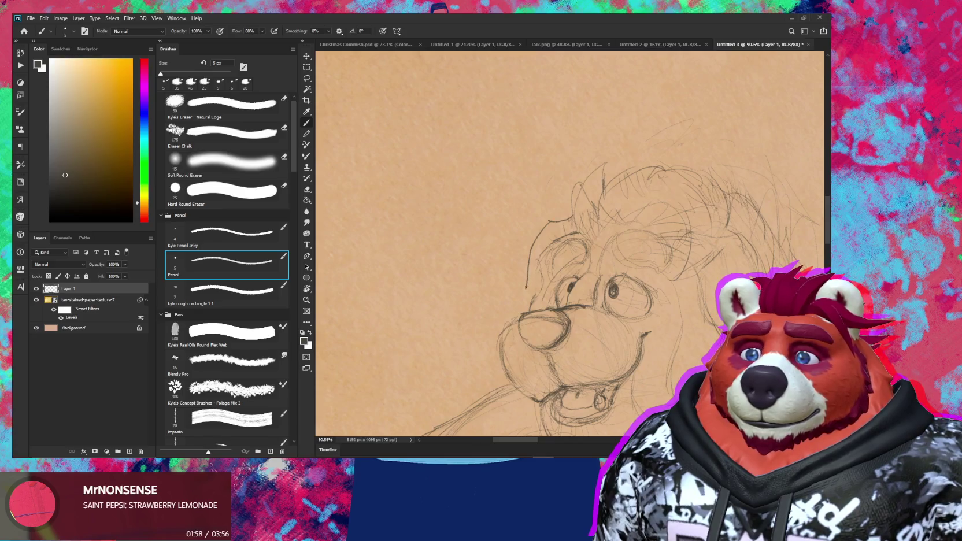
{"action": "key", "text": "ctrl+z"}
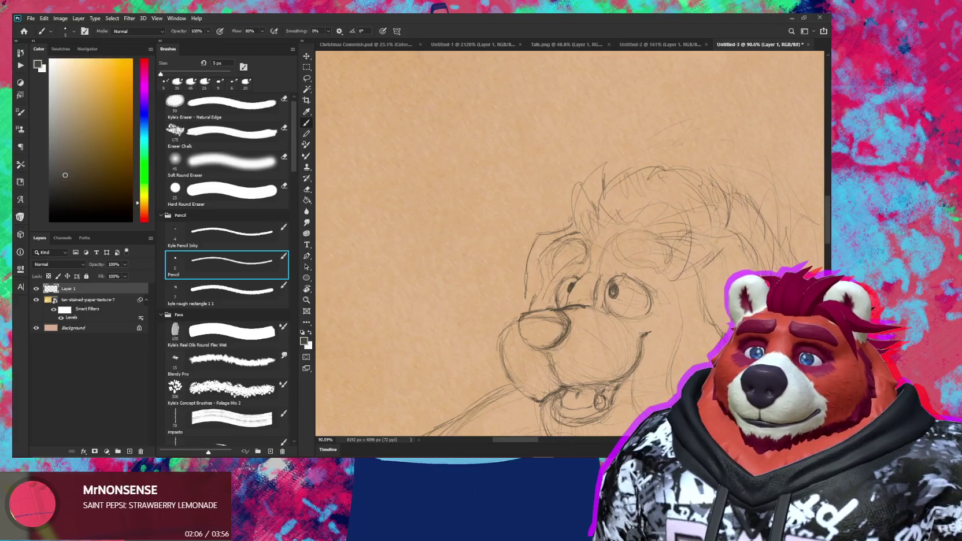
{"action": "left_click_drag", "start_coordinate": [525, 288], "coordinate": [516, 301]}
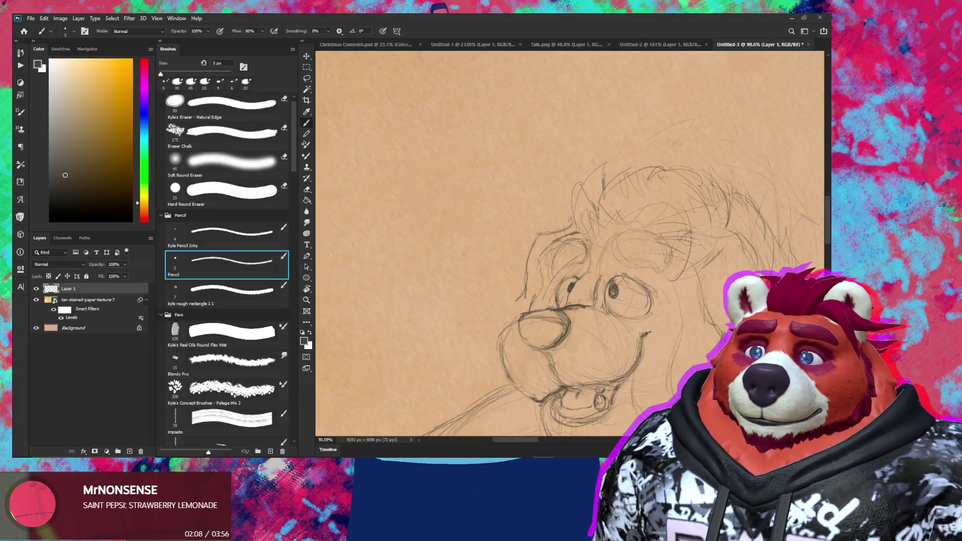
{"action": "scroll", "coordinate": [518, 302], "scroll_direction": "down", "scroll_amount": 5}
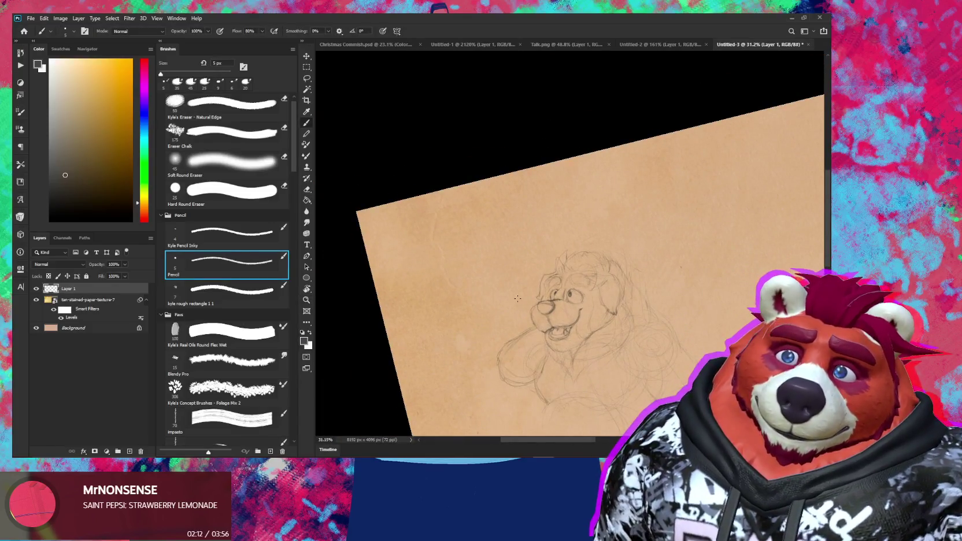
Step: Erase part of the head's left outline and pan up to the upper head and mouth
{"action": "key", "text": "e"}
{"action": "scroll", "coordinate": [517, 298], "scroll_direction": "up", "scroll_amount": 5}
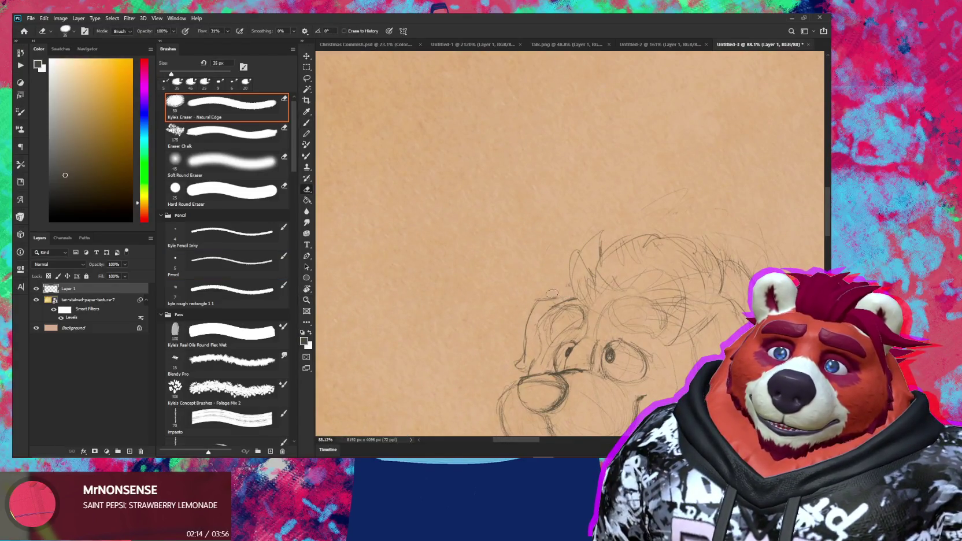
{"action": "left_click_drag", "start_coordinate": [525, 329], "coordinate": [517, 365]}
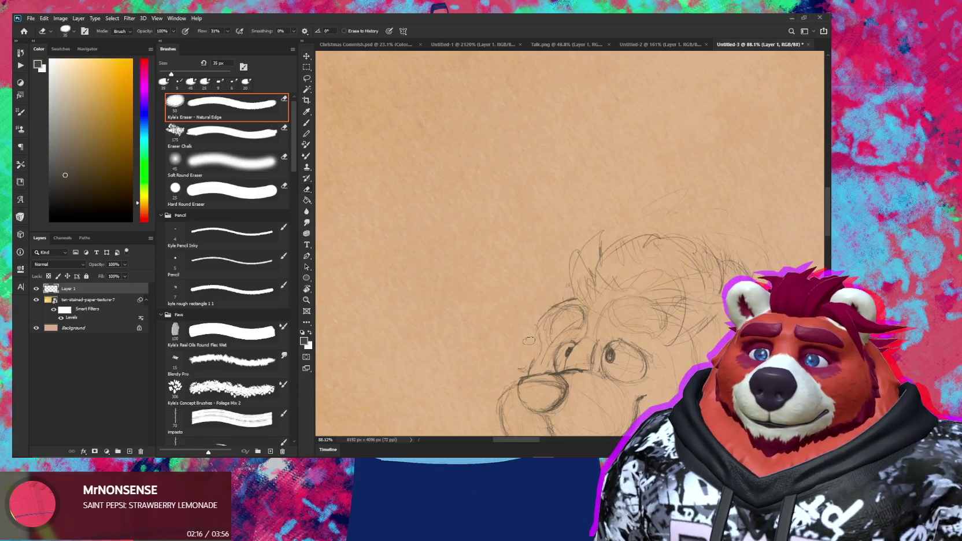
{"action": "key", "text": "b"}
{"action": "key", "text": "e"}
{"action": "mouse_move", "coordinate": [595, 365]}
{"action": "left_mouse_down"}
{"action": "mouse_move", "coordinate": [559, 262]}
{"action": "mouse_move", "coordinate": [561, 290]}
{"action": "left_mouse_up"}
Step: Redraw short pencil strokes on the head's left outline, erasing stray lines beside it
{"action": "key", "text": "b"}
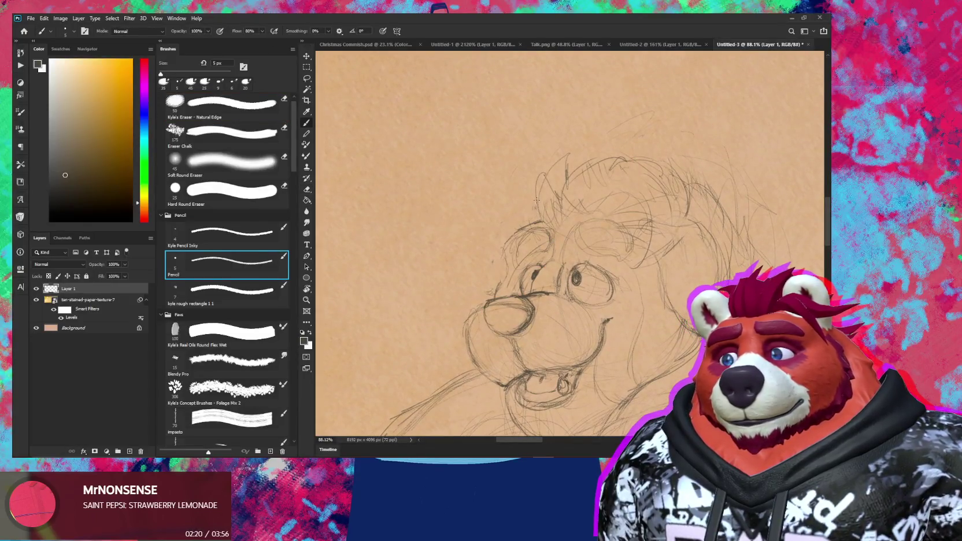
{"action": "left_click_drag", "start_coordinate": [534, 206], "coordinate": [505, 235]}
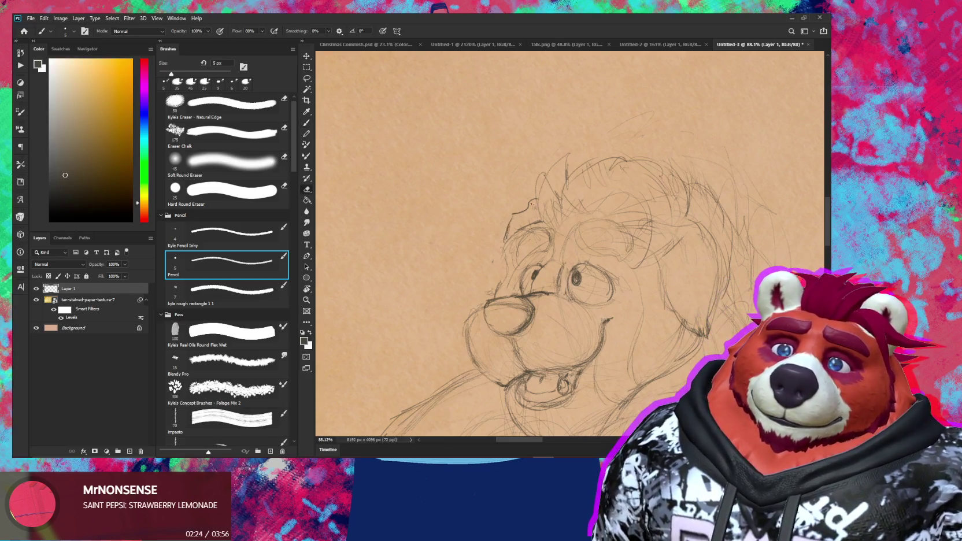
{"action": "key", "text": "e"}
{"action": "left_click_drag", "start_coordinate": [534, 206], "coordinate": [520, 211]}
{"action": "key", "text": "b"}
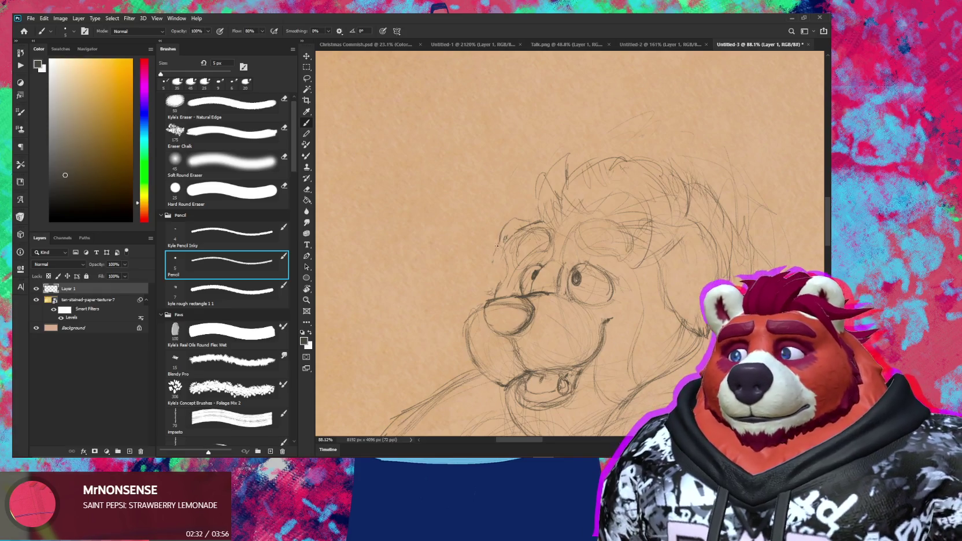
{"action": "left_click_drag", "start_coordinate": [492, 255], "coordinate": [485, 273]}
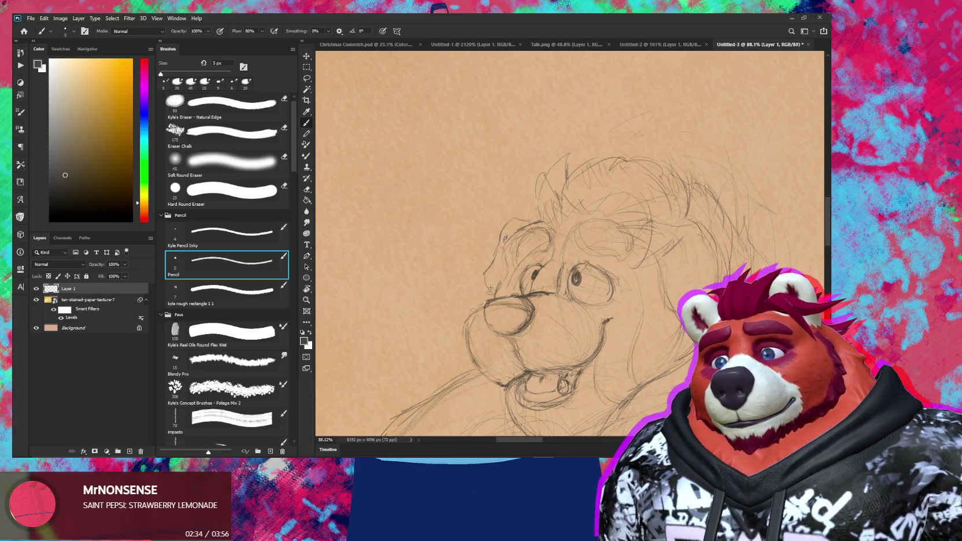
Step: Erase the stray pencil lines near the bear's eye
{"action": "scroll", "coordinate": [487, 285], "scroll_direction": "down", "scroll_amount": 5}
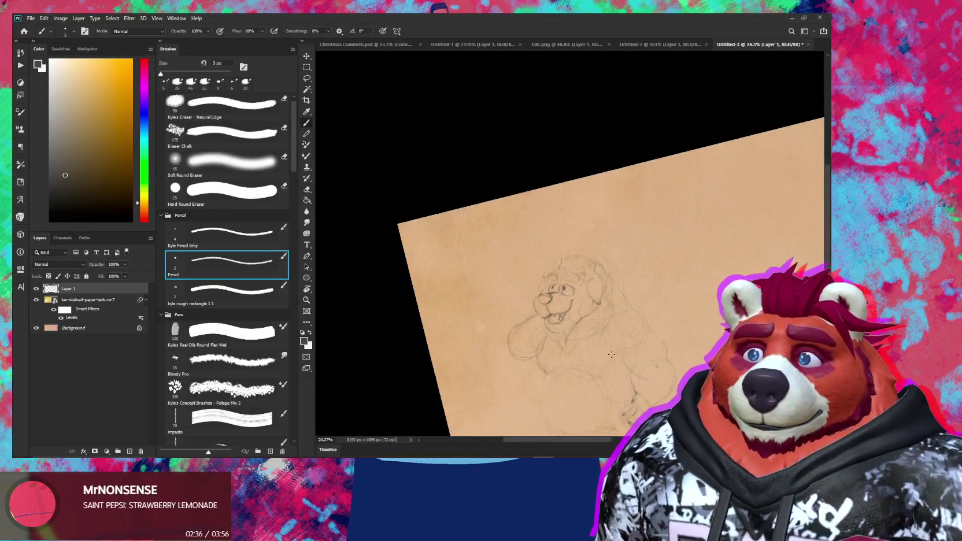
{"action": "scroll", "coordinate": [575, 325], "scroll_direction": "up", "scroll_amount": 5}
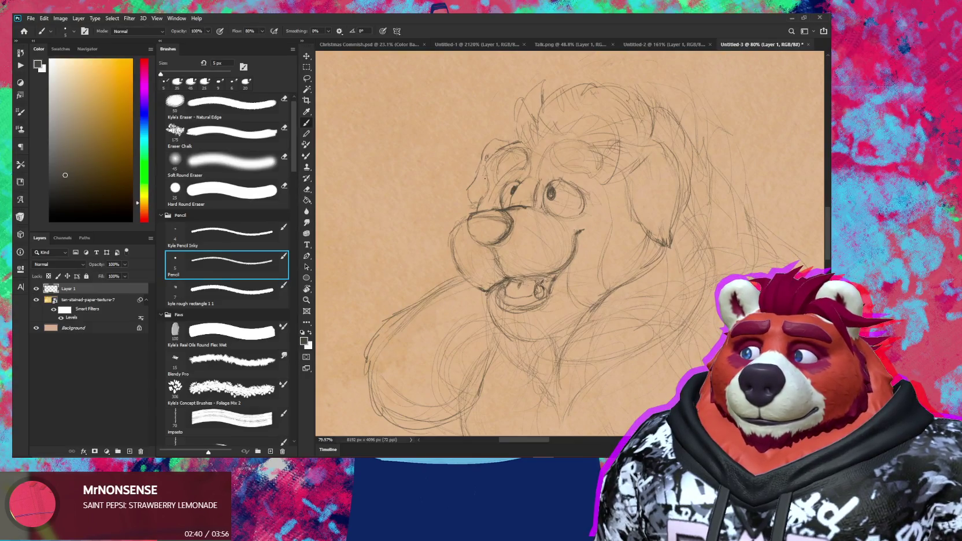
{"action": "key", "text": "e"}
{"action": "key", "text": "b"}
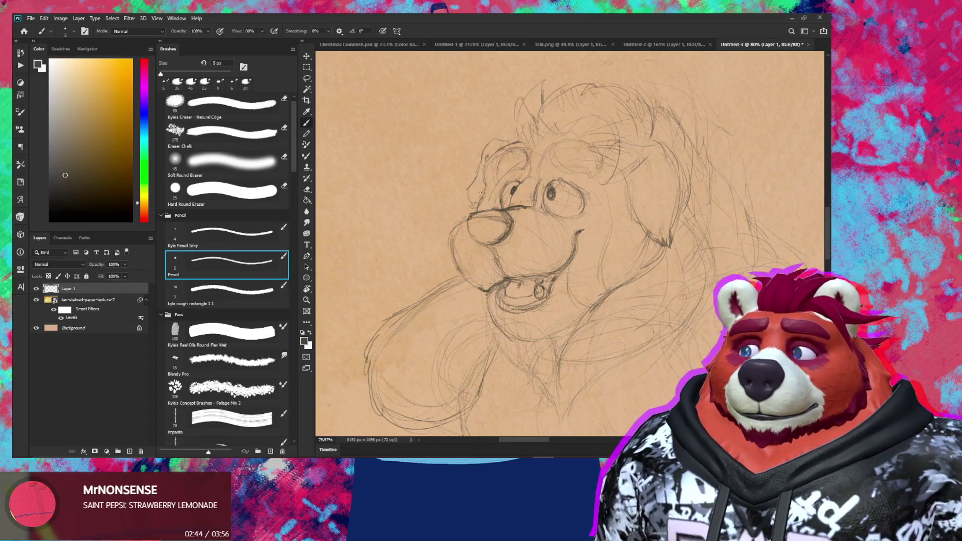
{"action": "key", "text": "e"}
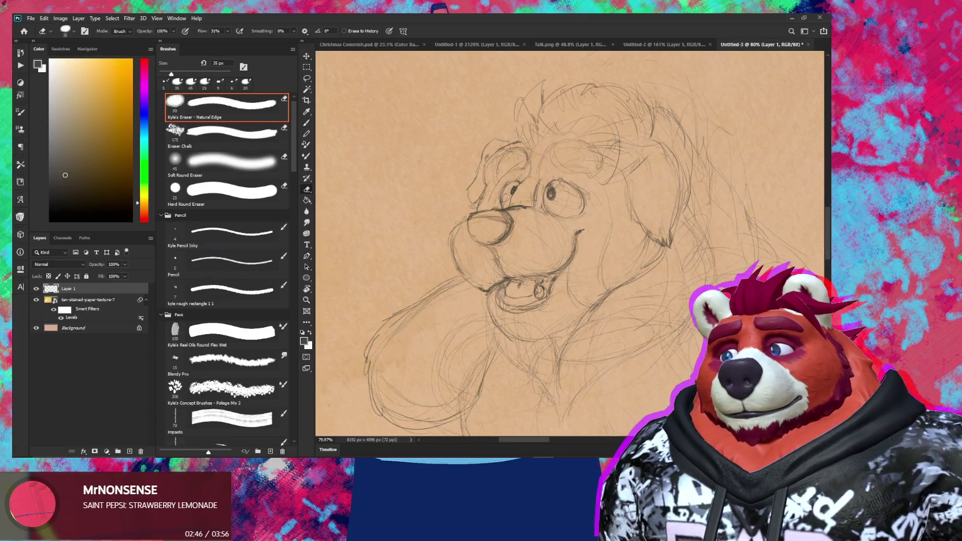
{"action": "left_click_drag", "start_coordinate": [503, 200], "coordinate": [498, 205]}
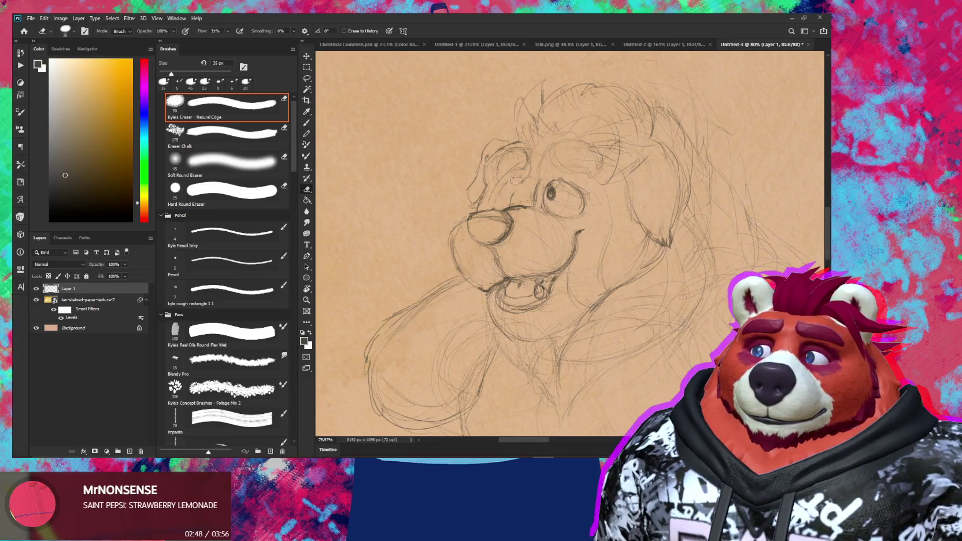
Step: Add a short pencil stroke to the face and shade the nose with diagonal hatching
{"action": "key", "text": "b"}
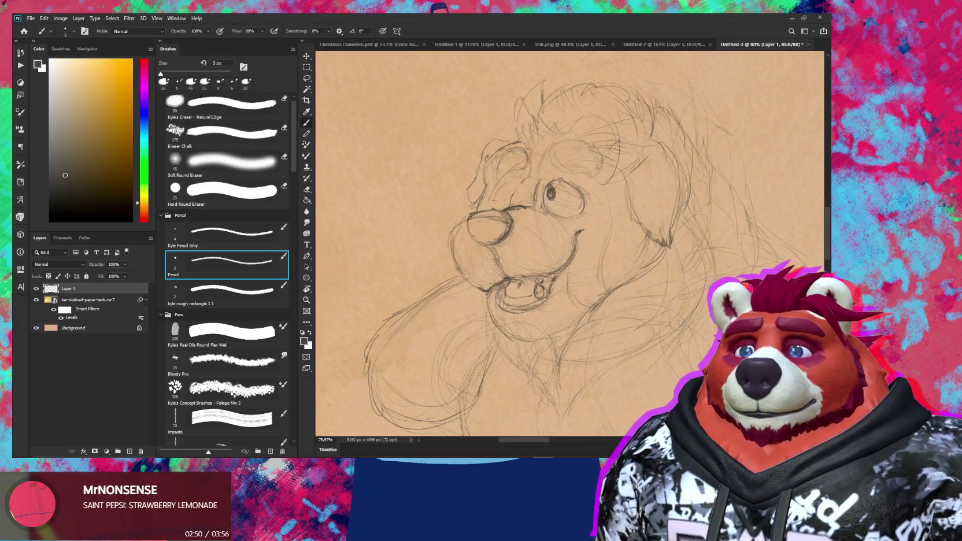
{"action": "left_click_drag", "start_coordinate": [515, 184], "coordinate": [516, 187]}
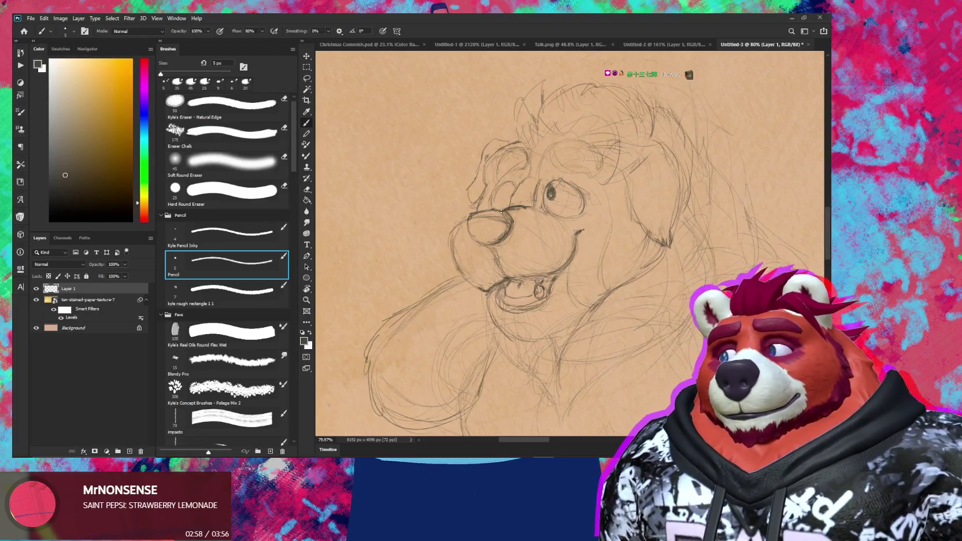
{"action": "mouse_move", "coordinate": [501, 221]}
{"action": "left_mouse_down"}
{"action": "mouse_move", "coordinate": [487, 239]}
{"action": "mouse_move", "coordinate": [472, 236]}
{"action": "left_mouse_up"}
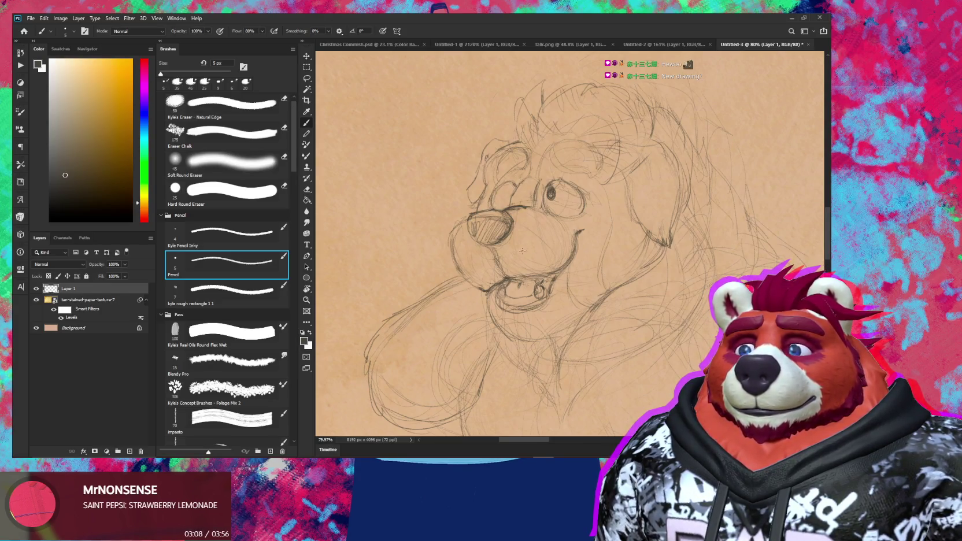
{"action": "left_click", "coordinate": [393, 44]}
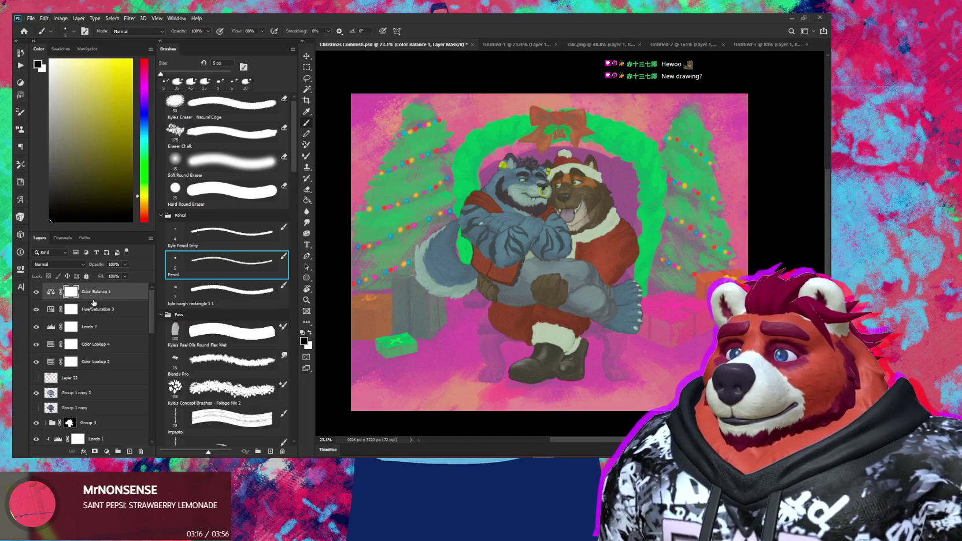
Step: Add a Vibrance adjustment layer with vibrance lowered to desaturate the Christmas painting
{"action": "left_click", "coordinate": [106, 452]}
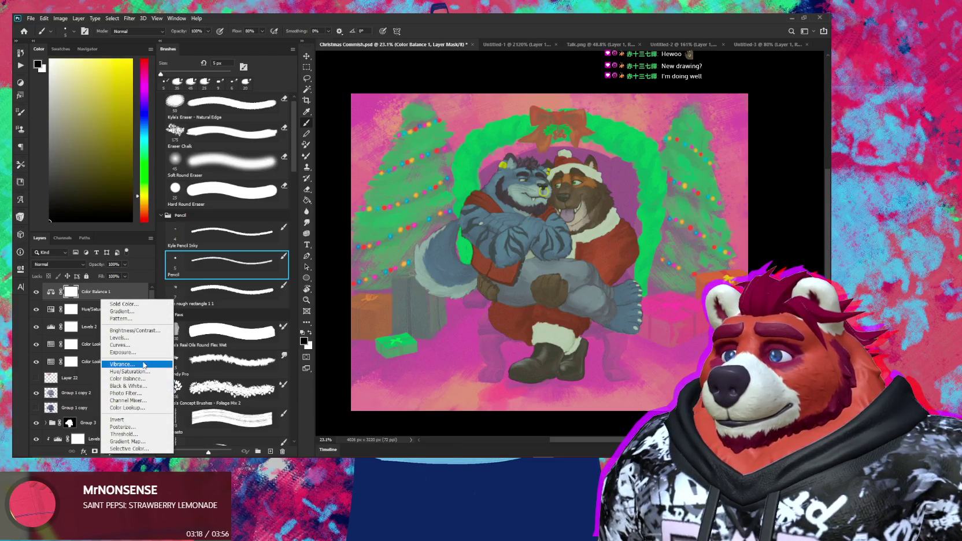
{"action": "left_click", "coordinate": [122, 364]}
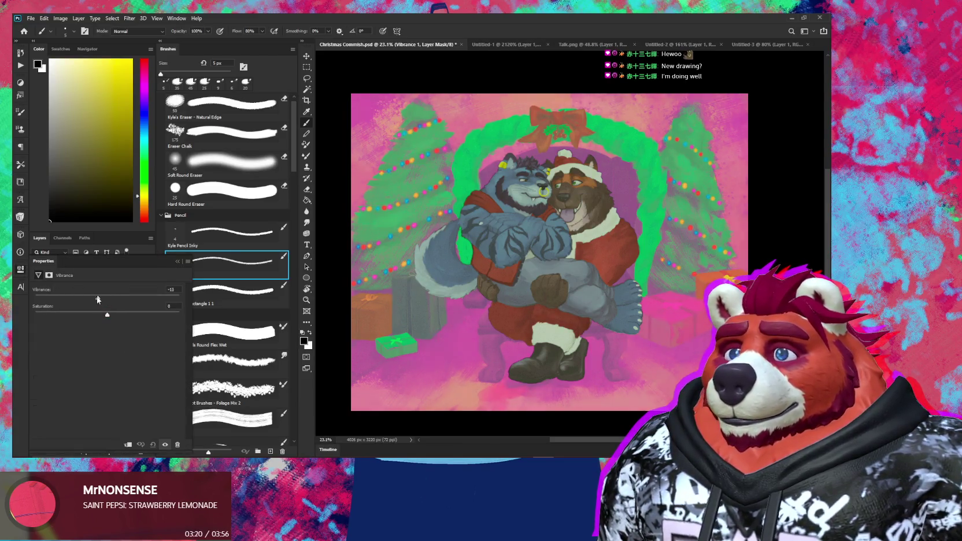
{"action": "mouse_move", "coordinate": [109, 298]}
{"action": "left_mouse_down"}
{"action": "mouse_move", "coordinate": [54, 297]}
{"action": "mouse_move", "coordinate": [89, 299]}
{"action": "left_mouse_up"}
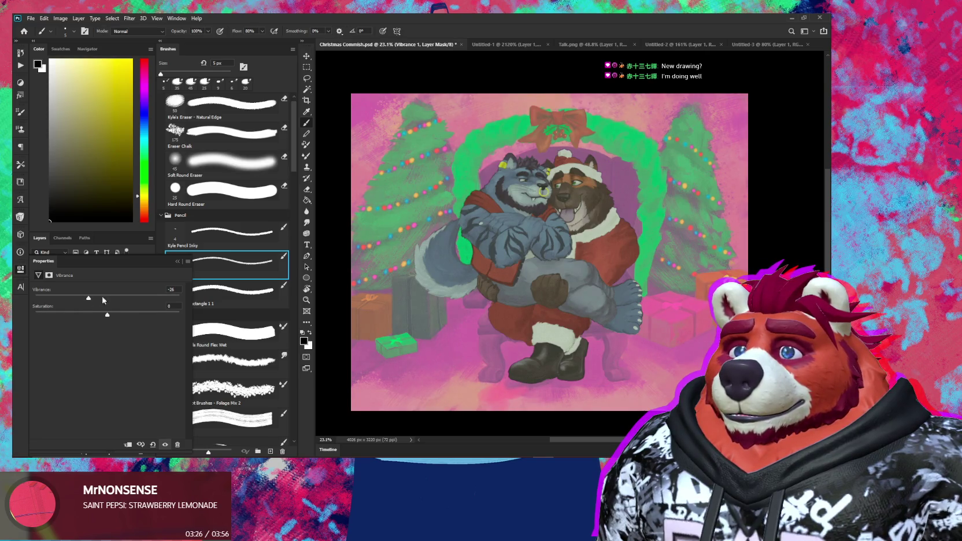
{"action": "left_click", "coordinate": [165, 271]}
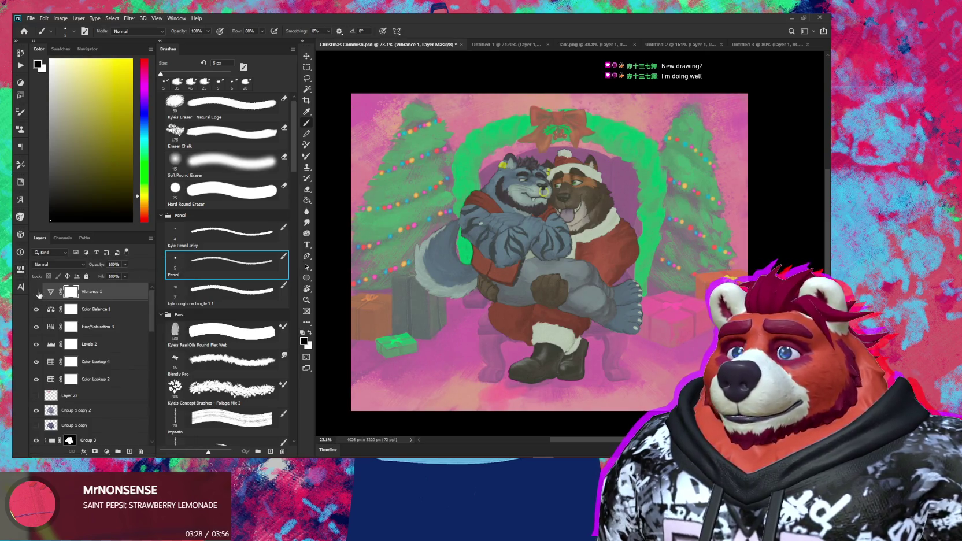
Step: Toggle Vibrance 1 visibility repeatedly to compare the painting with and without it
{"action": "left_click", "coordinate": [37, 292]}
{"action": "left_click", "coordinate": [37, 292]}
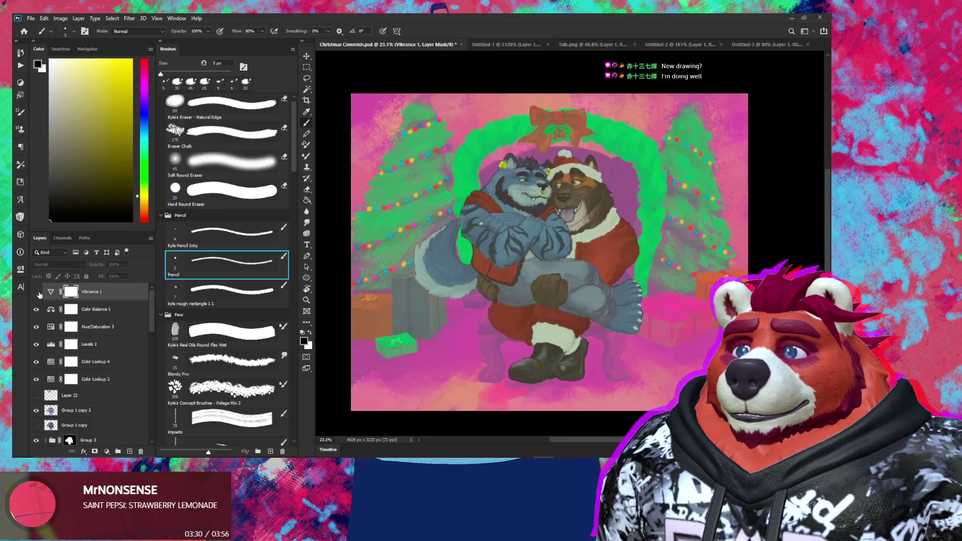
{"action": "left_click", "coordinate": [36, 291]}
{"action": "left_click", "coordinate": [38, 294]}
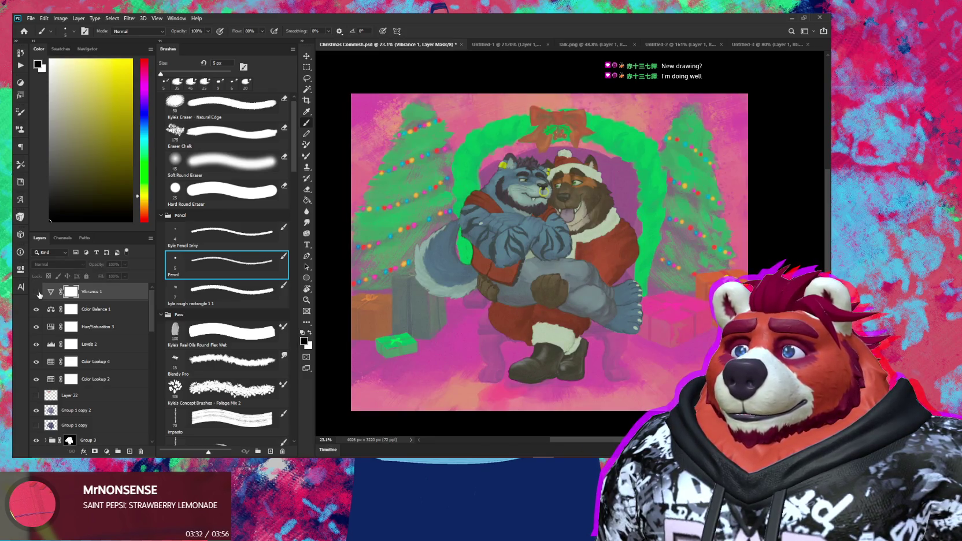
{"action": "left_click", "coordinate": [37, 293]}
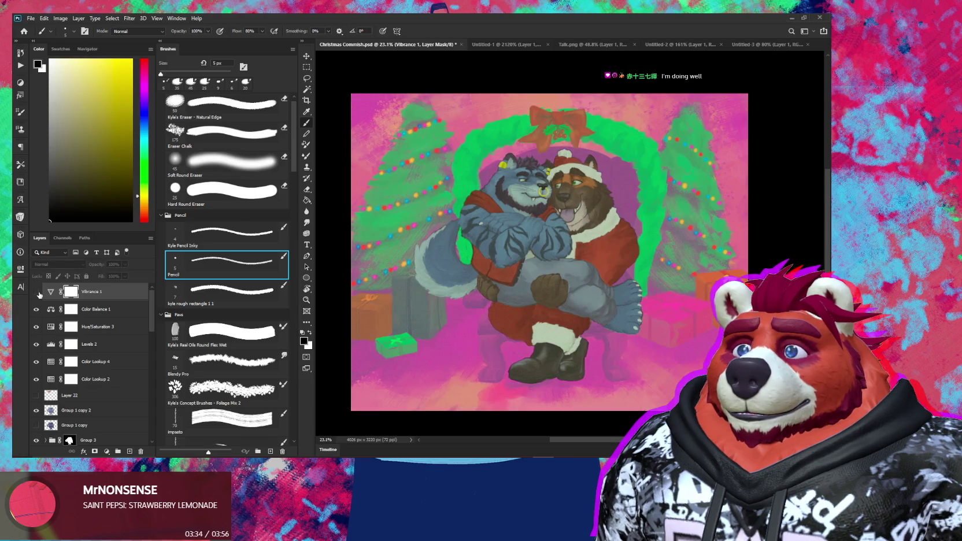
{"action": "left_click", "coordinate": [37, 292]}
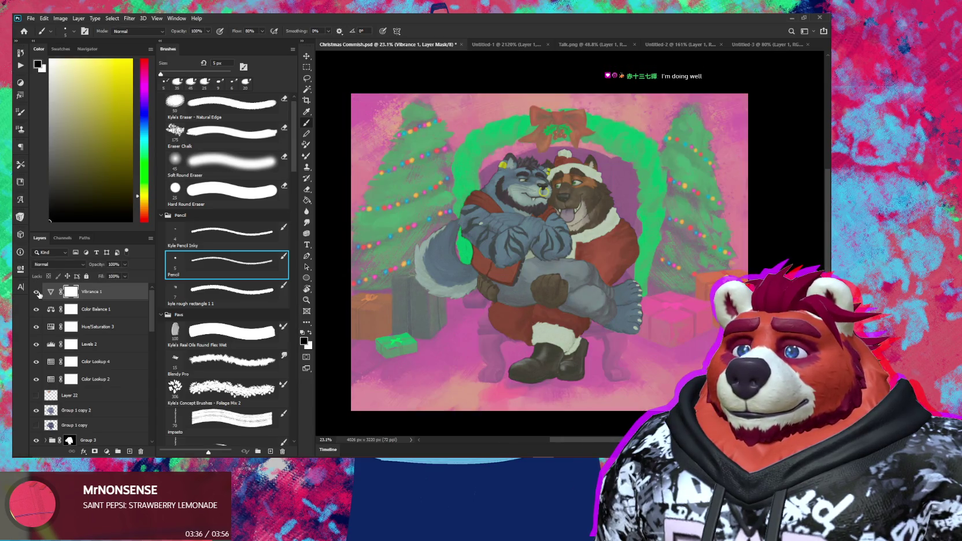
{"action": "left_click", "coordinate": [37, 293]}
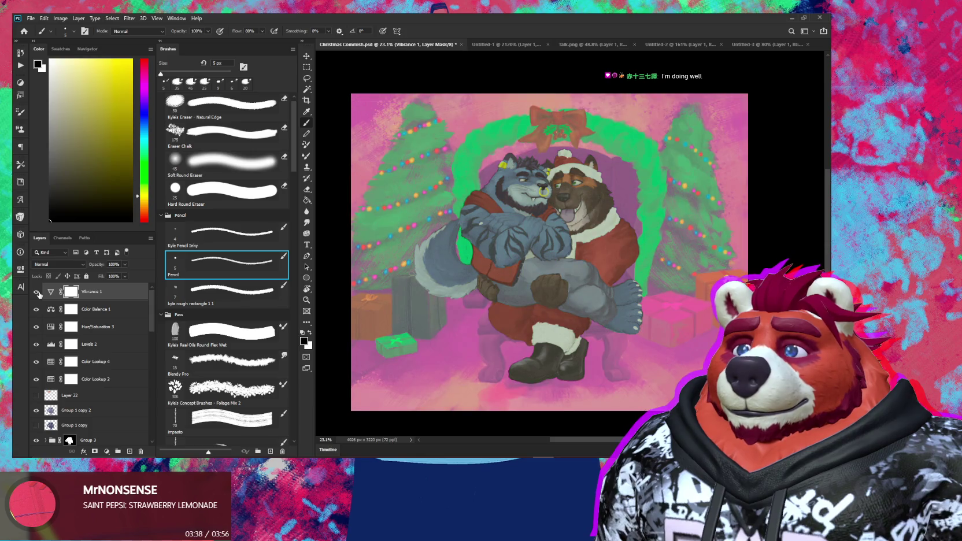
{"action": "scroll", "coordinate": [529, 318], "scroll_direction": "down", "scroll_amount": 3}
{"action": "scroll", "coordinate": [529, 317], "scroll_direction": "up", "scroll_amount": 2}
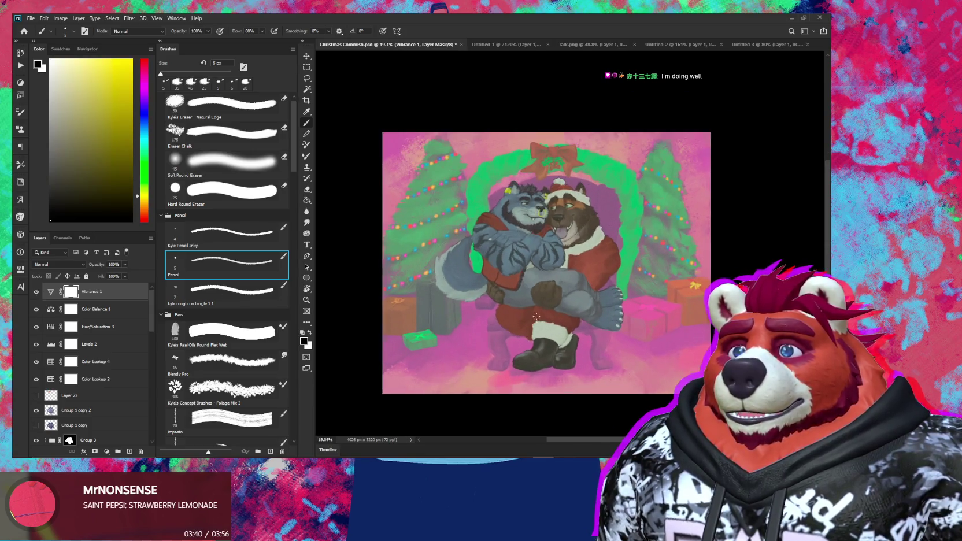
{"action": "scroll", "coordinate": [669, 167], "scroll_direction": "up", "scroll_amount": 2}
{"action": "scroll", "coordinate": [622, 133], "scroll_direction": "down", "scroll_amount": 1}
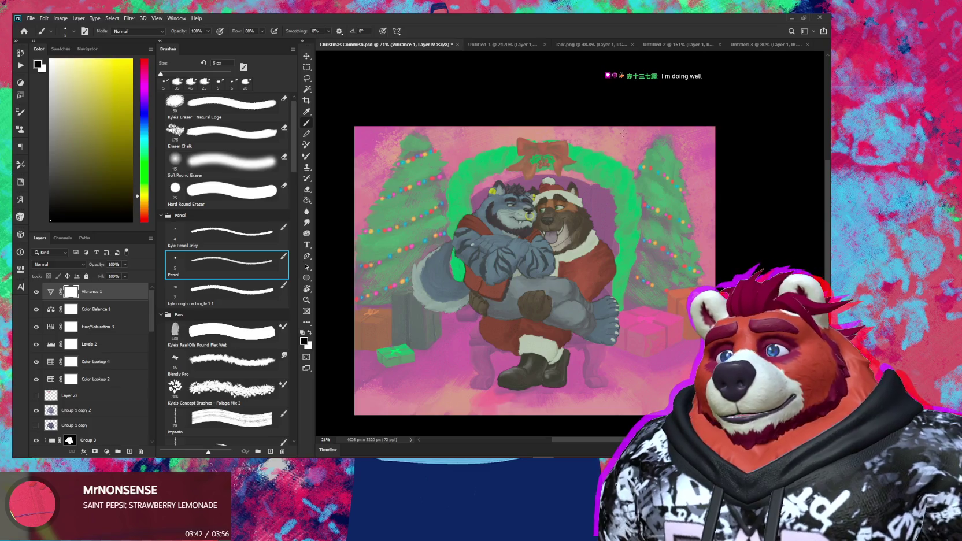
Step: Toggle Color Balance 1 off and on to compare, leaving both adjustments visible
{"action": "left_click", "coordinate": [36, 310]}
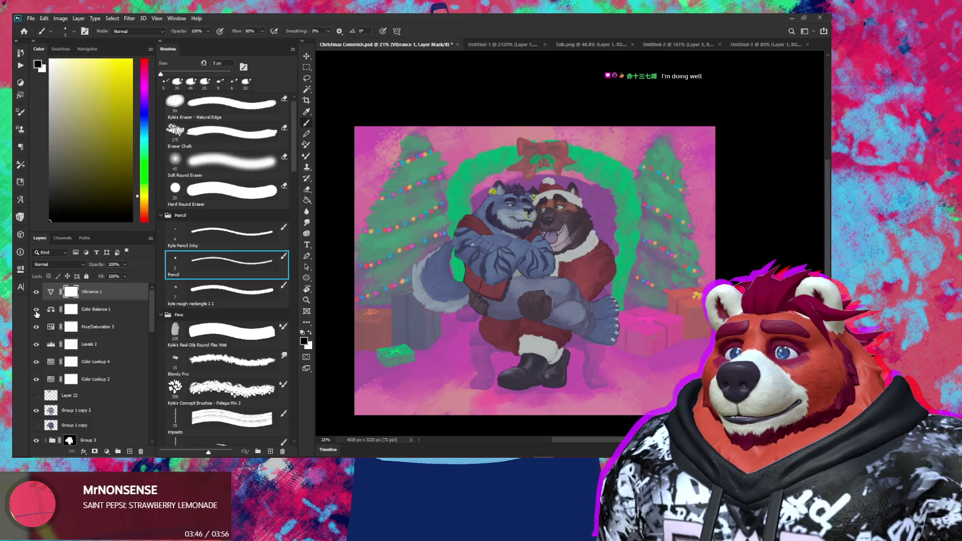
{"action": "left_click", "coordinate": [35, 311]}
{"action": "left_click", "coordinate": [36, 310]}
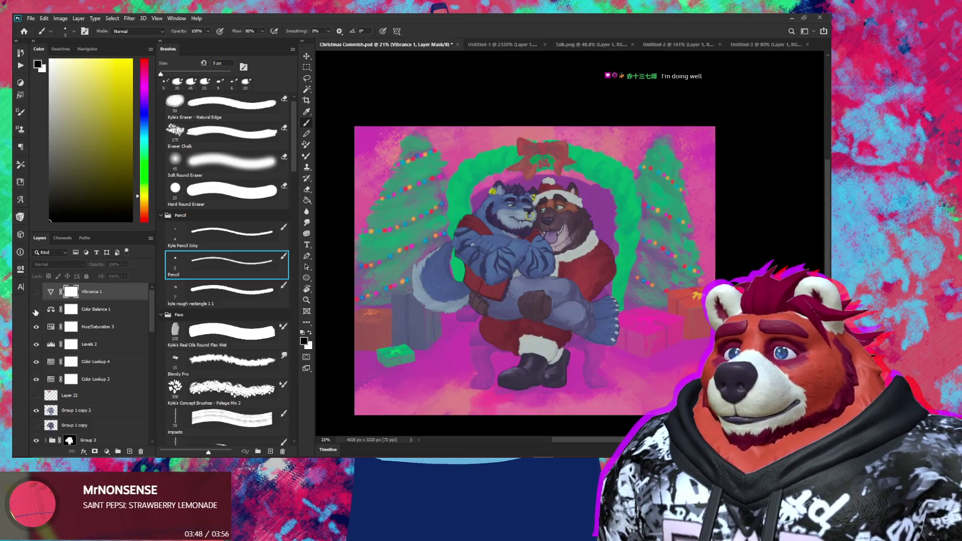
{"action": "left_click_drag", "start_coordinate": [36, 310], "coordinate": [38, 292]}
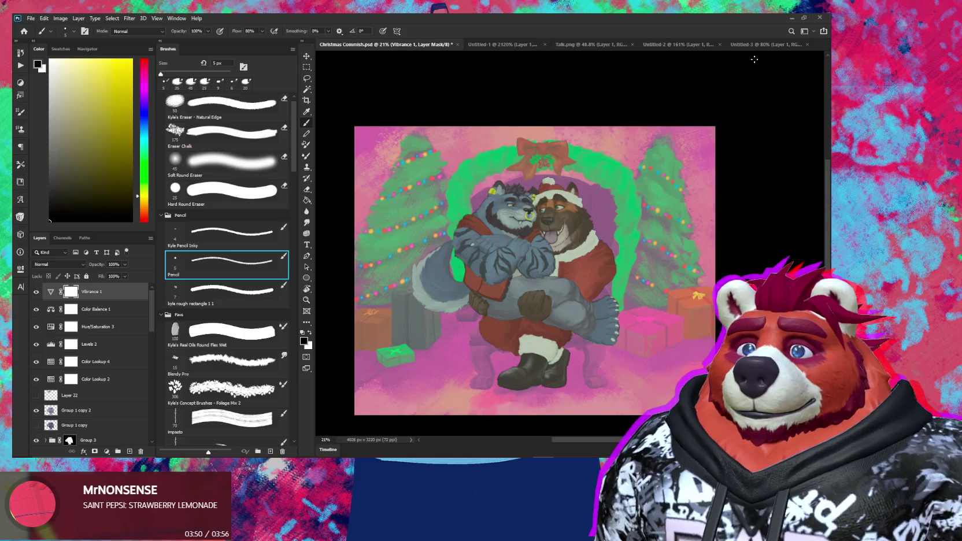
{"action": "left_click", "coordinate": [768, 45]}
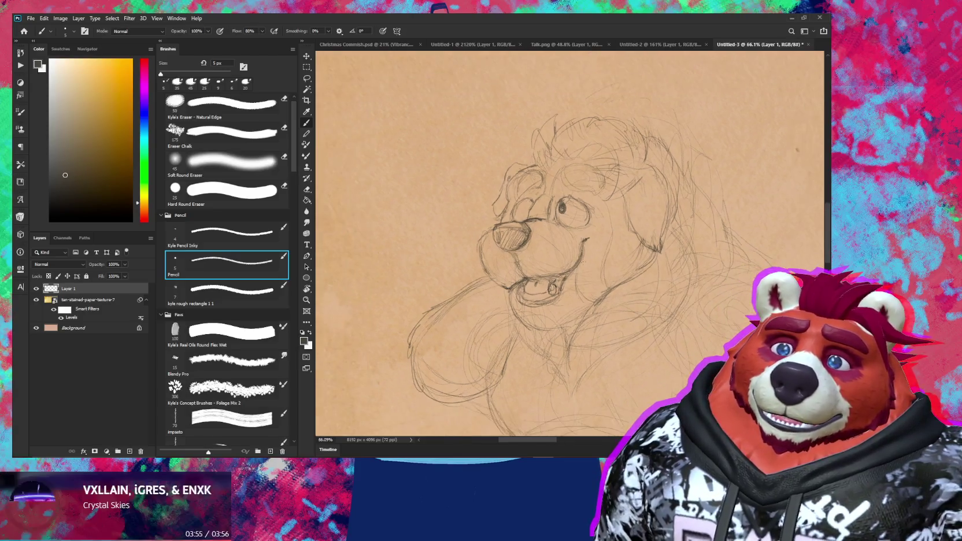
Step: Erase stray pencil lines on the bear's face, alternating between eraser and pencil
{"action": "scroll", "coordinate": [671, 275], "scroll_direction": "down", "scroll_amount": 8}
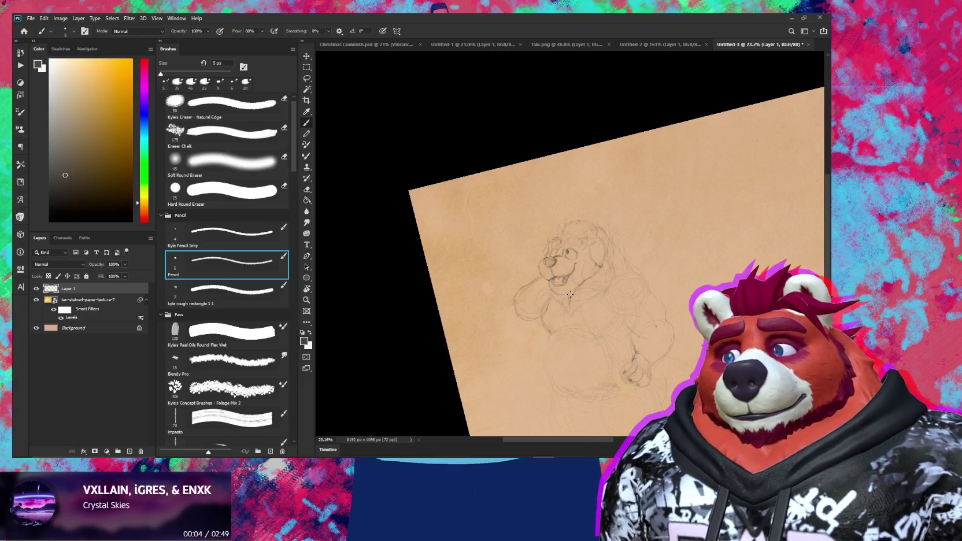
{"action": "scroll", "coordinate": [569, 247], "scroll_direction": "up", "scroll_amount": 5}
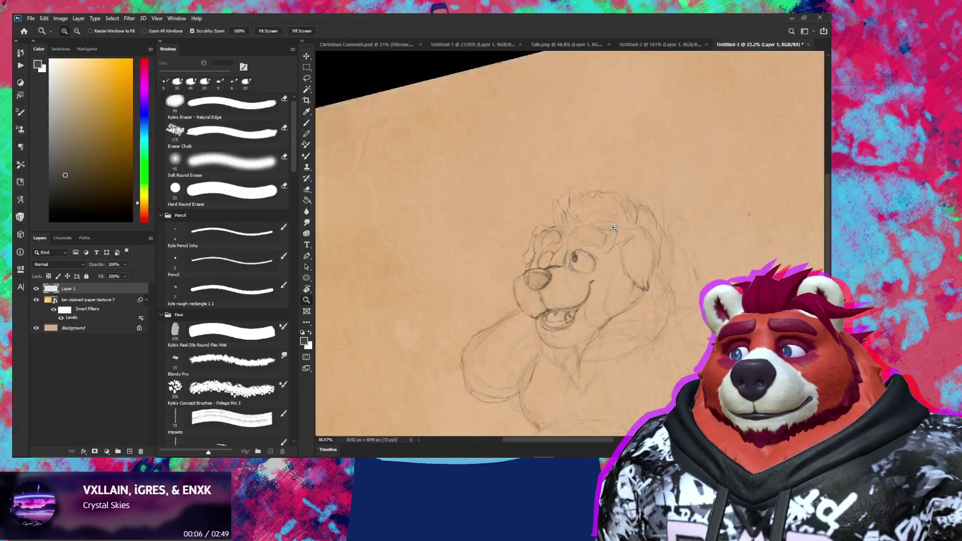
{"action": "key", "text": "e"}
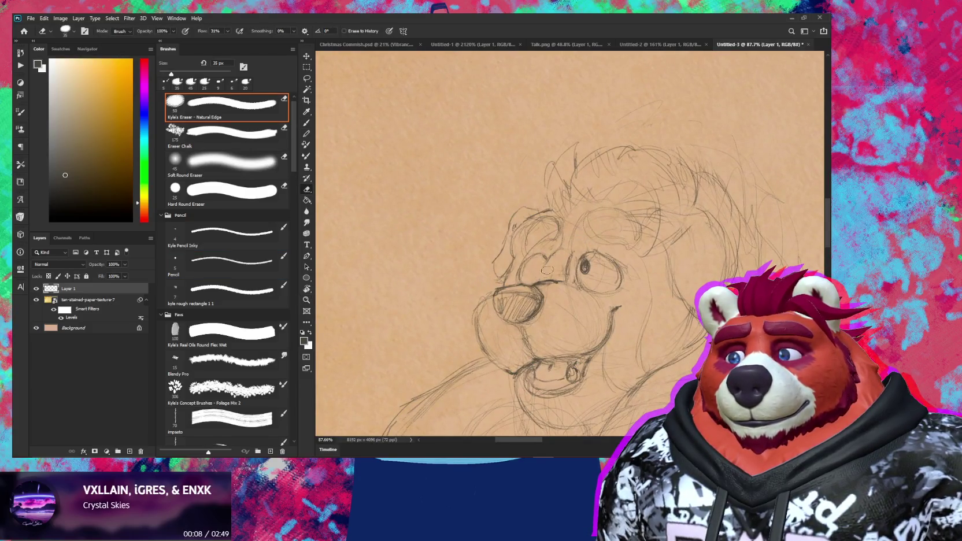
{"action": "left_click_drag", "start_coordinate": [554, 252], "coordinate": [552, 268]}
{"action": "key", "text": "b"}
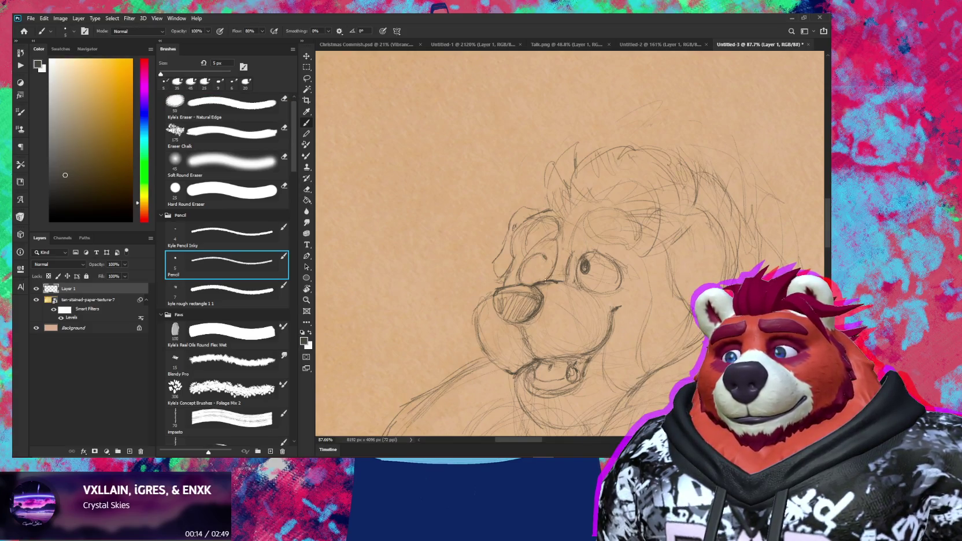
{"action": "key", "text": "e"}
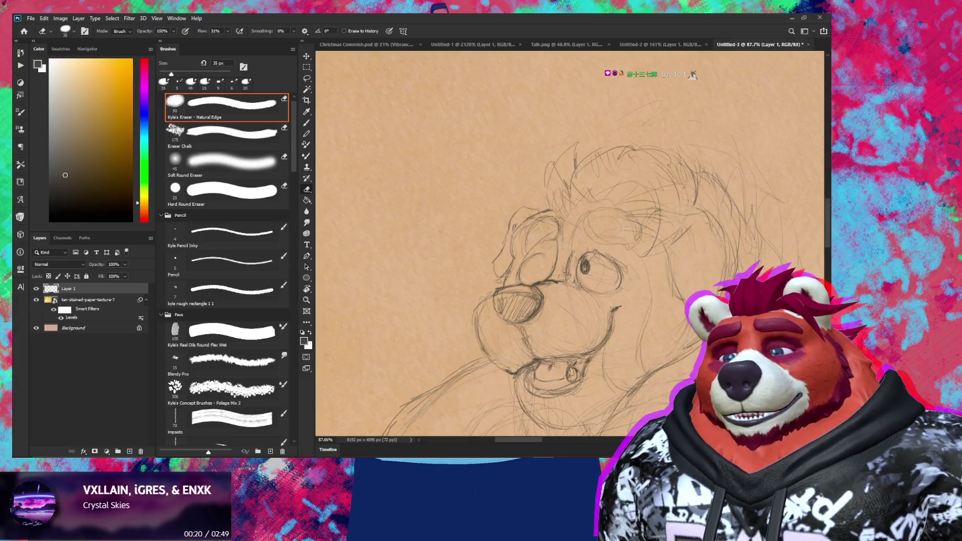
{"action": "key", "text": "b"}
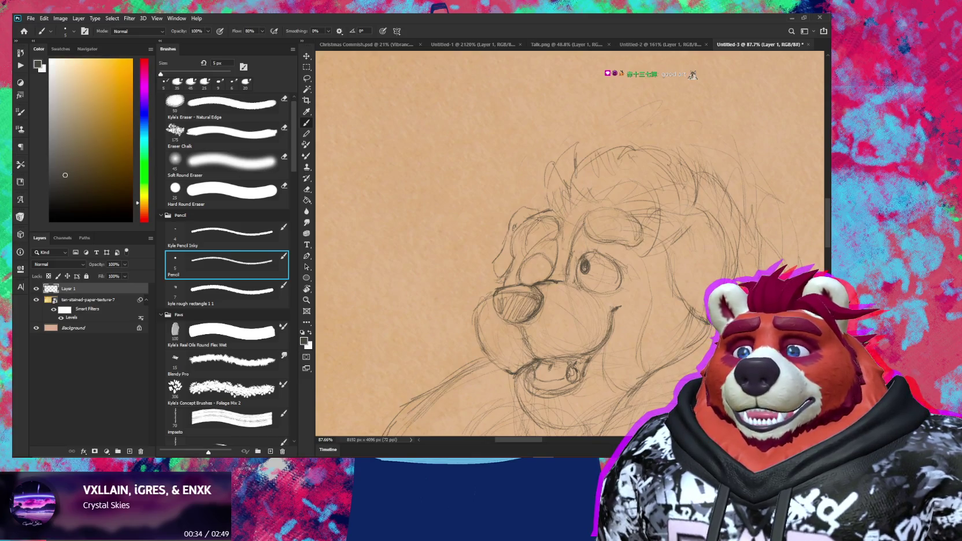
Step: Enlarge the eraser to 35 px and rework the cheek contour on the head's right side
{"action": "key", "text": "e"}
{"action": "key", "text": "bracketright"}
{"action": "key", "text": "bracketright"}
{"action": "key", "text": "bracketright"}
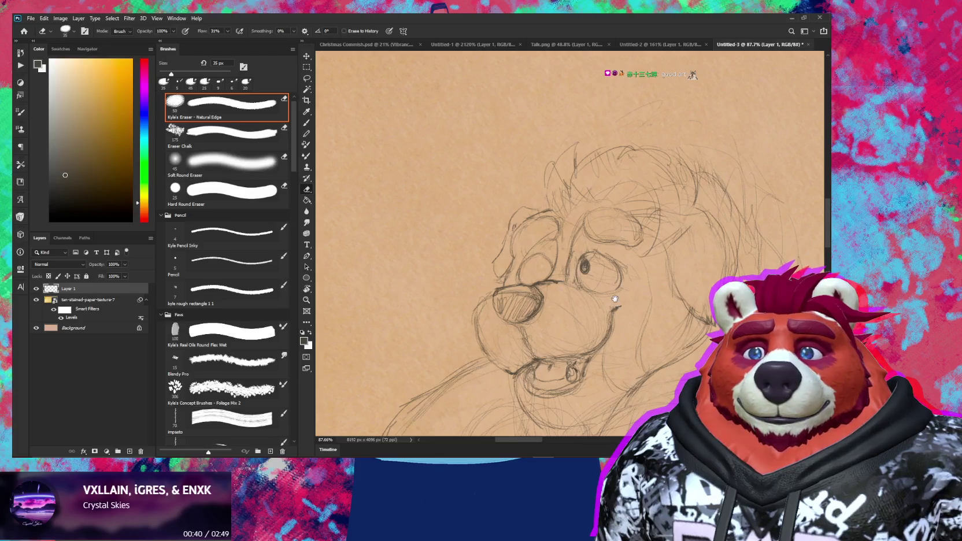
{"action": "left_click_drag", "start_coordinate": [615, 298], "coordinate": [545, 283]}
{"action": "key", "text": "b"}
{"action": "key", "text": "e"}
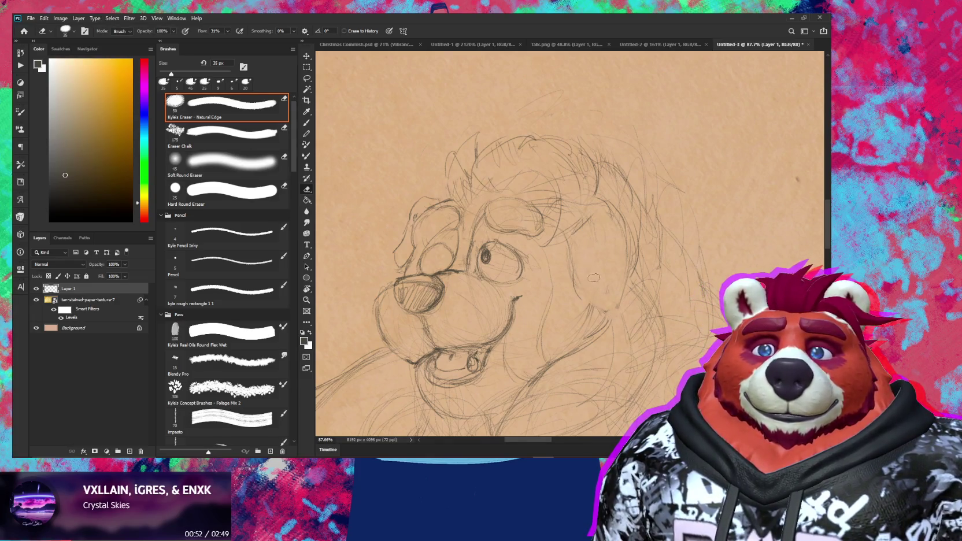
{"action": "key", "text": "b"}
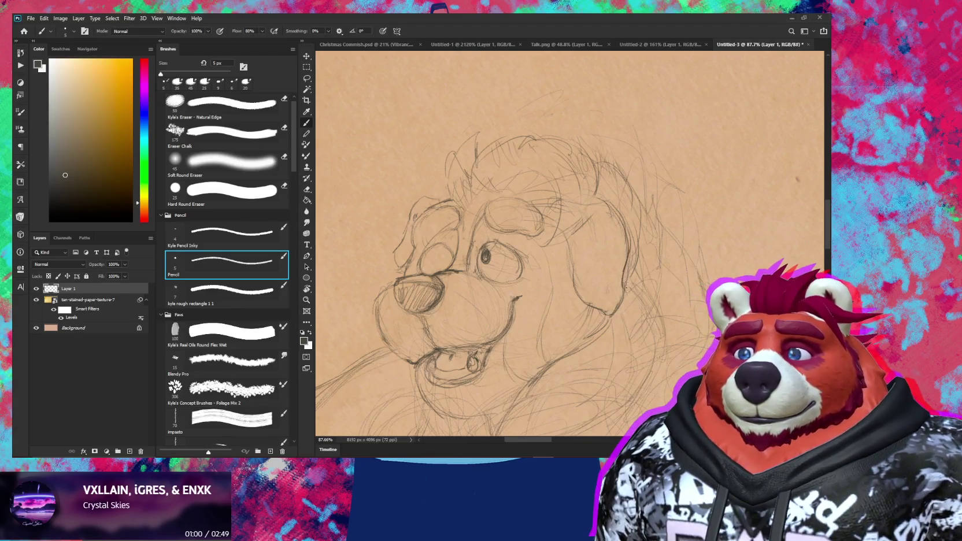
{"action": "key", "text": "e"}
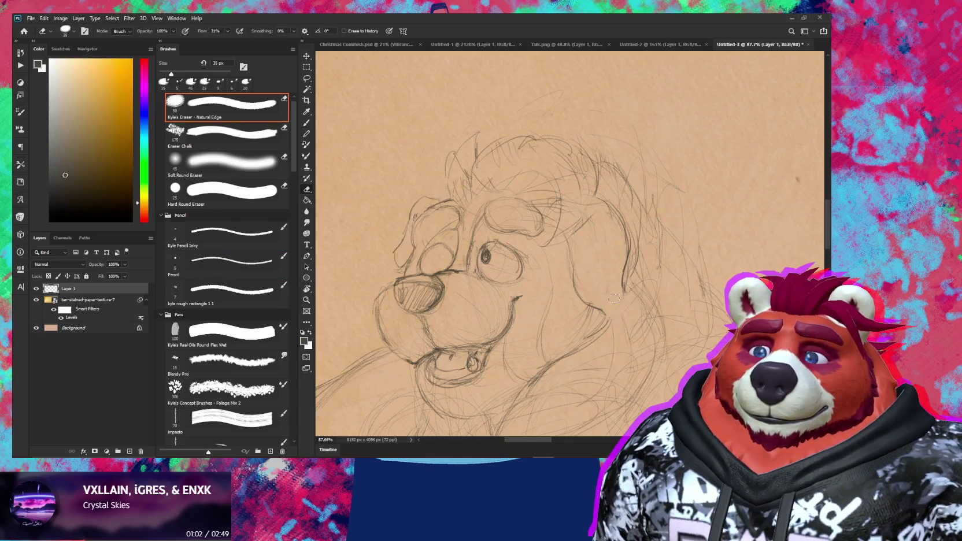
{"action": "key", "text": "b"}
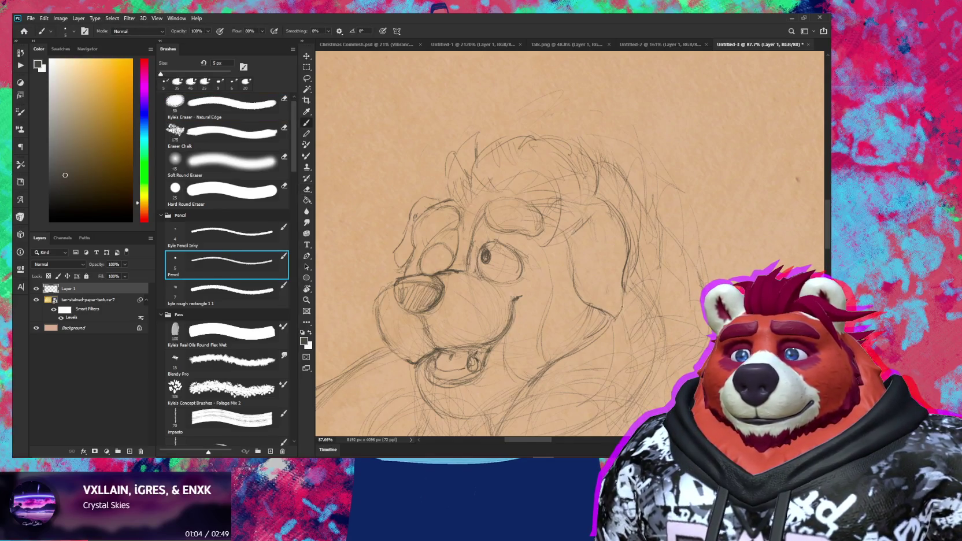
Step: Zoom out to check the whole sketch, then bring the bear's head and chest back into view
{"action": "key", "text": "z"}
{"action": "scroll", "coordinate": [619, 312], "scroll_direction": "down", "scroll_amount": 5}
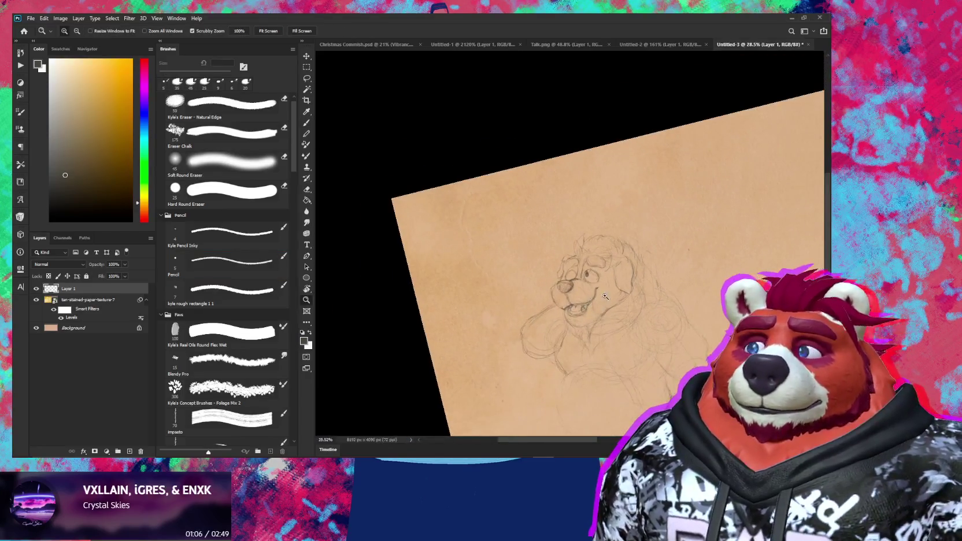
{"action": "scroll", "coordinate": [665, 357], "scroll_direction": "down", "scroll_amount": 3}
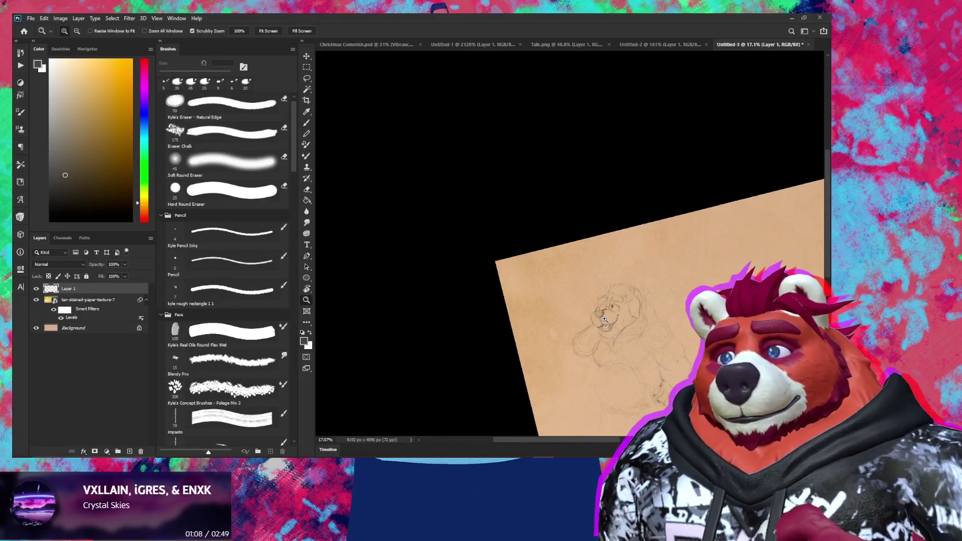
{"action": "scroll", "coordinate": [613, 401], "scroll_direction": "up", "scroll_amount": 3}
{"action": "scroll", "coordinate": [613, 401], "scroll_direction": "up", "scroll_amount": 4}
{"action": "scroll", "coordinate": [601, 318], "scroll_direction": "up", "scroll_amount": 4}
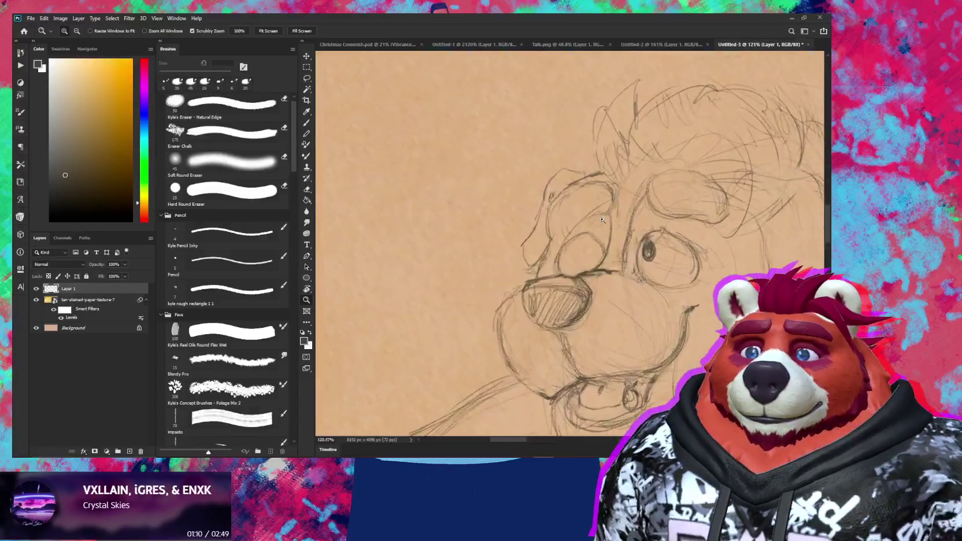
{"action": "key", "text": "b"}
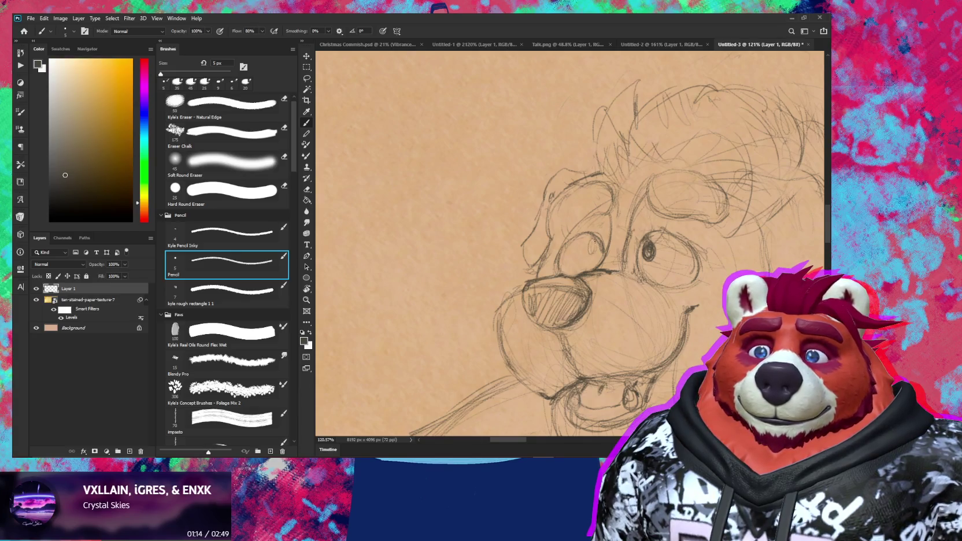
{"action": "scroll", "coordinate": [572, 254], "scroll_direction": "down", "scroll_amount": 5}
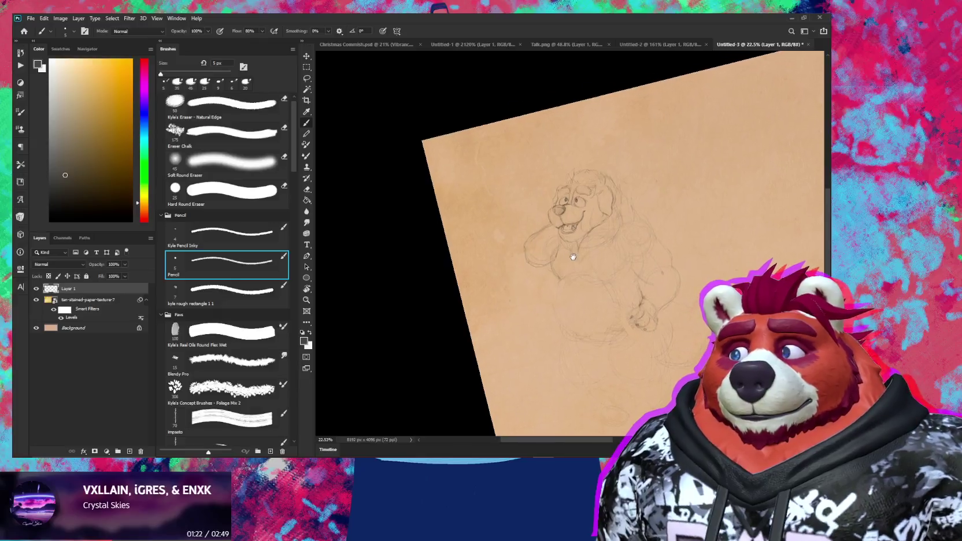
{"action": "scroll", "coordinate": [704, 177], "scroll_direction": "up", "scroll_amount": 4}
{"action": "left_click_drag", "start_coordinate": [704, 177], "coordinate": [658, 198]}
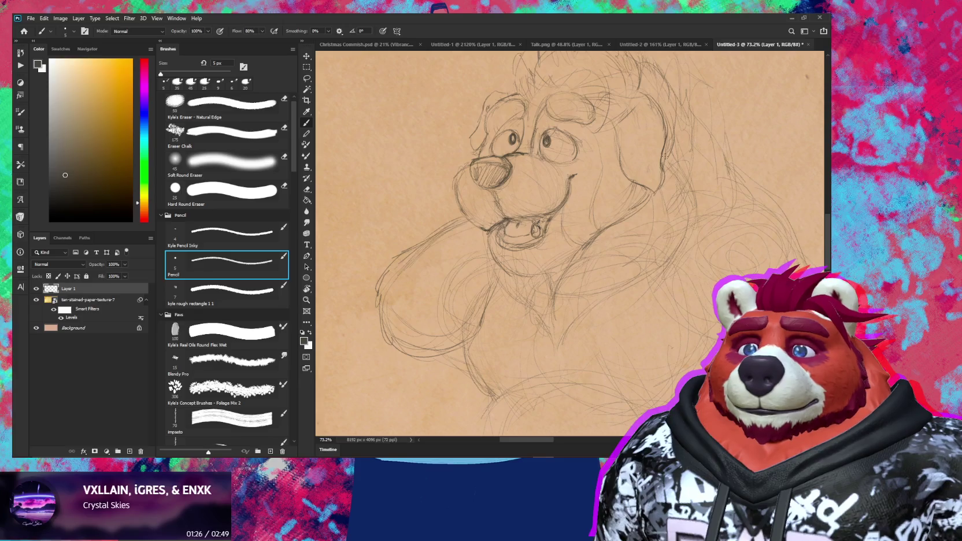
Step: Sketch a stroke along the bear's cheek, then undo it
{"action": "left_click_drag", "start_coordinate": [612, 198], "coordinate": [583, 215]}
{"action": "key", "text": "ctrl+z"}
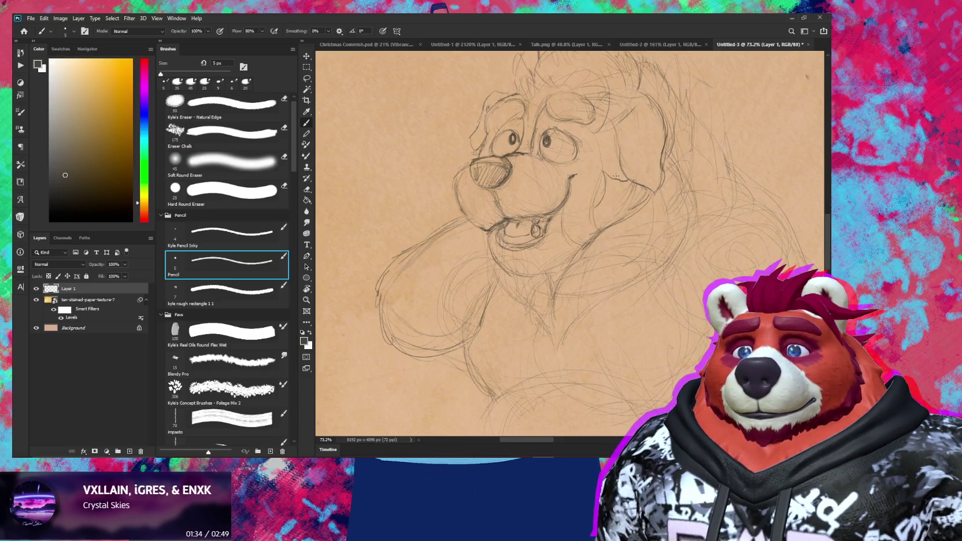
{"action": "key", "text": "e"}
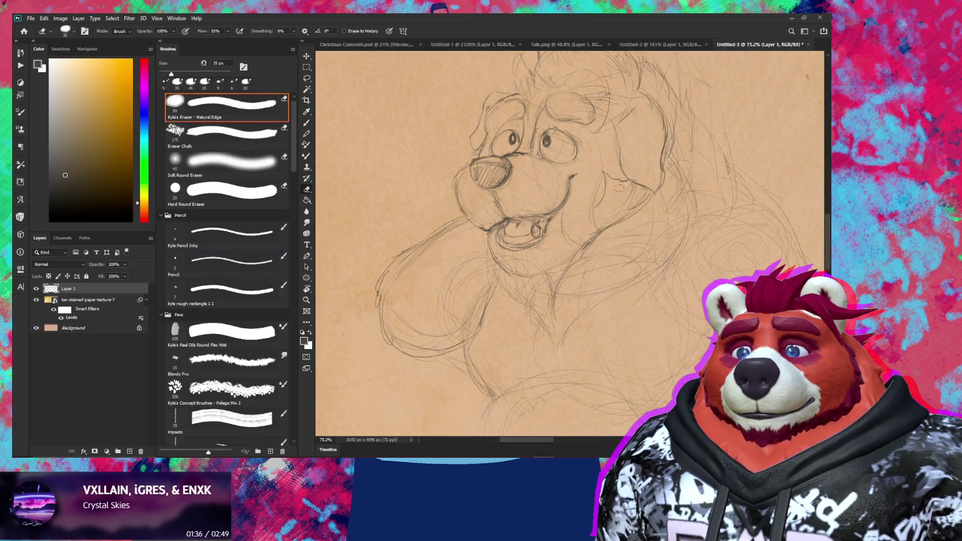
{"action": "key", "text": "b"}
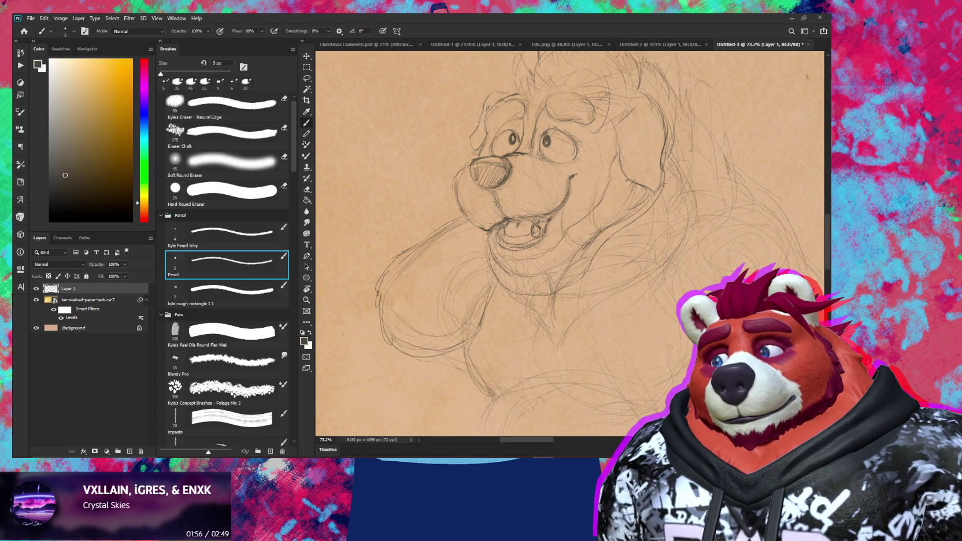
Step: Lighten the pencil lines around the mouth and add a short stroke near the cheek
{"action": "key", "text": "e"}
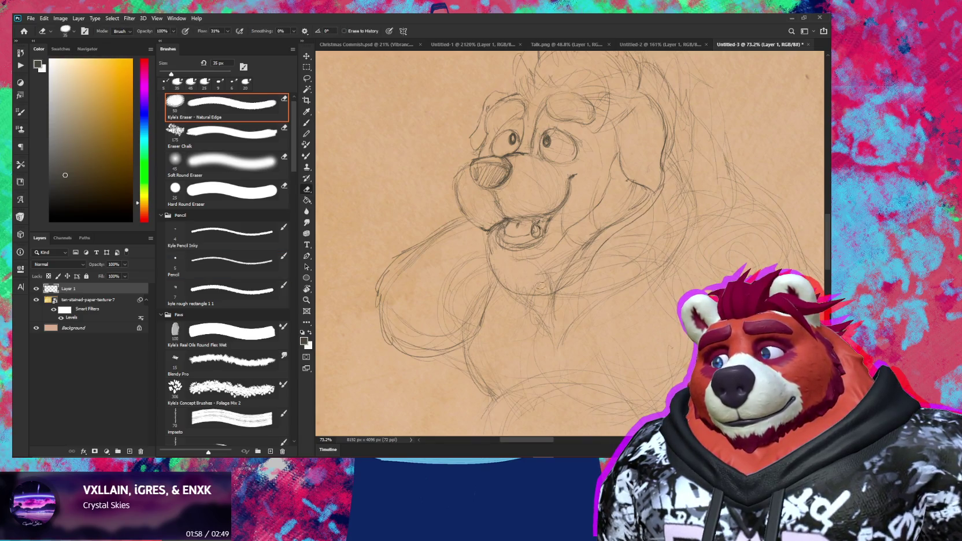
{"action": "left_click_drag", "start_coordinate": [571, 258], "coordinate": [601, 228]}
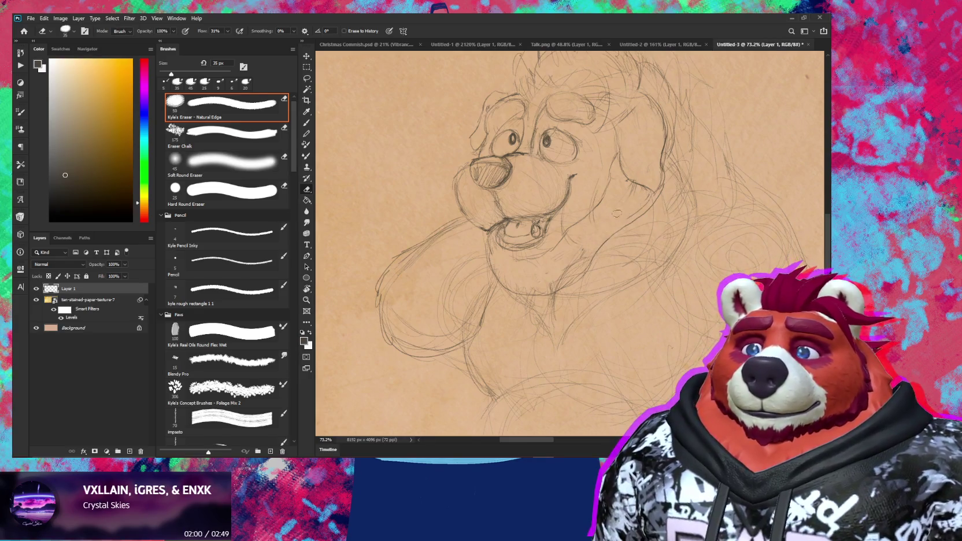
{"action": "key", "text": "b"}
{"action": "left_click_drag", "start_coordinate": [593, 204], "coordinate": [606, 178]}
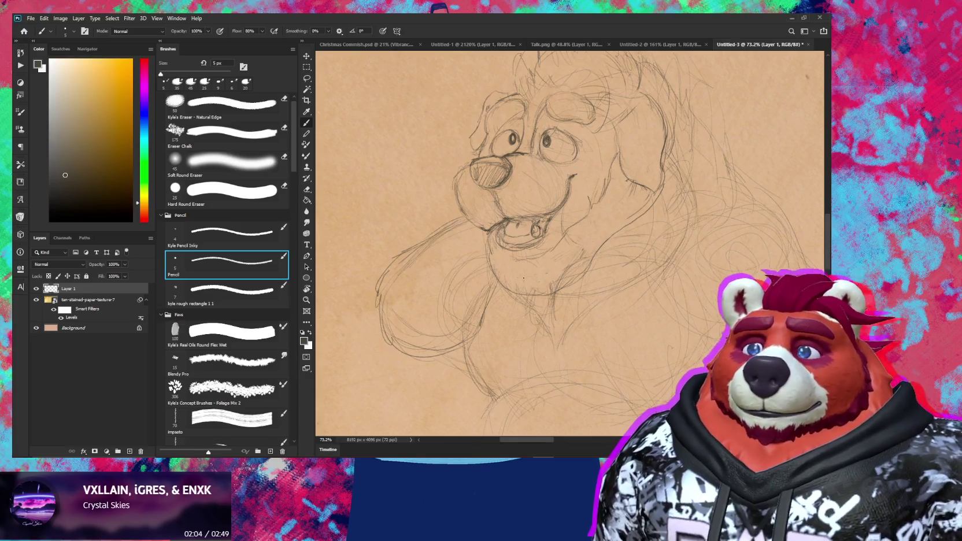
{"action": "key", "text": "e"}
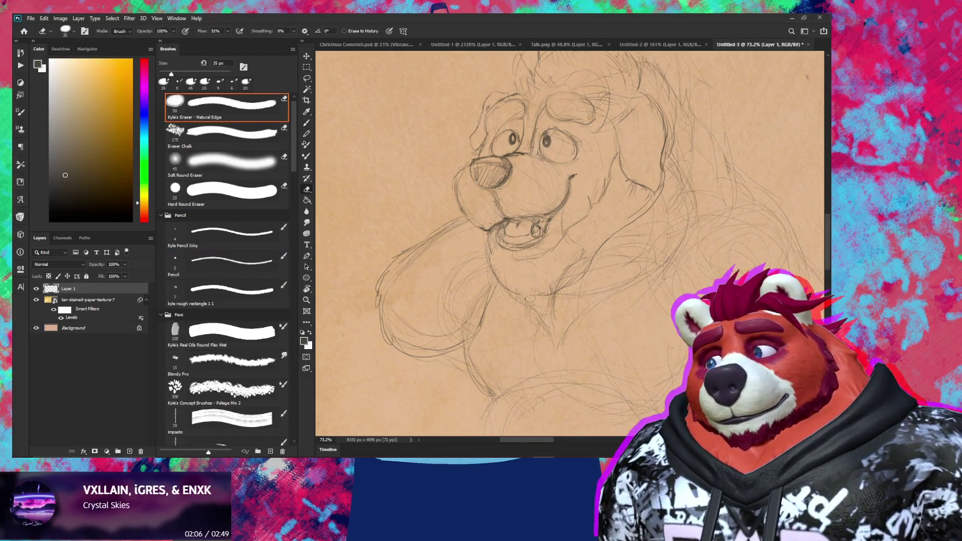
{"action": "key", "text": "b"}
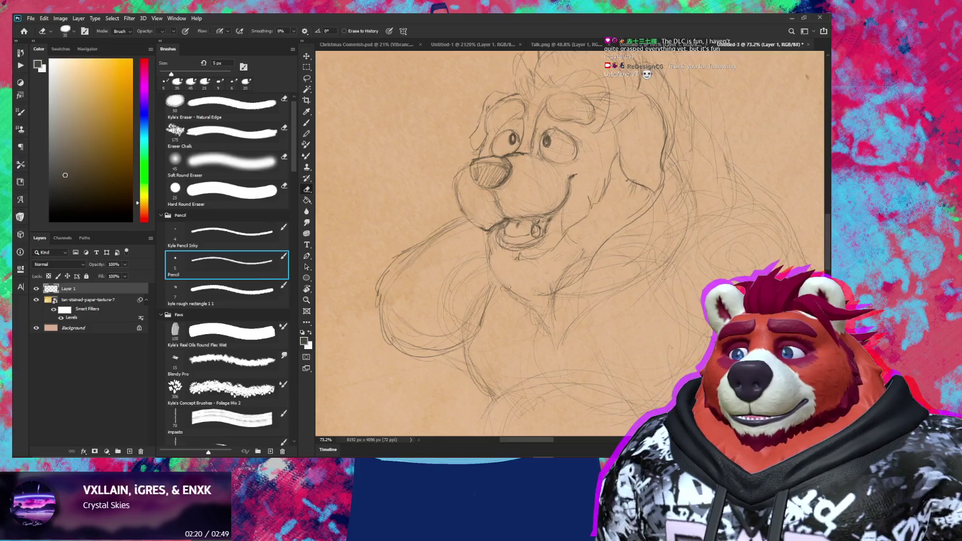
Step: Alternate between the eraser and the 5 px pencil while studying the chin area
{"action": "key", "text": "e"}
{"action": "key", "text": "b"}
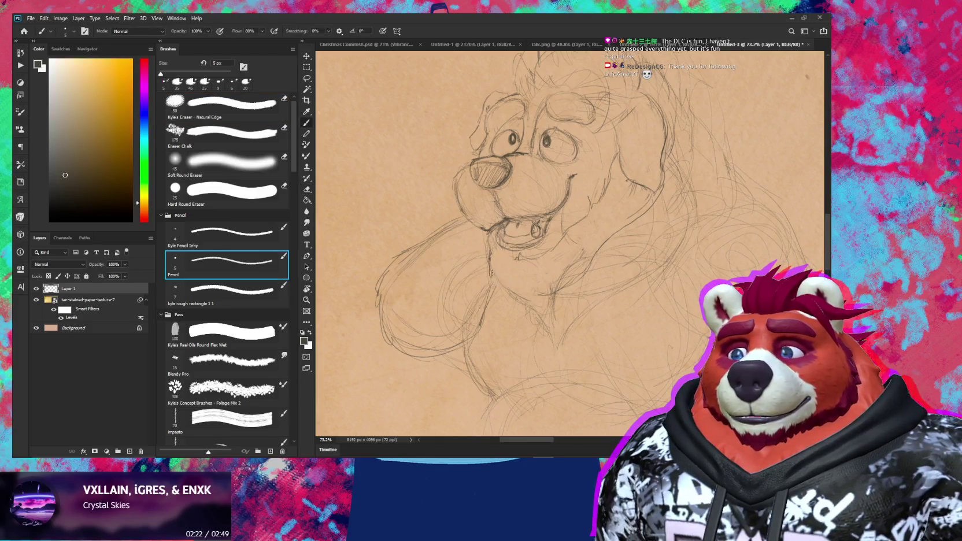
{"action": "key", "text": "e"}
{"action": "key", "text": "b"}
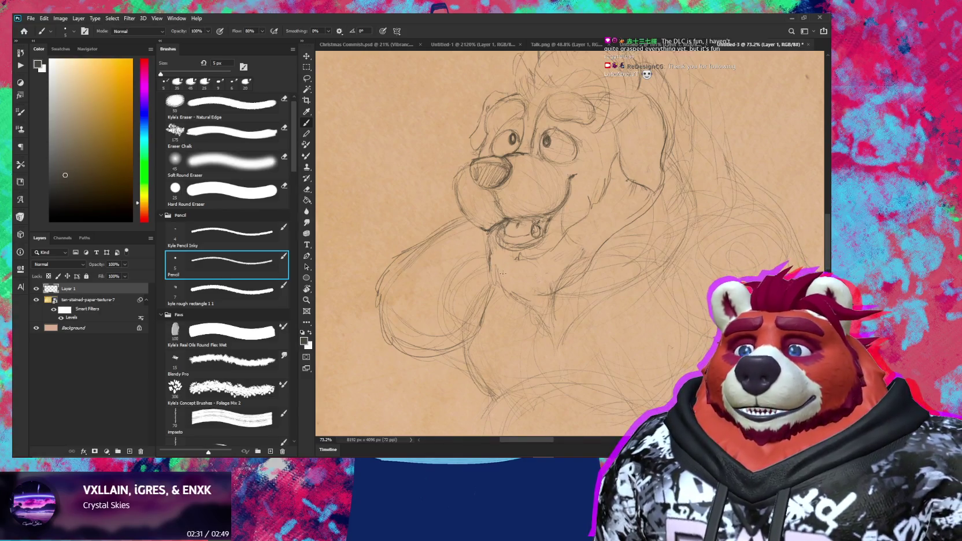
{"action": "key", "text": "e"}
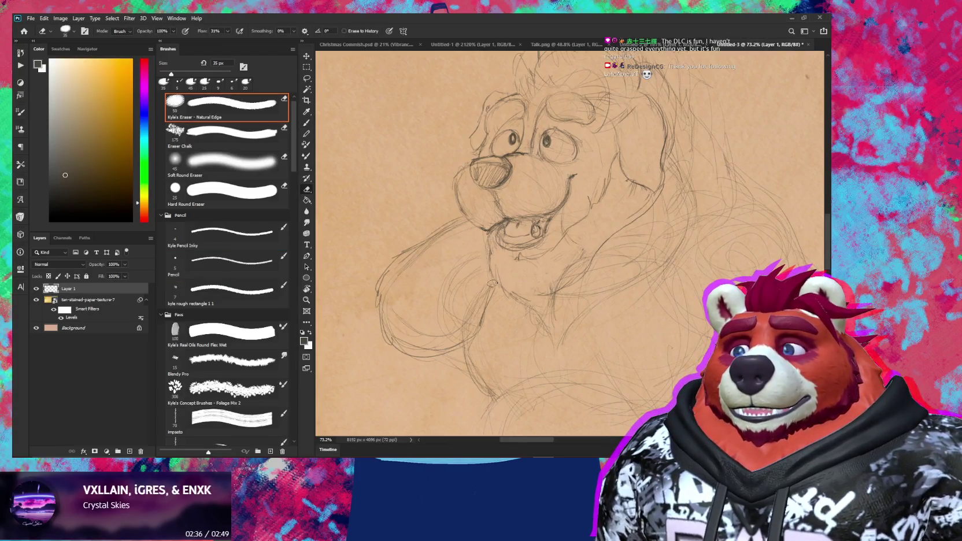
{"action": "key", "text": "b"}
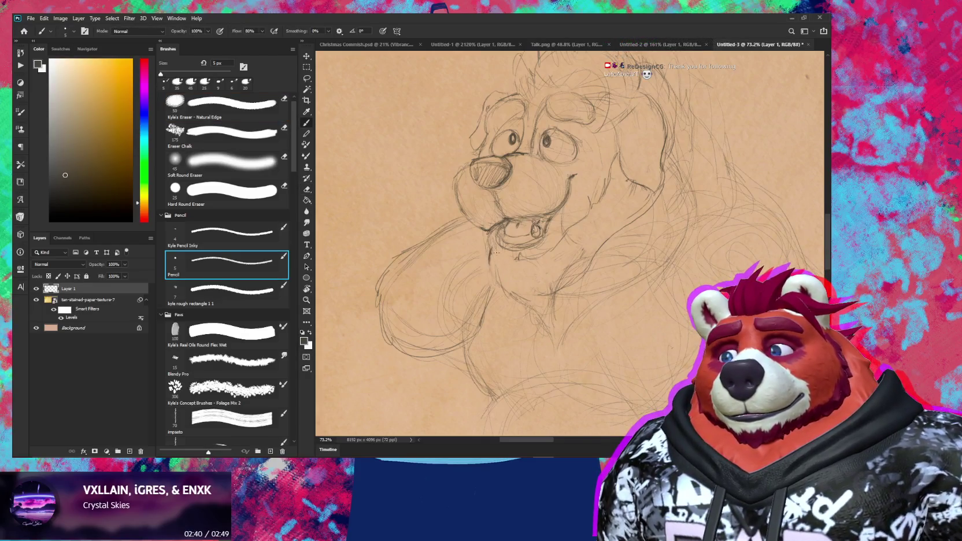
{"action": "key", "text": "e"}
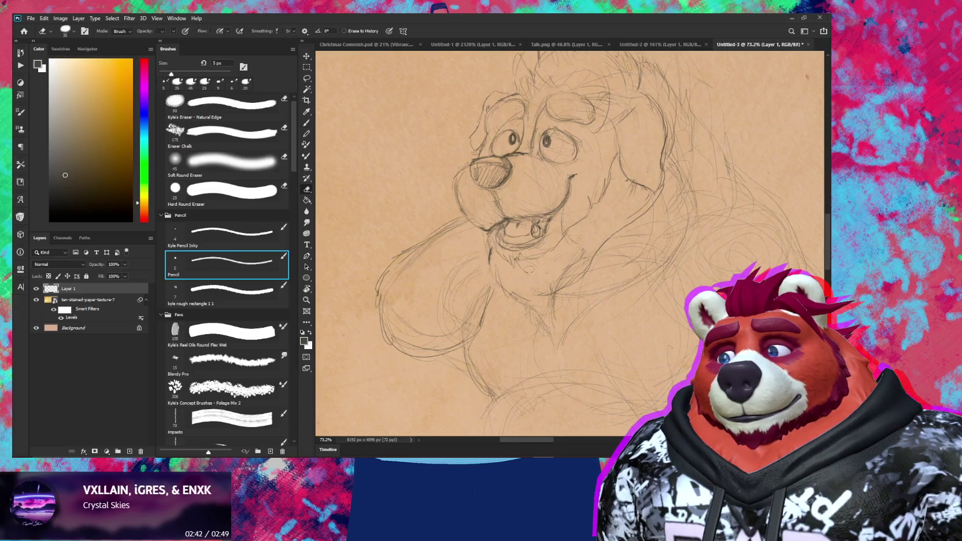
{"action": "key", "text": "b"}
Step: Sketch short 5 px pencil strokes under the bear's chin
{"action": "left_click_drag", "start_coordinate": [525, 259], "coordinate": [529, 271]}
{"action": "key", "text": "e"}
{"action": "key", "text": "b"}
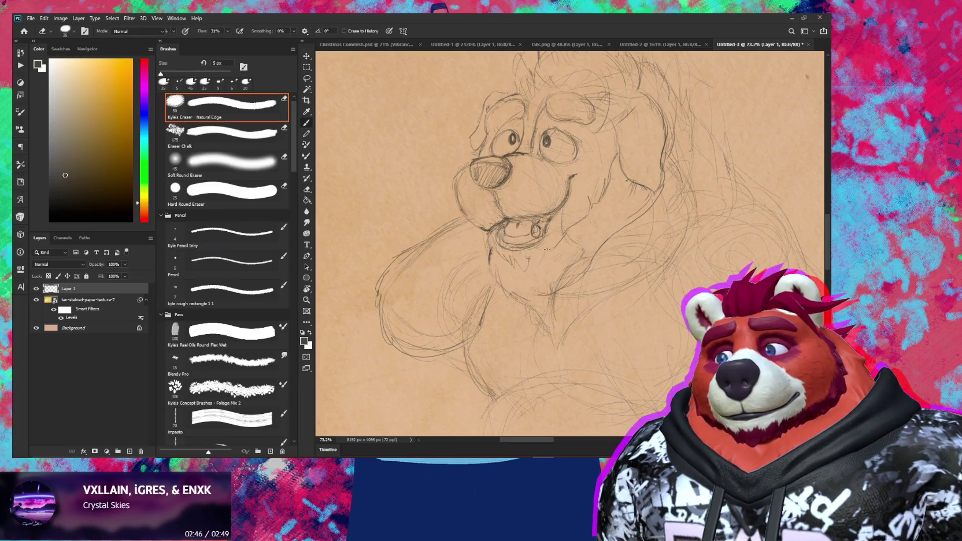
{"action": "key", "text": "b"}
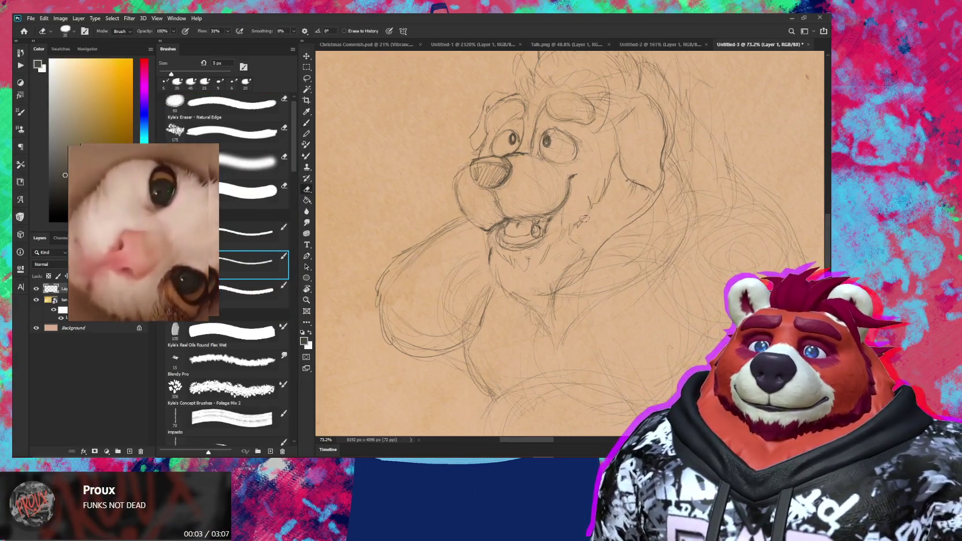
{"action": "key", "text": "e"}
{"action": "key", "text": "b"}
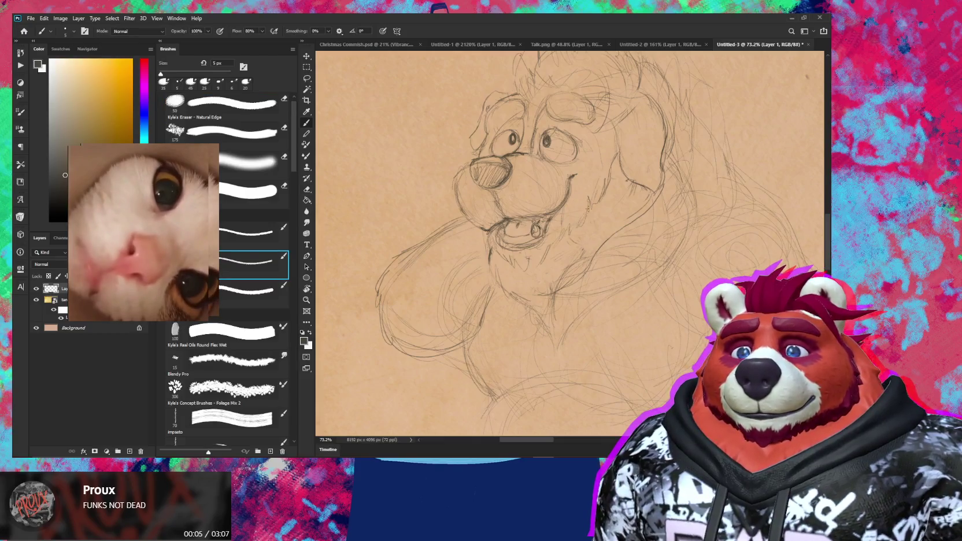
{"action": "key", "text": "e"}
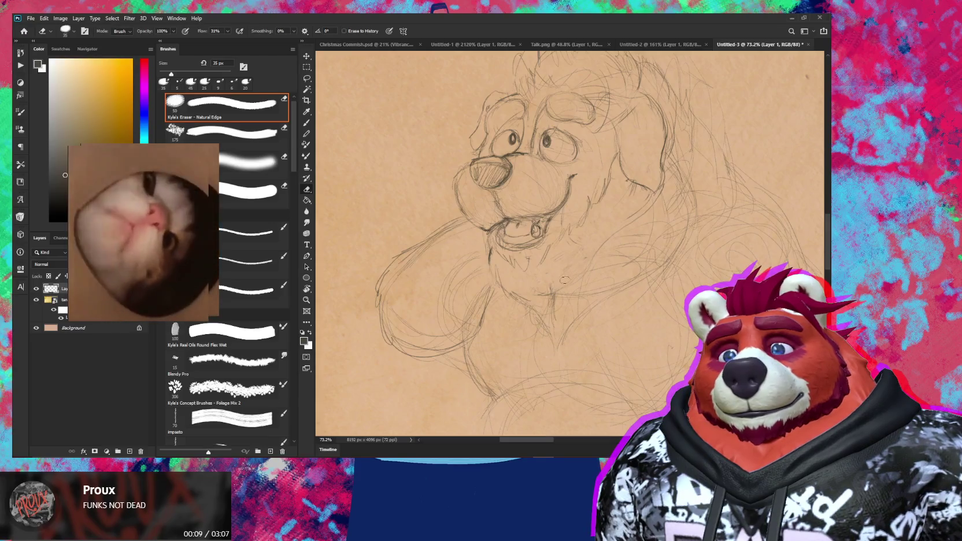
{"action": "key", "text": "b"}
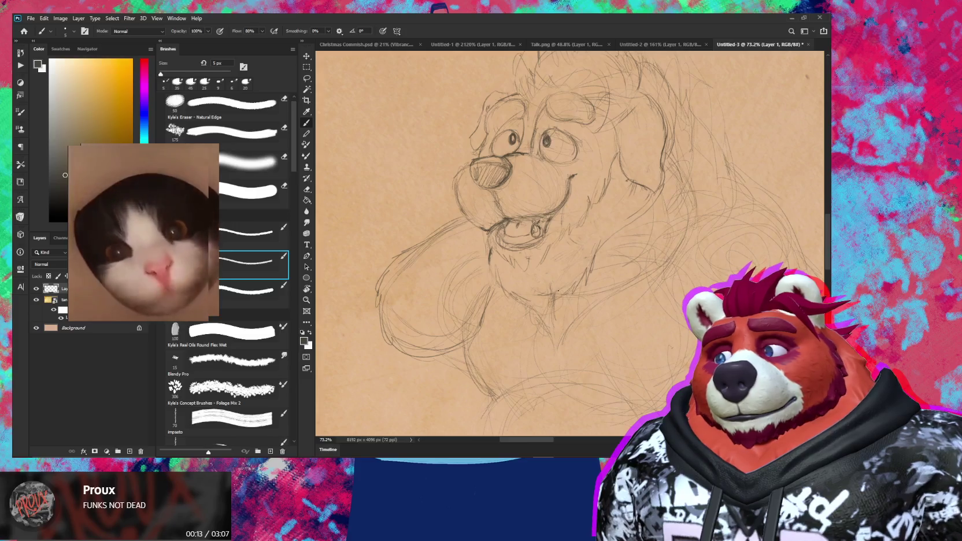
{"action": "scroll", "coordinate": [577, 314], "scroll_direction": "down", "scroll_amount": 5}
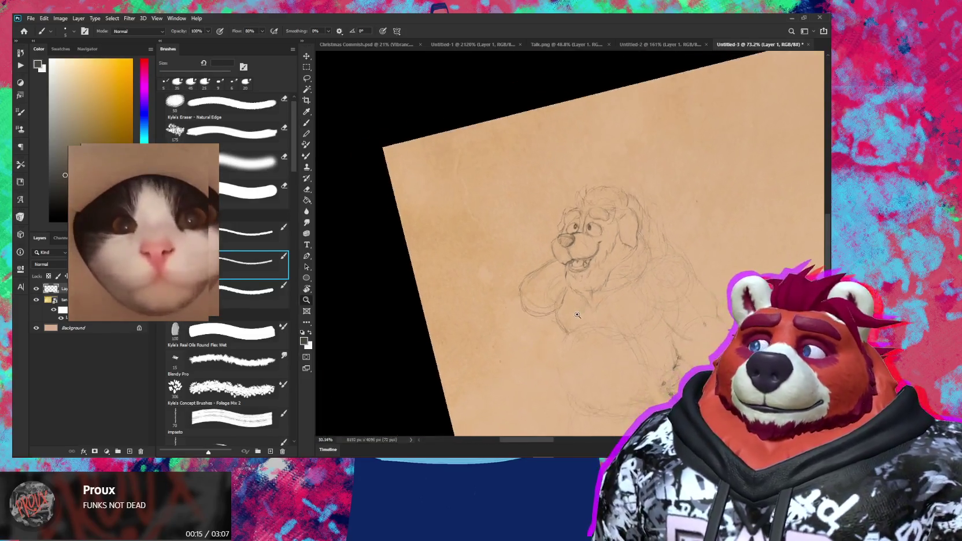
Step: Zoom in on the bear's head and chest and draw short fur lines rising from the chest V
{"action": "scroll", "coordinate": [577, 314], "scroll_direction": "up", "scroll_amount": 3}
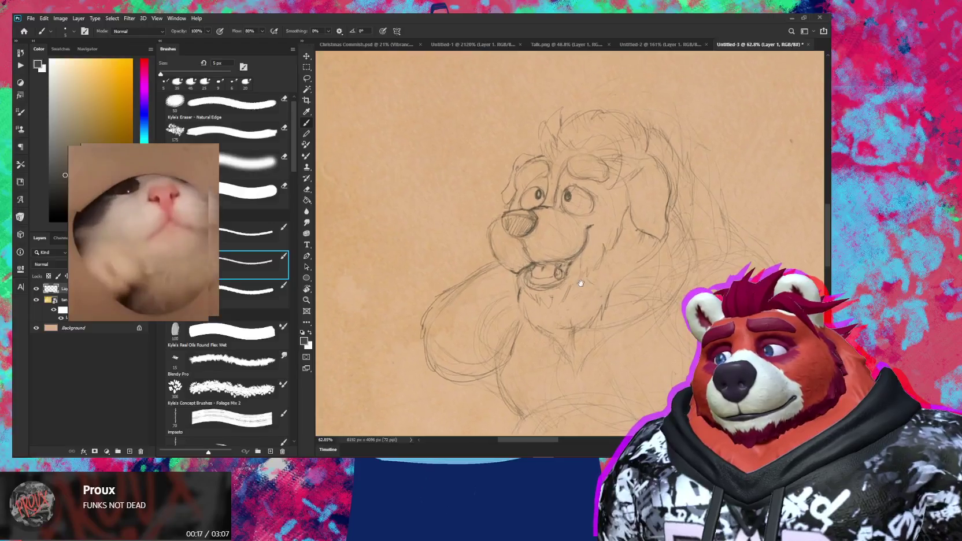
{"action": "left_click_drag", "start_coordinate": [582, 289], "coordinate": [590, 311]}
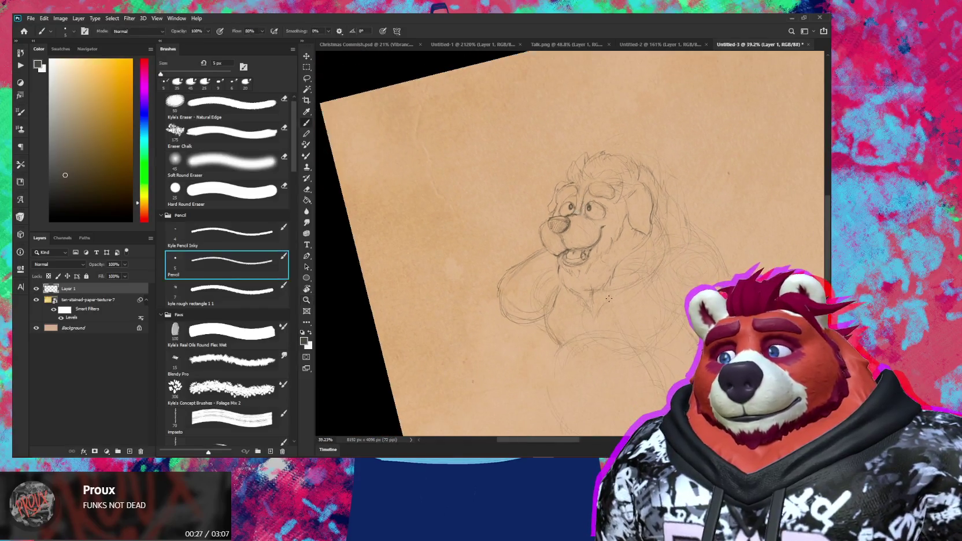
{"action": "scroll", "coordinate": [572, 324], "scroll_direction": "up", "scroll_amount": 3}
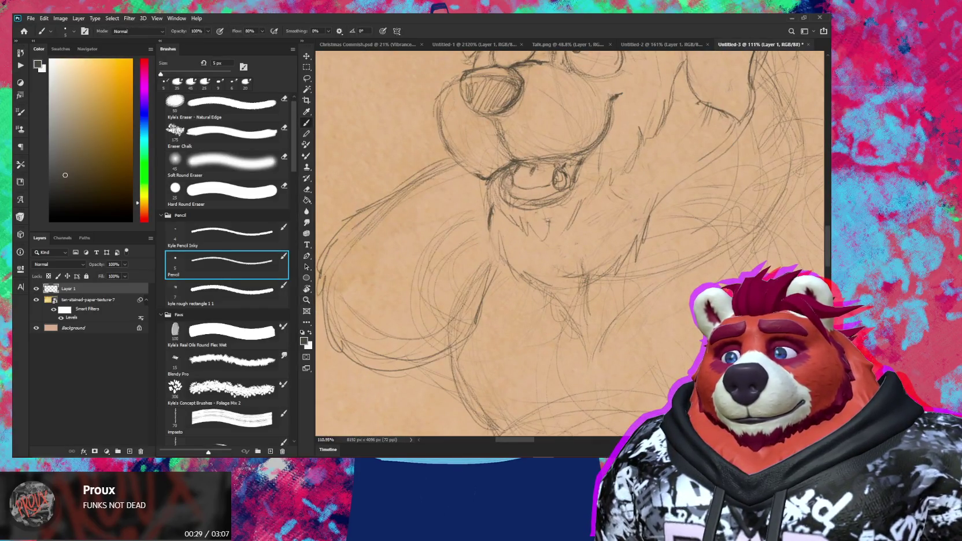
{"action": "left_click_drag", "start_coordinate": [558, 289], "coordinate": [581, 284]}
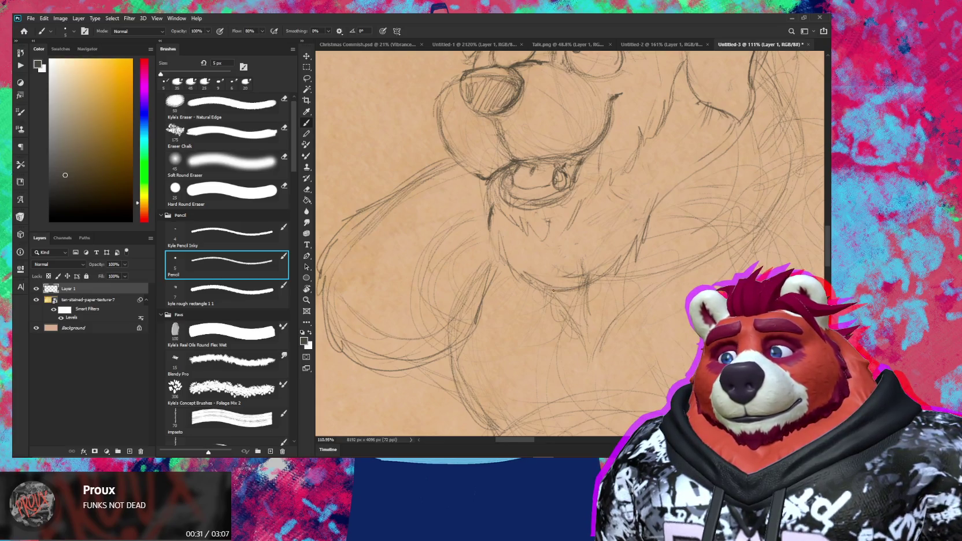
{"action": "key", "text": "e"}
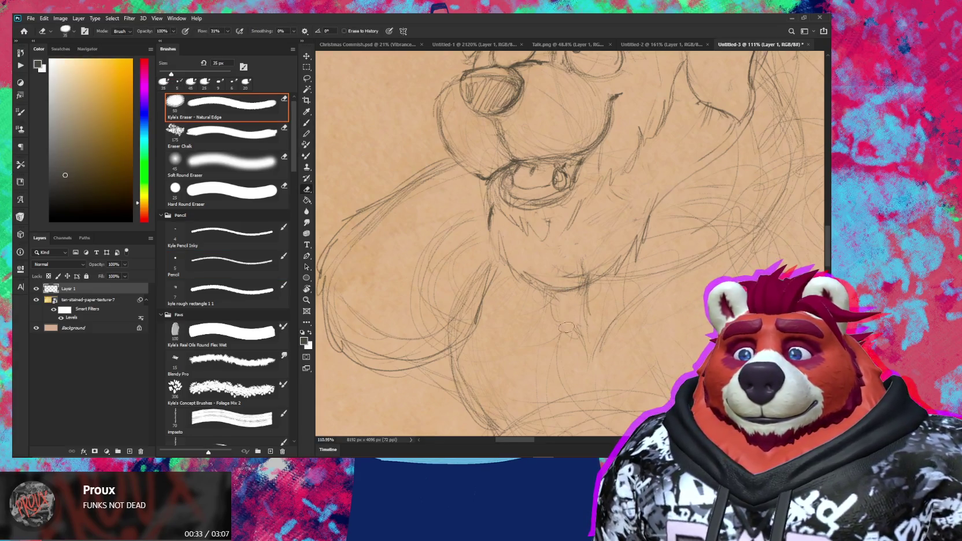
{"action": "key", "text": "b"}
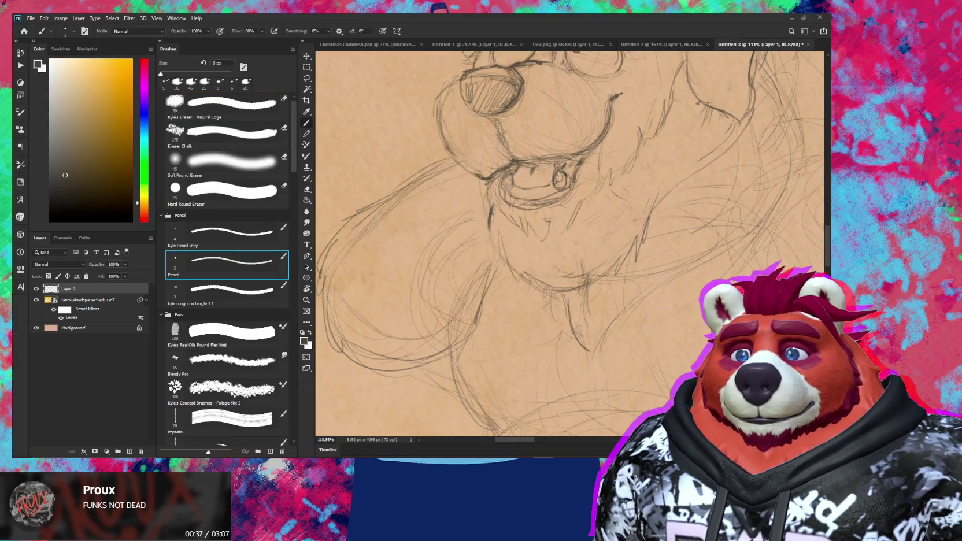
{"action": "mouse_move", "coordinate": [593, 347]}
{"action": "left_mouse_down"}
{"action": "mouse_move", "coordinate": [630, 301]}
{"action": "mouse_move", "coordinate": [586, 310]}
{"action": "left_mouse_up"}
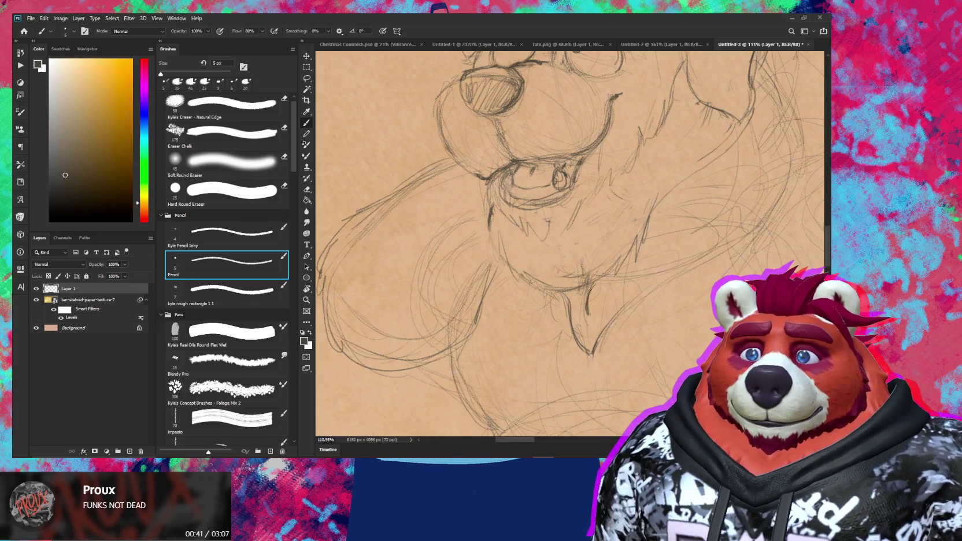
Step: Erase part of the hatching inside the mouth with a 25 px eraser
{"action": "key", "text": "e"}
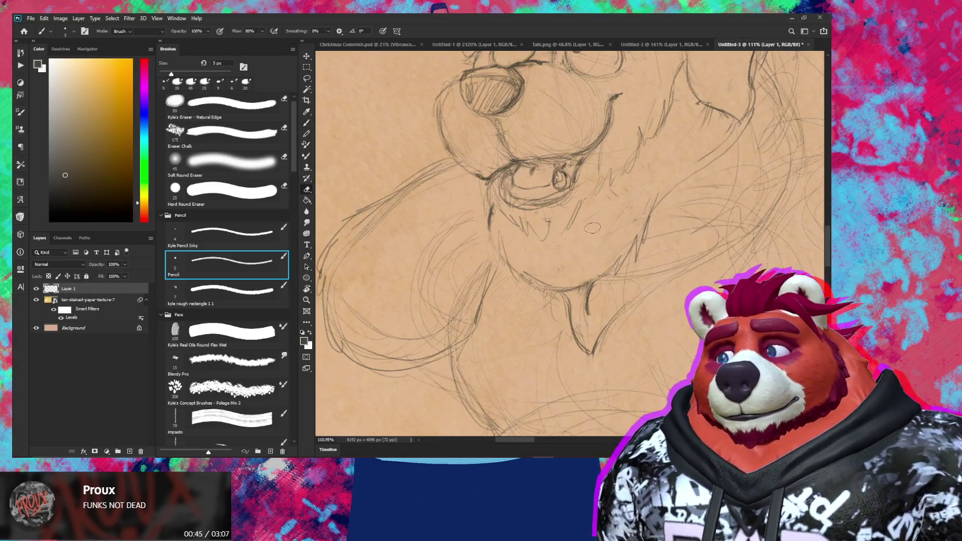
{"action": "key", "text": "e"}
{"action": "mouse_move", "coordinate": [616, 260]}
{"action": "left_mouse_down"}
{"action": "mouse_move", "coordinate": [567, 317]}
{"action": "mouse_move", "coordinate": [559, 394]}
{"action": "left_mouse_up"}
{"action": "key", "text": "bracketleft"}
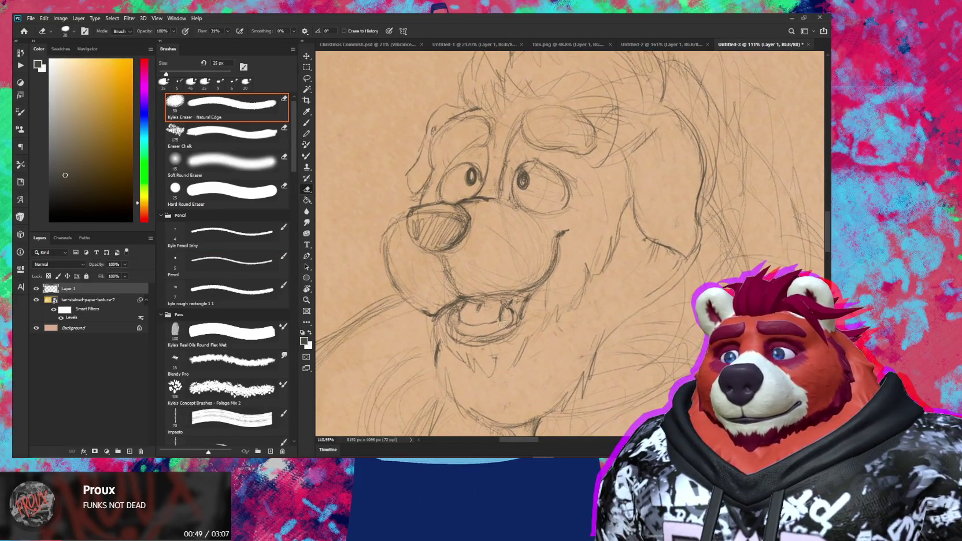
{"action": "mouse_move", "coordinate": [501, 318]}
{"action": "left_mouse_down"}
{"action": "mouse_move", "coordinate": [497, 311]}
{"action": "mouse_move", "coordinate": [513, 319]}
{"action": "mouse_move", "coordinate": [514, 309]}
{"action": "left_mouse_up"}
{"action": "key", "text": "b"}
Step: Lighten faint mouth strokes with a 20 px eraser, then pencil the mouth corner and below the chin
{"action": "key", "text": "e"}
{"action": "key", "text": "b"}
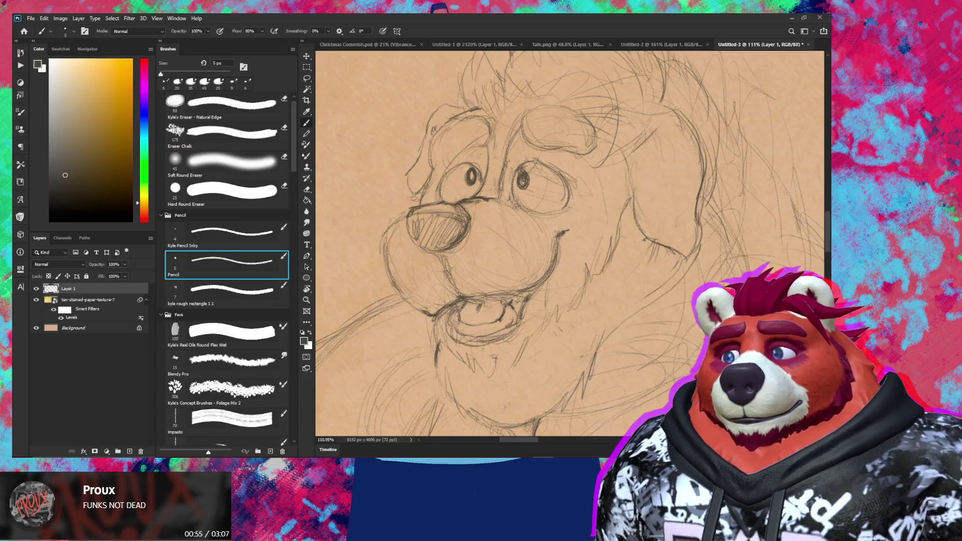
{"action": "key", "text": "e"}
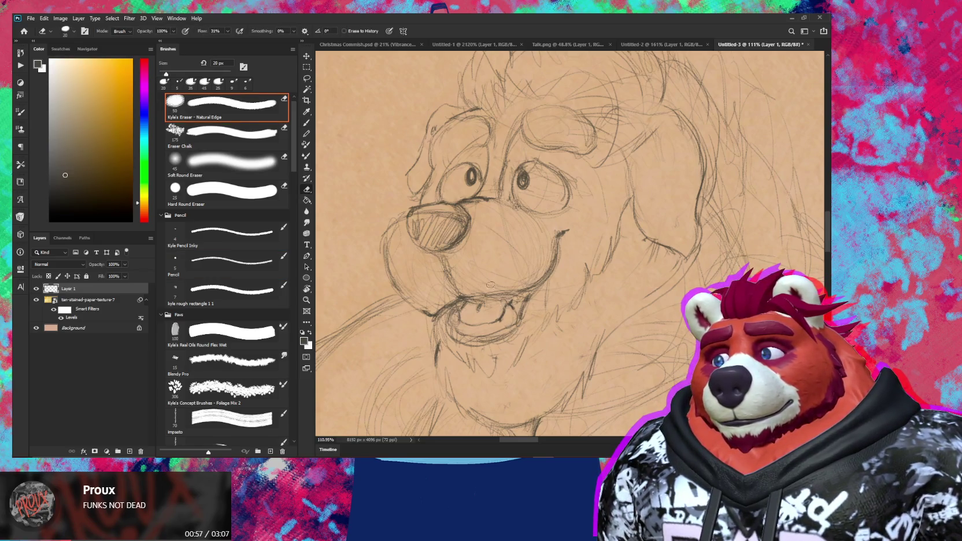
{"action": "mouse_move", "coordinate": [509, 287]}
{"action": "left_mouse_down"}
{"action": "mouse_move", "coordinate": [490, 299]}
{"action": "mouse_move", "coordinate": [528, 291]}
{"action": "mouse_move", "coordinate": [551, 265]}
{"action": "left_mouse_up"}
{"action": "key", "text": "b"}
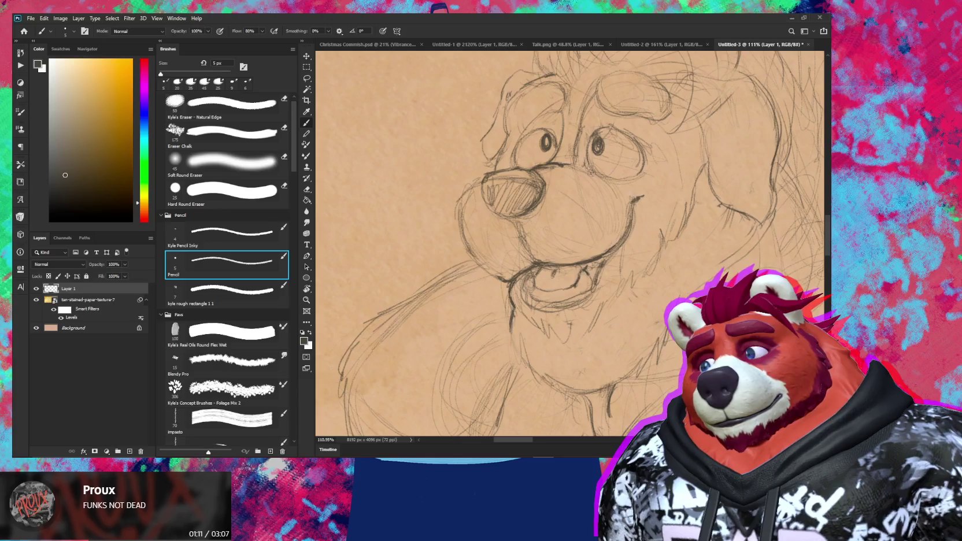
{"action": "left_click_drag", "start_coordinate": [516, 304], "coordinate": [525, 316]}
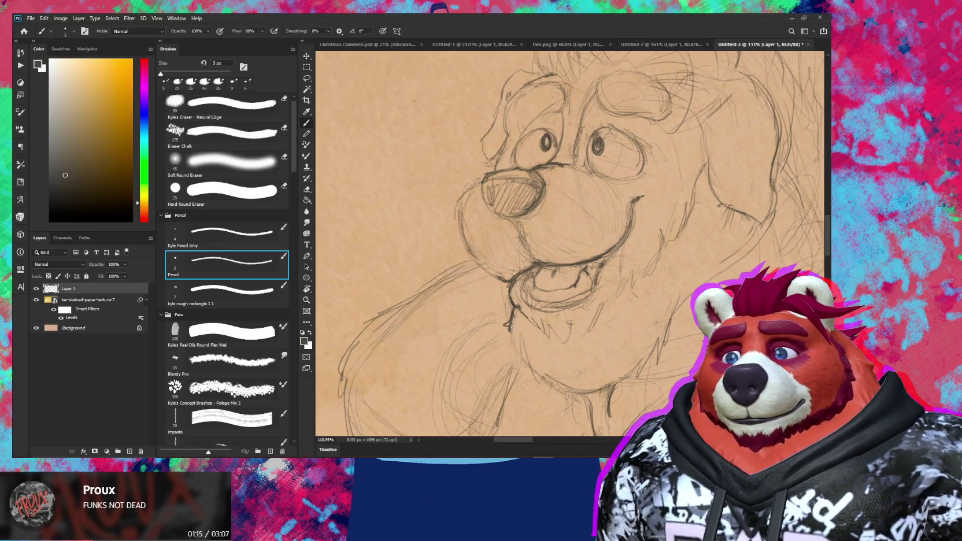
{"action": "mouse_move", "coordinate": [516, 337]}
{"action": "left_mouse_down"}
{"action": "mouse_move", "coordinate": [538, 375]}
{"action": "mouse_move", "coordinate": [550, 326]}
{"action": "left_mouse_up"}
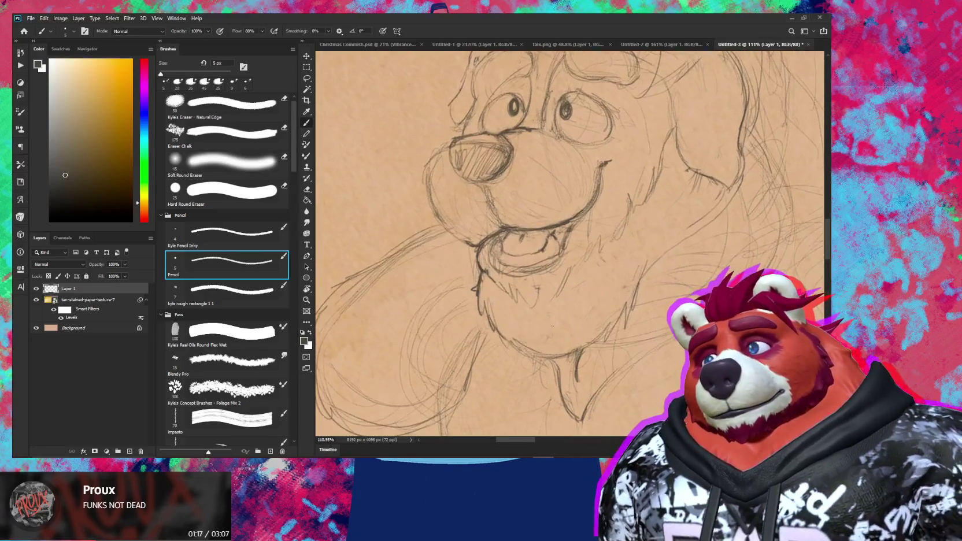
{"action": "scroll", "coordinate": [549, 327], "scroll_direction": "down", "scroll_amount": 2}
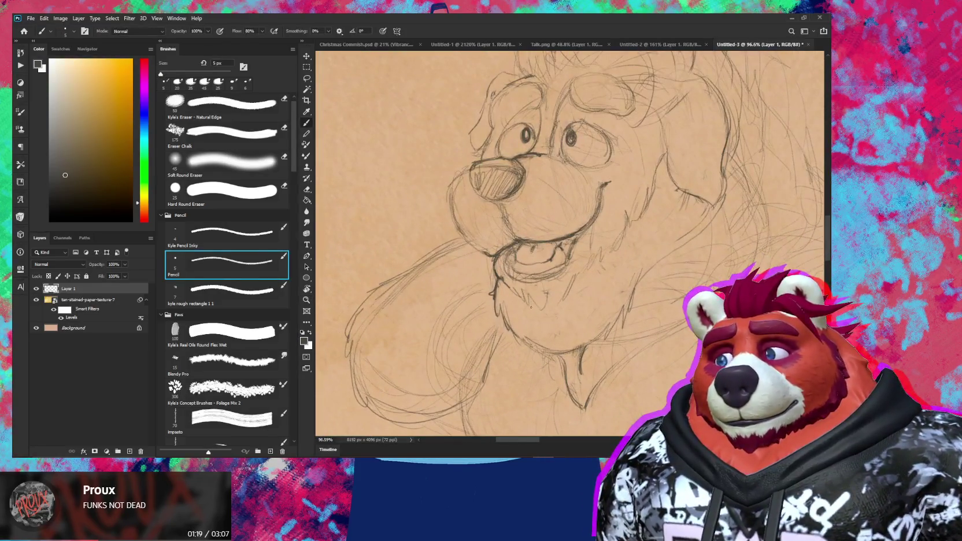
{"action": "key", "text": "e"}
{"action": "key", "text": "b"}
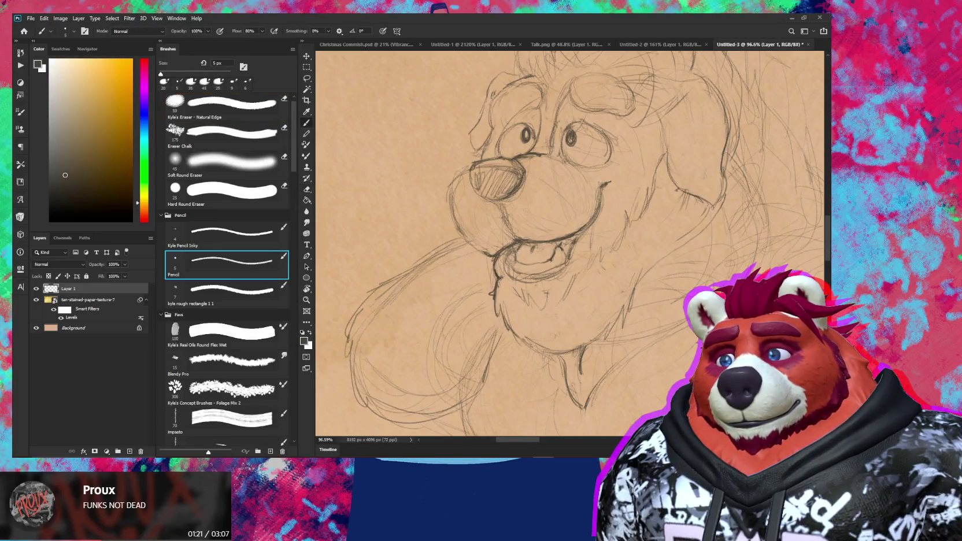
{"action": "key", "text": "e"}
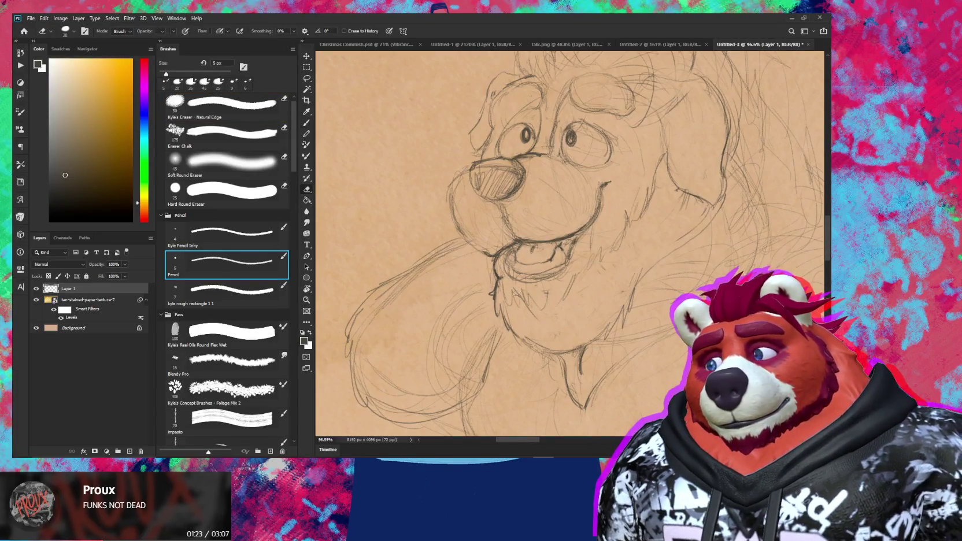
{"action": "key", "text": "b"}
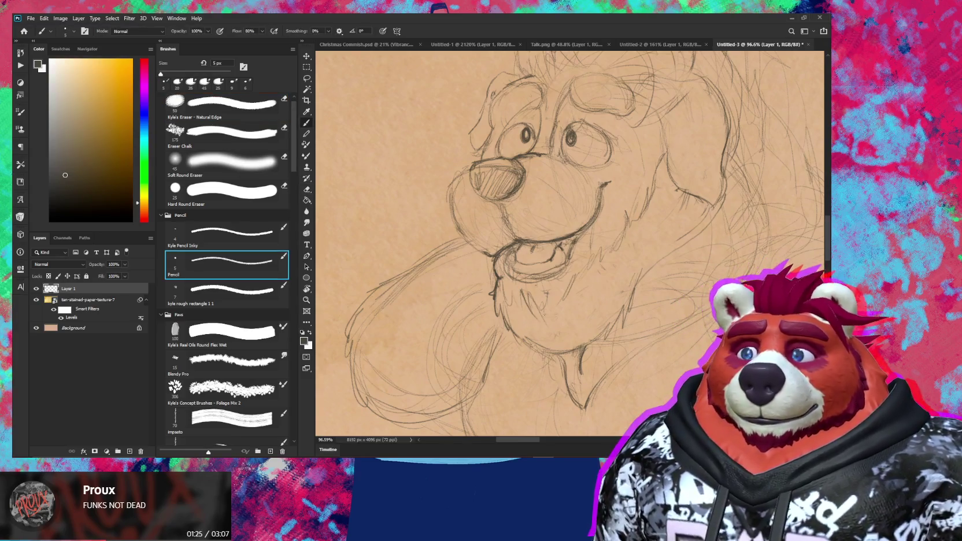
{"action": "key", "text": "b"}
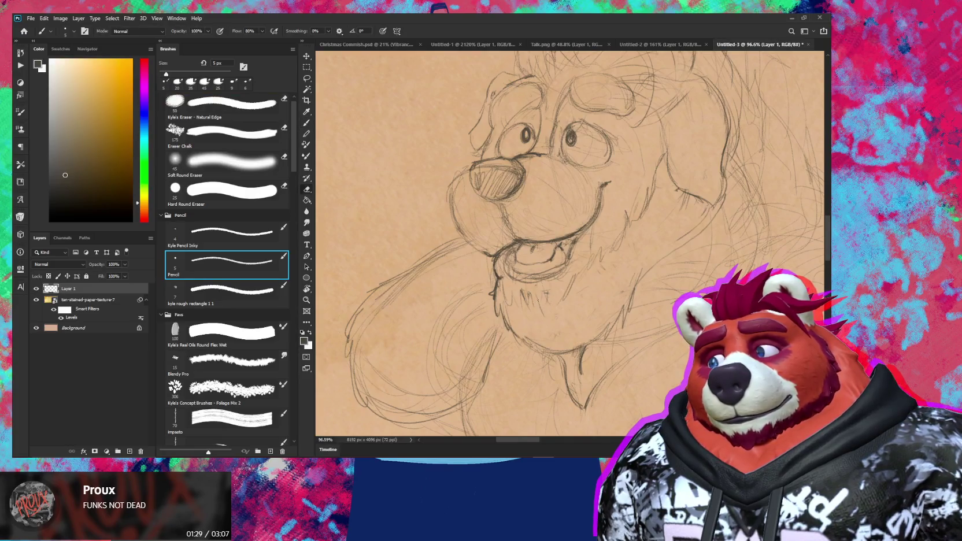
{"action": "key", "text": "e"}
{"action": "key", "text": "b"}
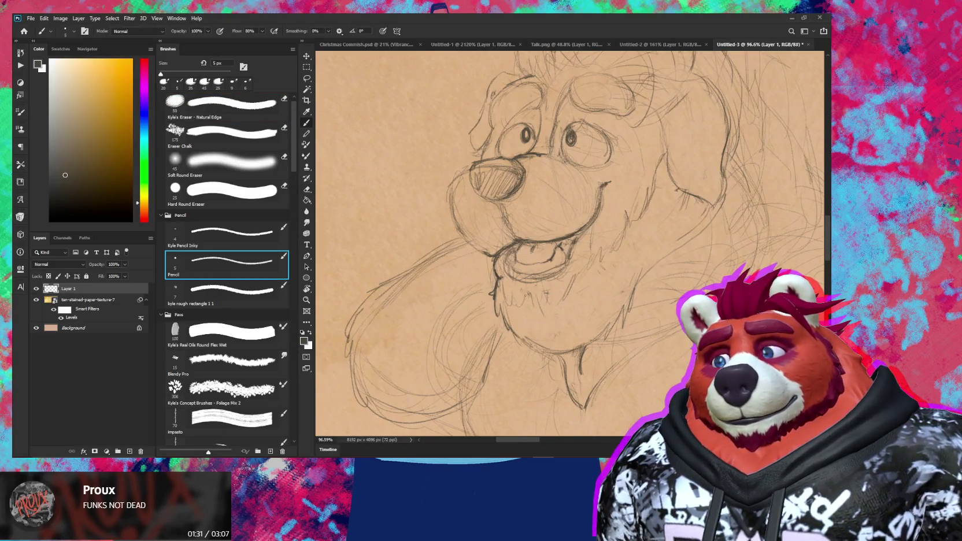
{"action": "key", "text": "e"}
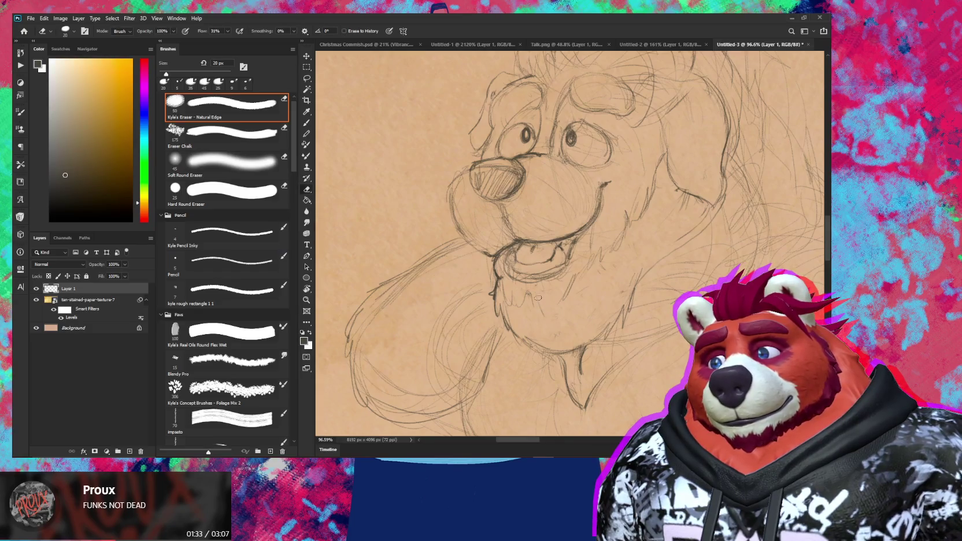
{"action": "key", "text": "b"}
{"action": "key", "text": "b"}
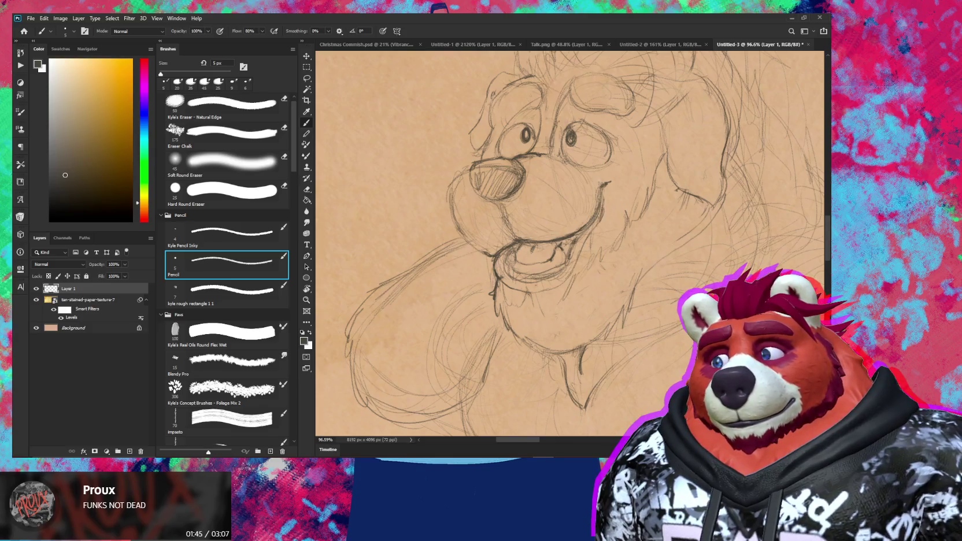
Step: Hatch short pencil shading strokes below and to the right of the bear's open mouth
{"action": "left_click_drag", "start_coordinate": [580, 236], "coordinate": [574, 259]}
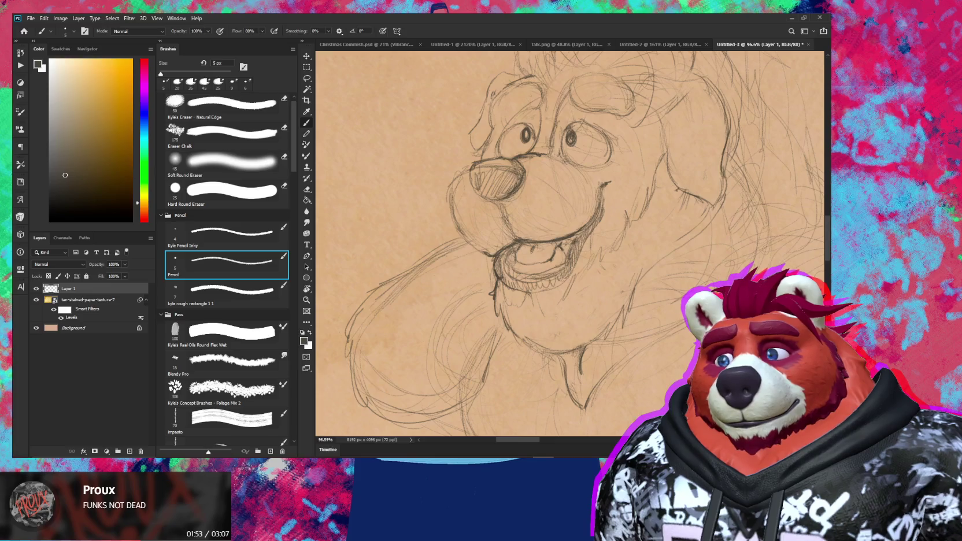
{"action": "left_click_drag", "start_coordinate": [547, 282], "coordinate": [532, 290]}
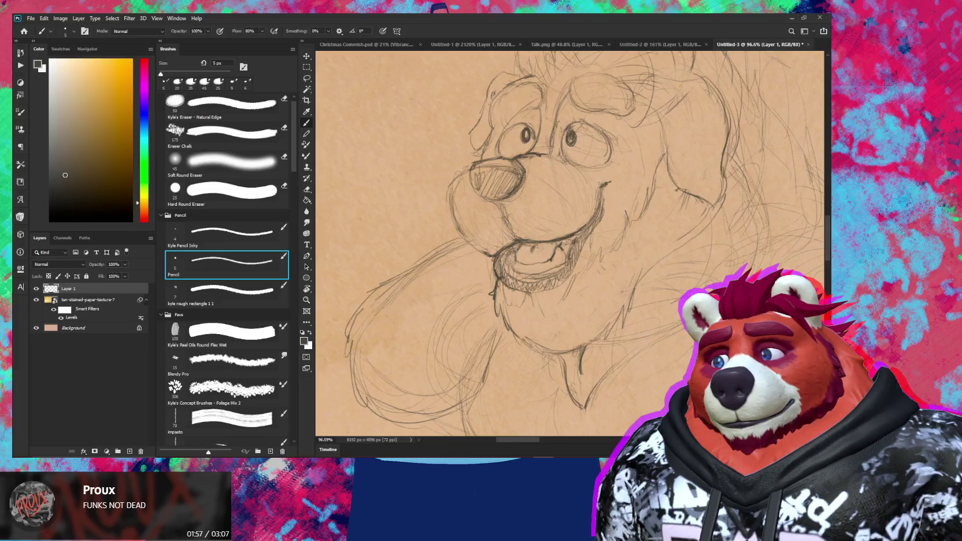
{"action": "mouse_move", "coordinate": [523, 278]}
{"action": "left_mouse_down"}
{"action": "mouse_move", "coordinate": [517, 290]}
{"action": "mouse_move", "coordinate": [541, 290]}
{"action": "left_mouse_up"}
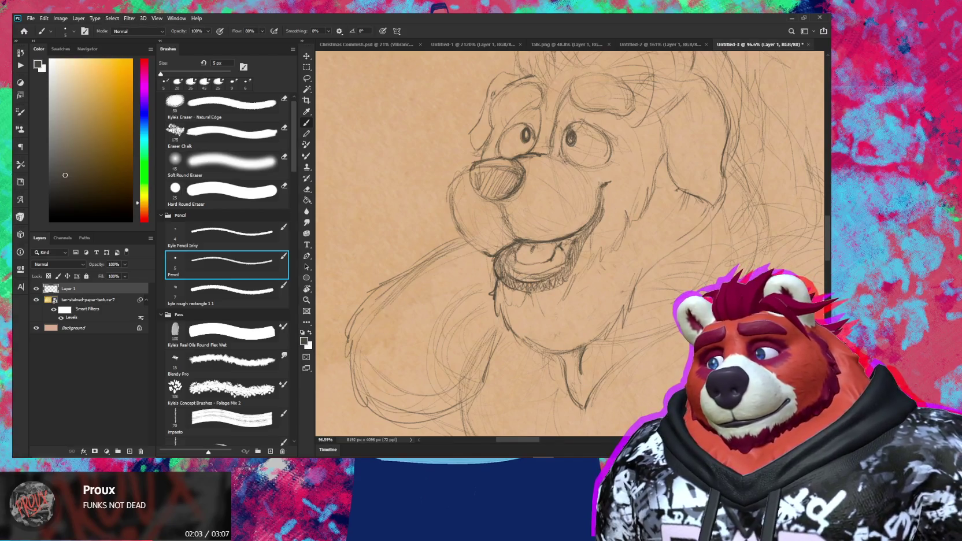
Step: Tidy the chin lines with a smaller eraser and pencil, then zoom out to the whole page
{"action": "key", "text": "e"}
{"action": "key", "text": "bracketleft"}
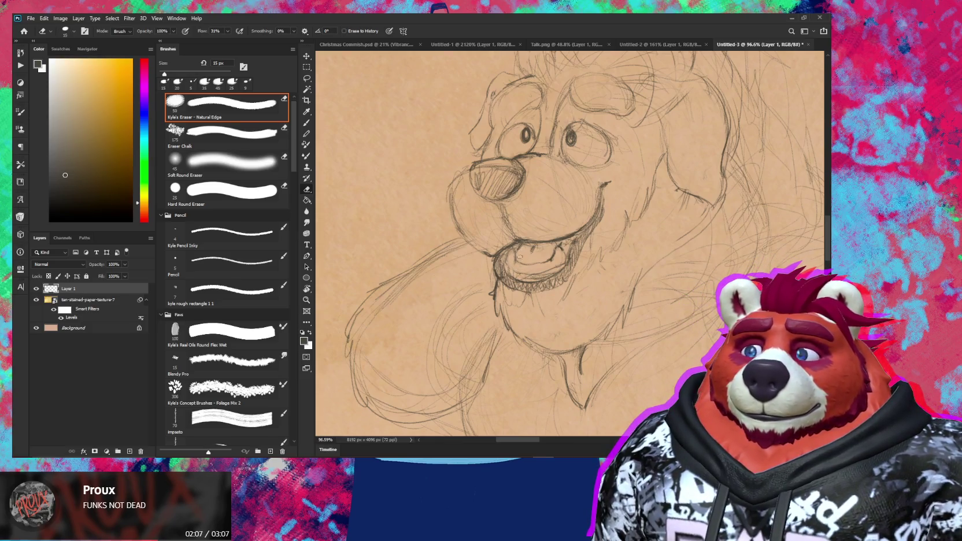
{"action": "key", "text": "b"}
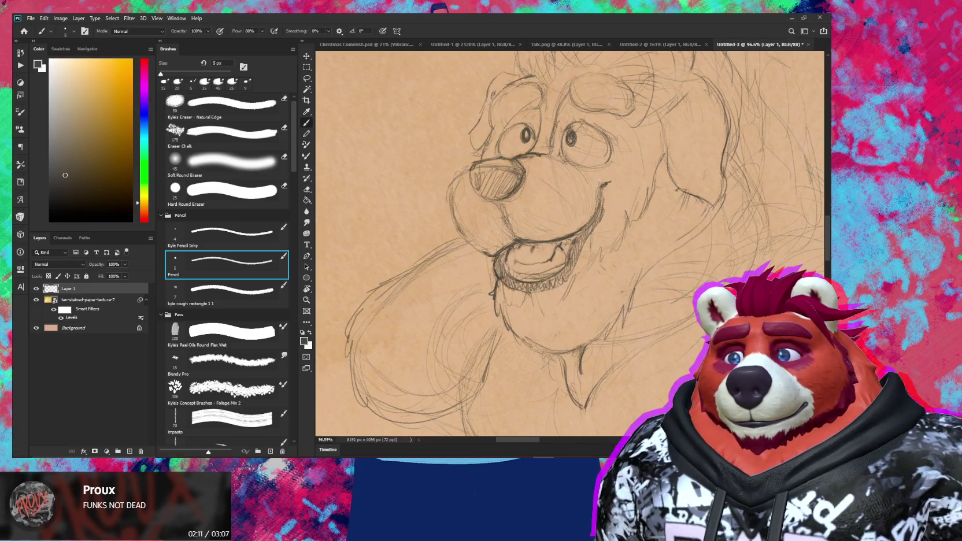
{"action": "key", "text": "e"}
{"action": "key", "text": "b"}
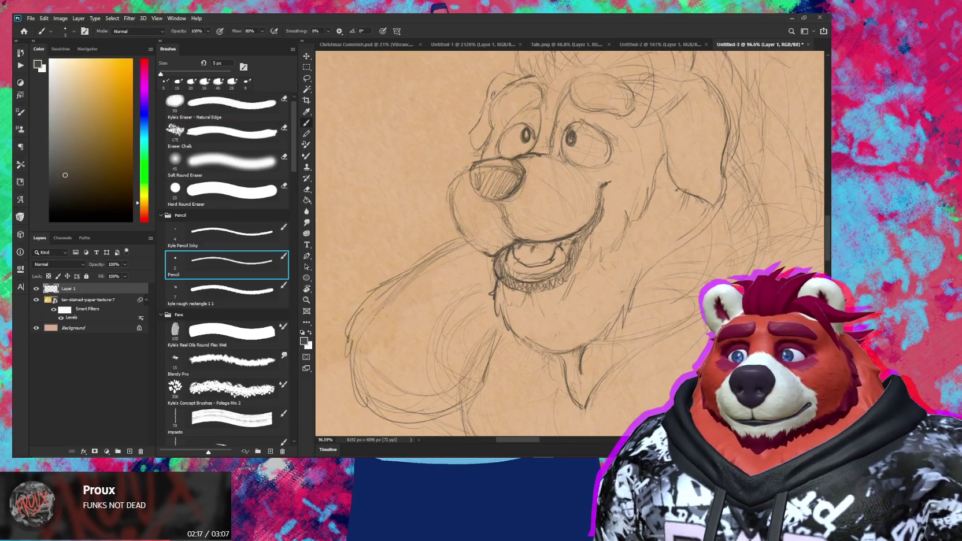
{"action": "key", "text": "e"}
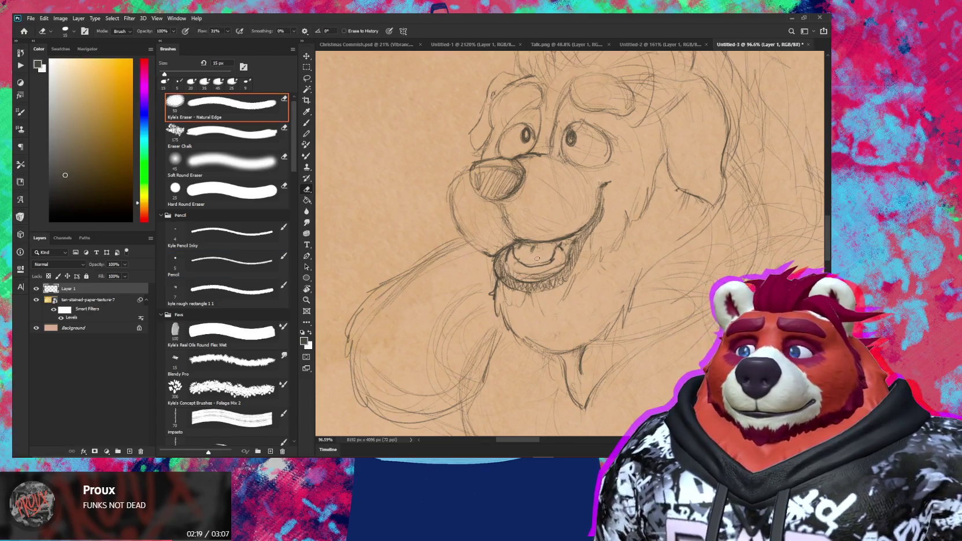
{"action": "key", "text": "b"}
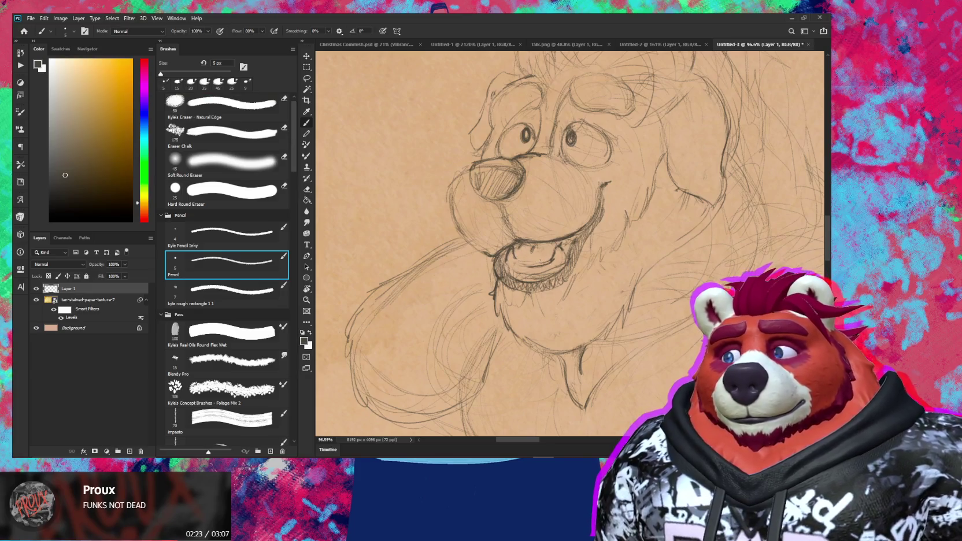
{"action": "key", "text": "e"}
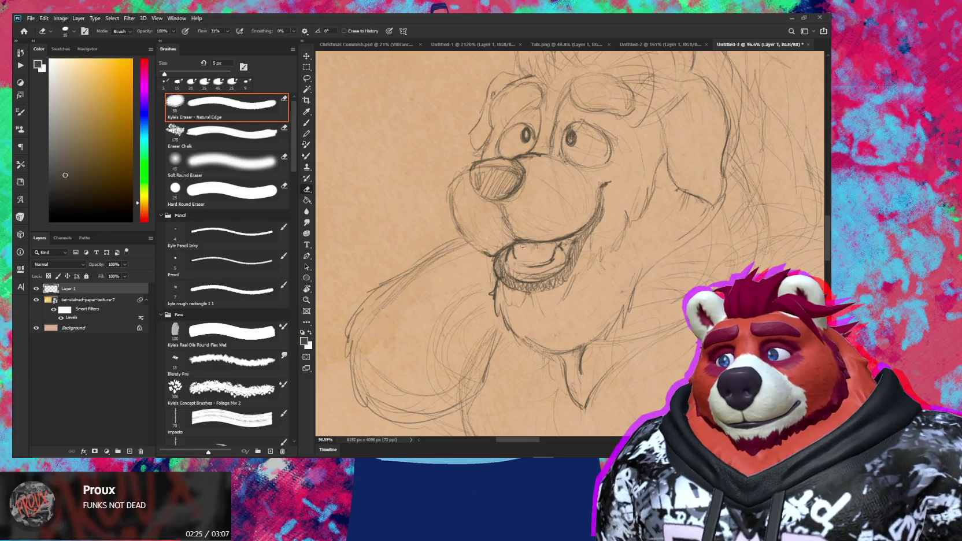
{"action": "key", "text": "b"}
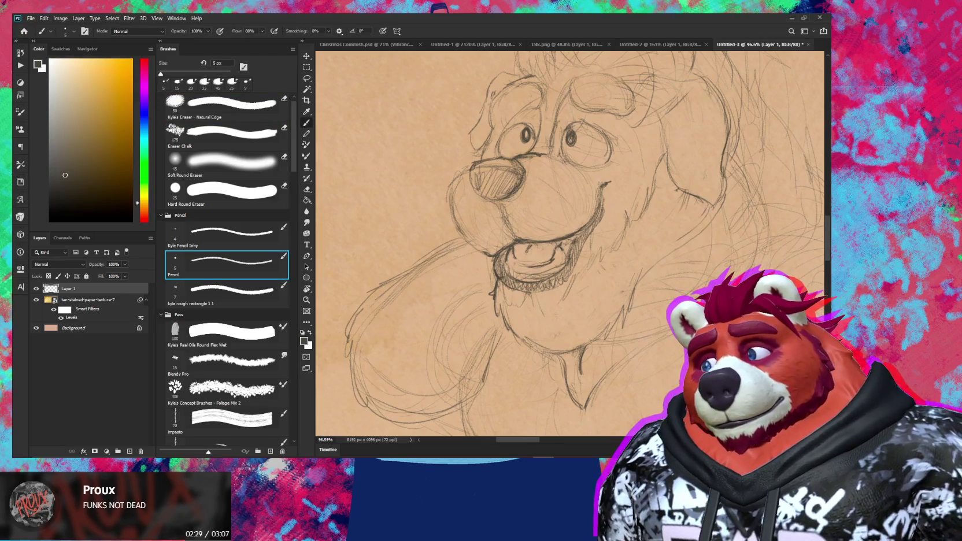
{"action": "key", "text": "e"}
{"action": "key", "text": "b"}
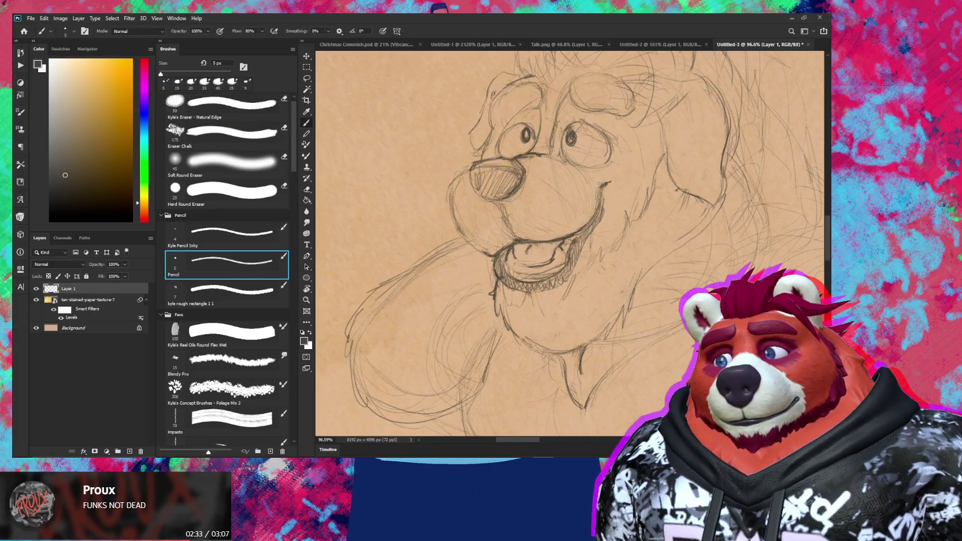
{"action": "key", "text": "e"}
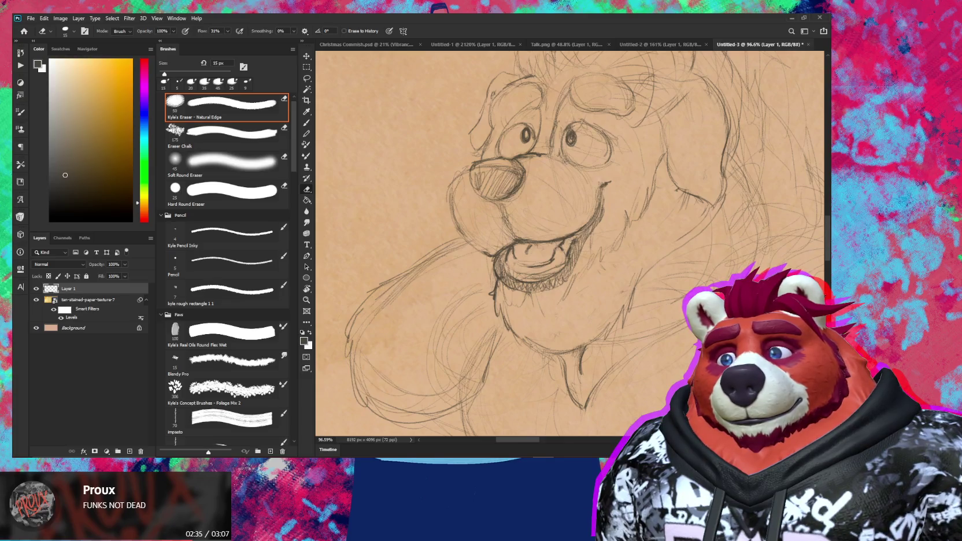
{"action": "key", "text": "z"}
{"action": "scroll", "coordinate": [567, 244], "scroll_direction": "down", "scroll_amount": 6}
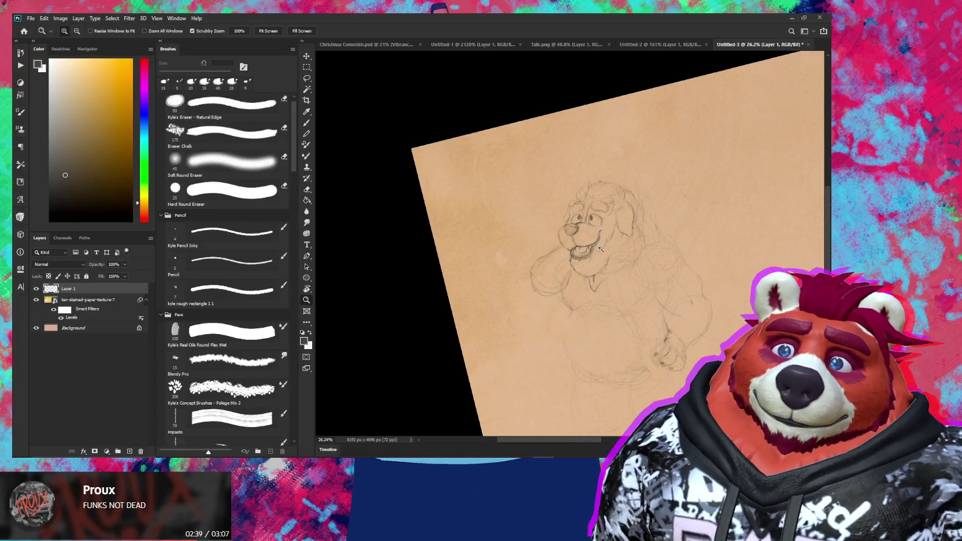
Step: Zoom back in to about 78% on the face with an 80 px eraser and 5 px pencil
{"action": "scroll", "coordinate": [649, 219], "scroll_direction": "up", "scroll_amount": 1}
{"action": "scroll", "coordinate": [649, 219], "scroll_direction": "up", "scroll_amount": 4}
{"action": "key", "text": "e"}
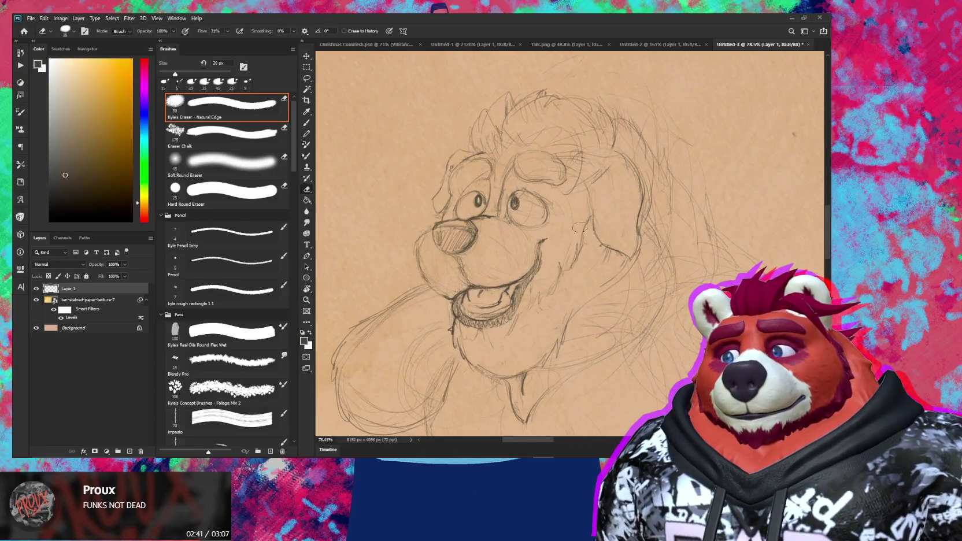
{"action": "key", "text": "bracketright"}
{"action": "key", "text": "bracketright"}
{"action": "key", "text": "bracketright"}
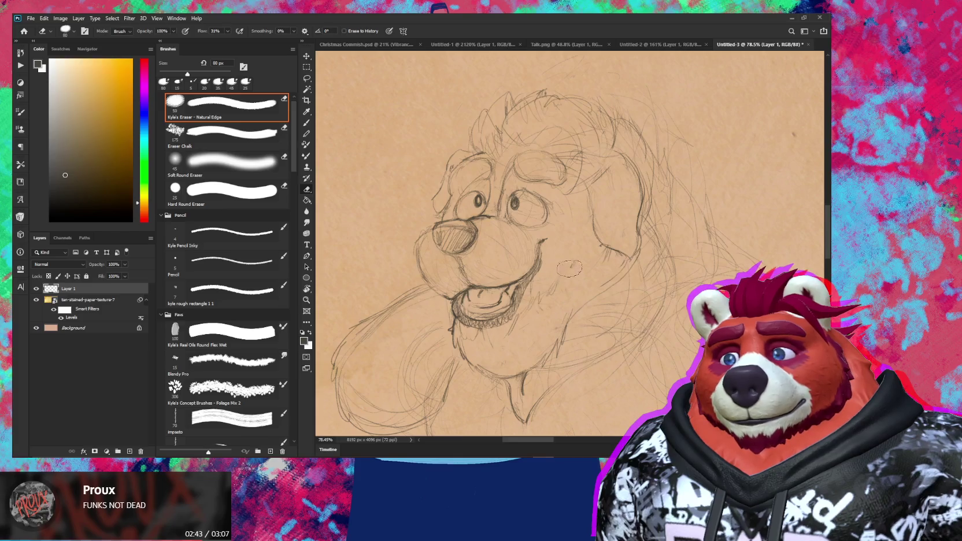
{"action": "key", "text": "b"}
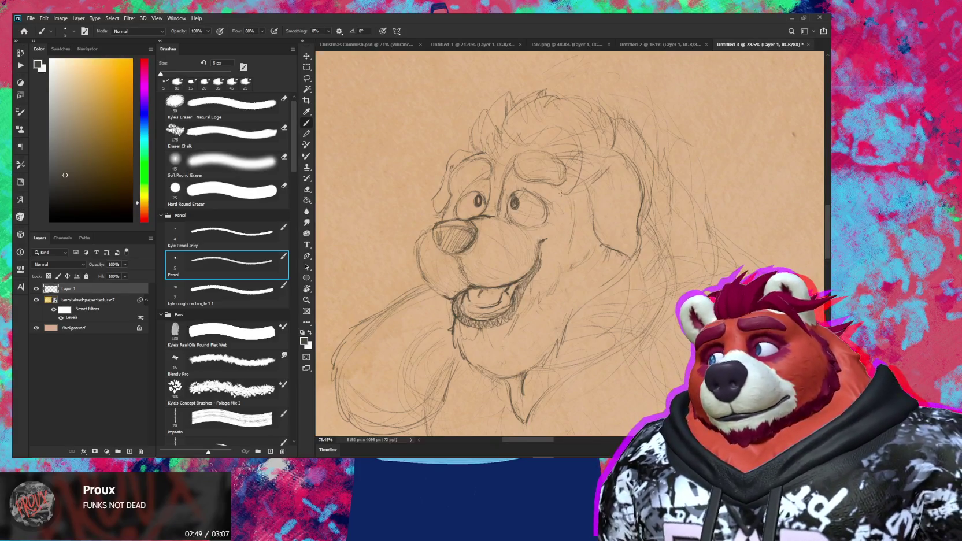
Step: Draw a short pencil line beside the snout and erase a small stroke near the mouth
{"action": "key", "text": "e"}
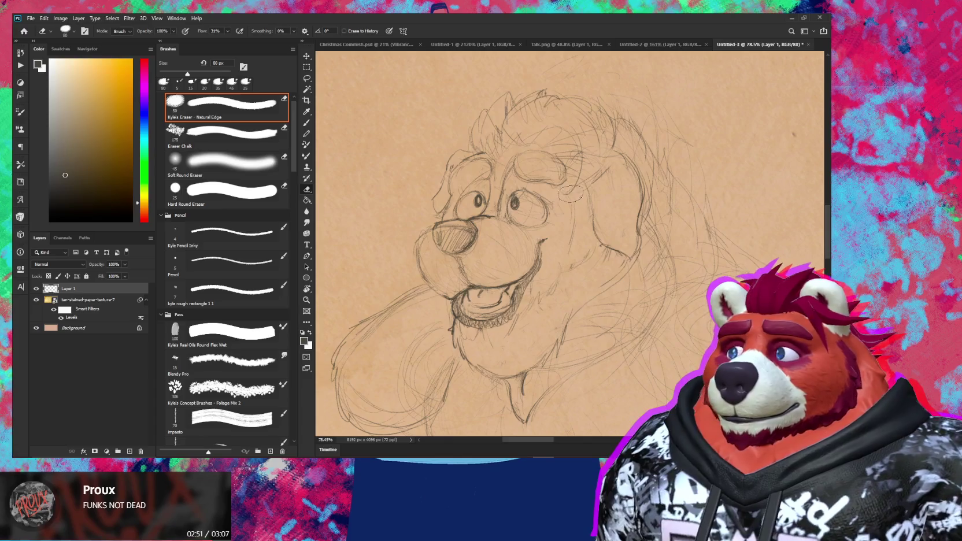
{"action": "key", "text": "b"}
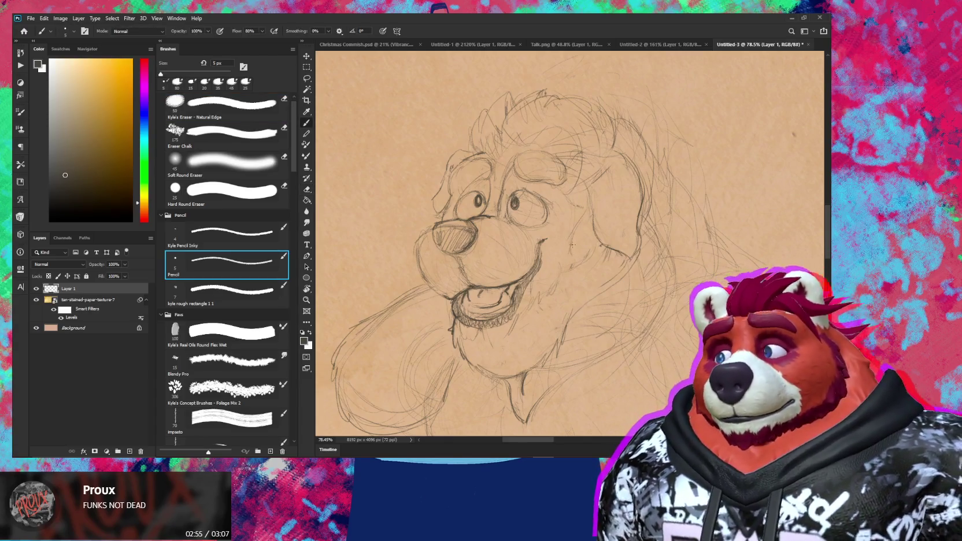
{"action": "key", "text": "e"}
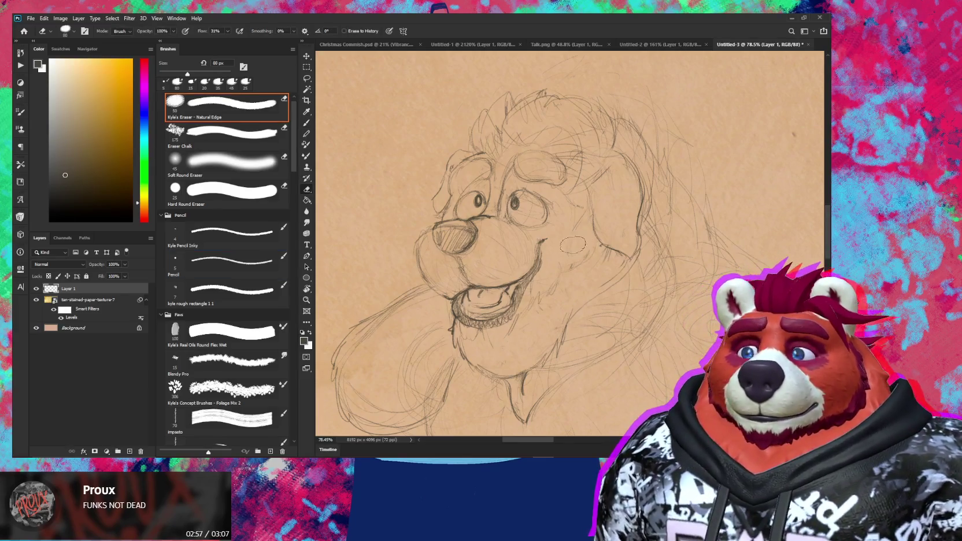
{"action": "key", "text": "b"}
{"action": "left_click_drag", "start_coordinate": [559, 274], "coordinate": [563, 248]}
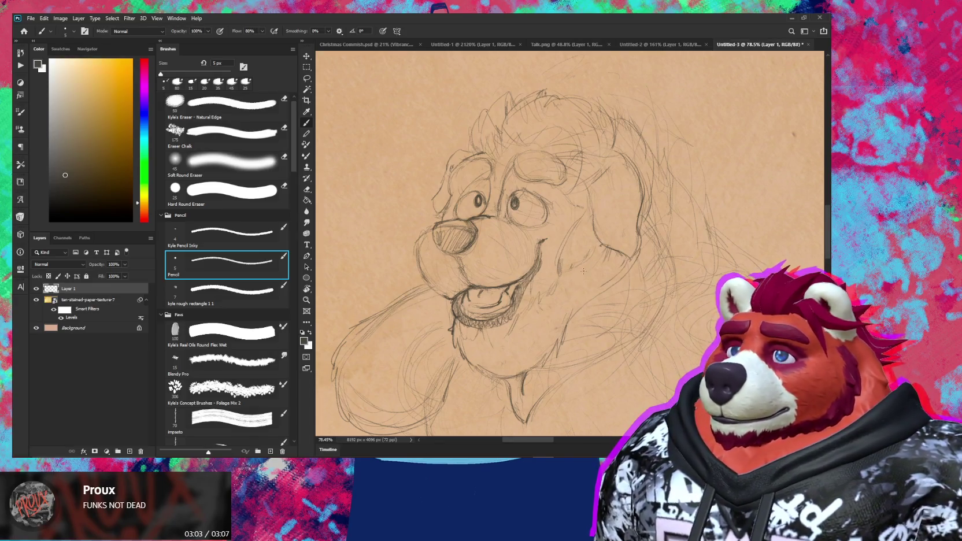
{"action": "key", "text": "e"}
{"action": "left_click_drag", "start_coordinate": [552, 287], "coordinate": [520, 317]}
Step: Erase small stray strokes near the mouth and chin
{"action": "key", "text": "b"}
{"action": "key", "text": "e"}
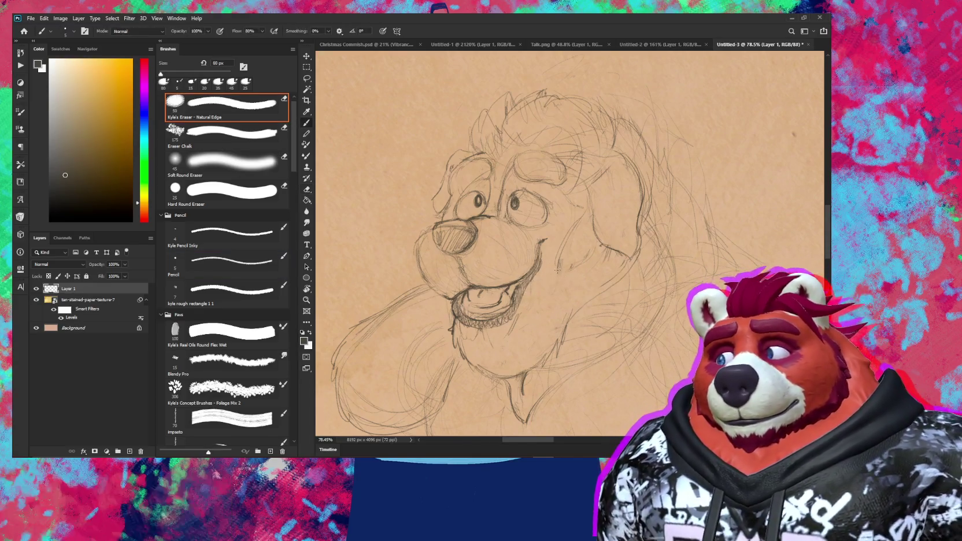
{"action": "key", "text": "b"}
{"action": "key", "text": "e"}
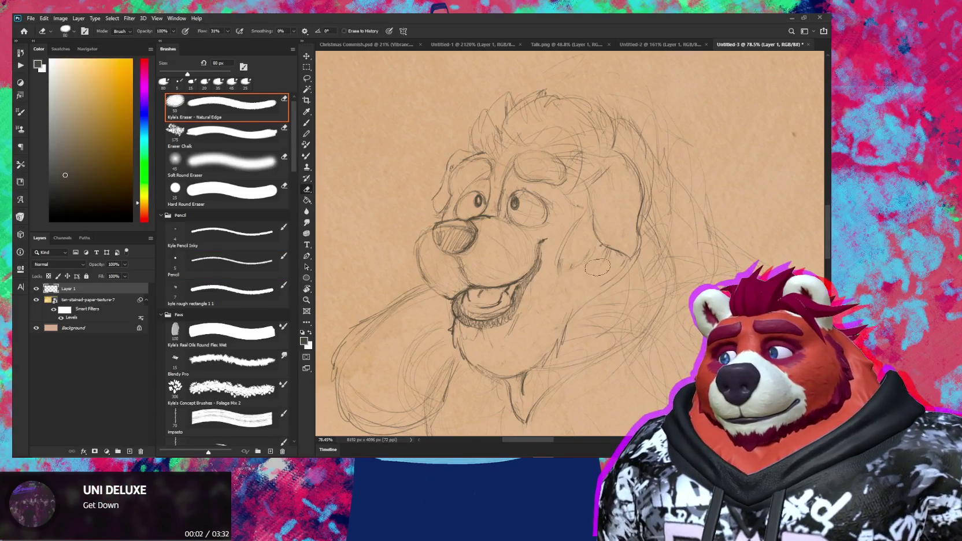
{"action": "key", "text": "b"}
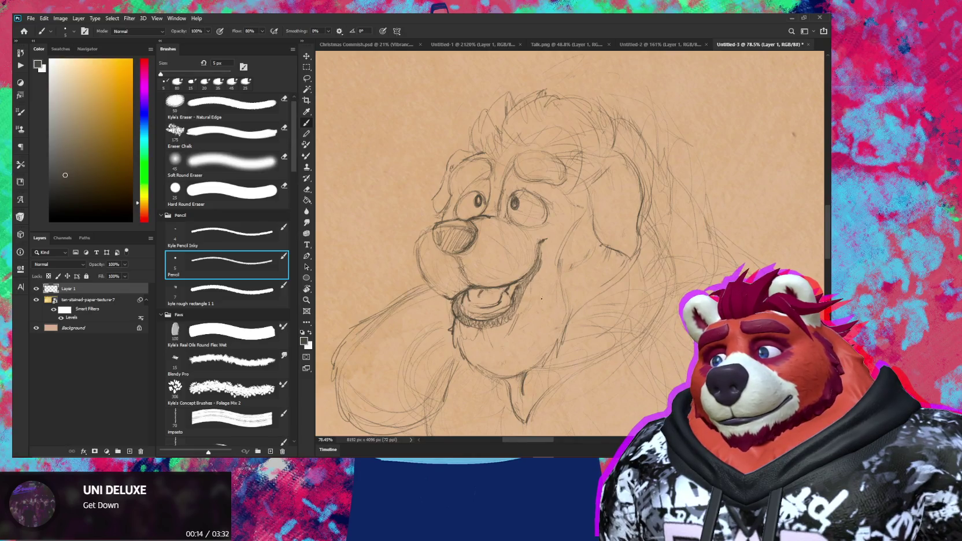
{"action": "key", "text": "e"}
{"action": "key", "text": "b"}
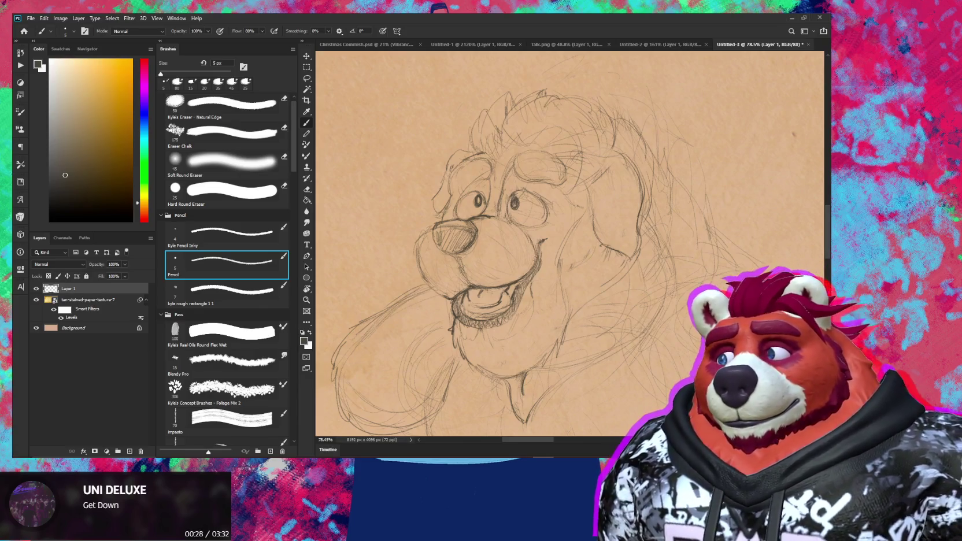
Step: Clean a patch near the cheek, add a stroke by the right eye, and hatch the neck
{"action": "key", "text": "e"}
{"action": "left_click_drag", "start_coordinate": [509, 248], "coordinate": [525, 260]}
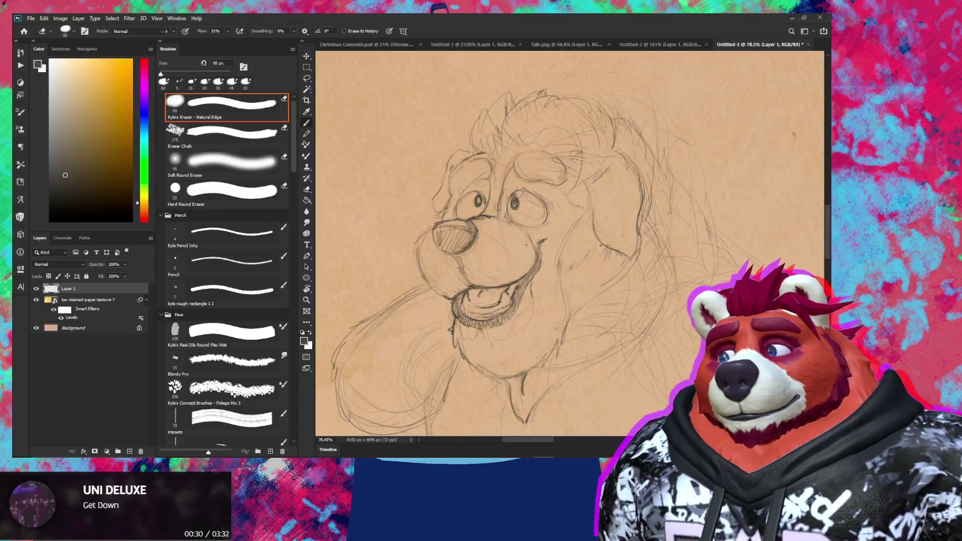
{"action": "key", "text": "b"}
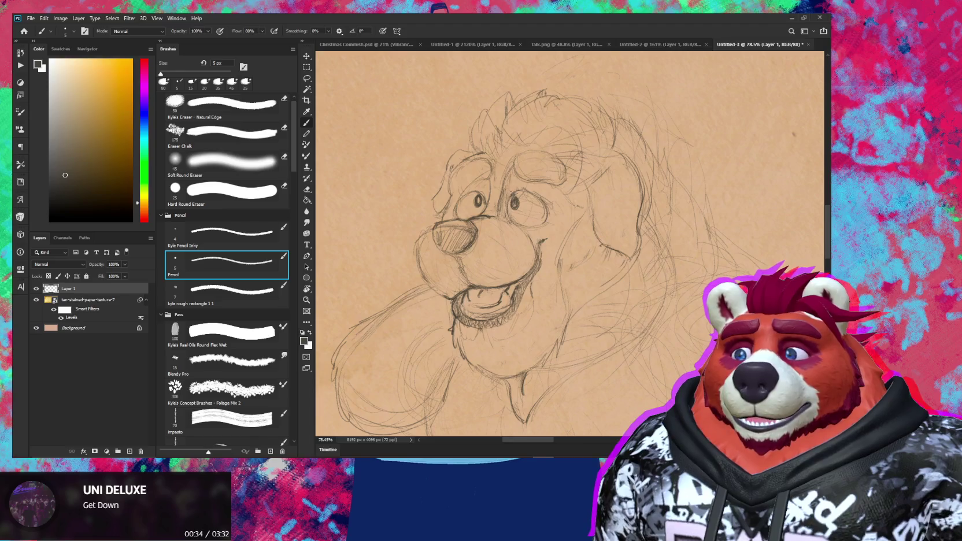
{"action": "left_click_drag", "start_coordinate": [563, 193], "coordinate": [549, 204]}
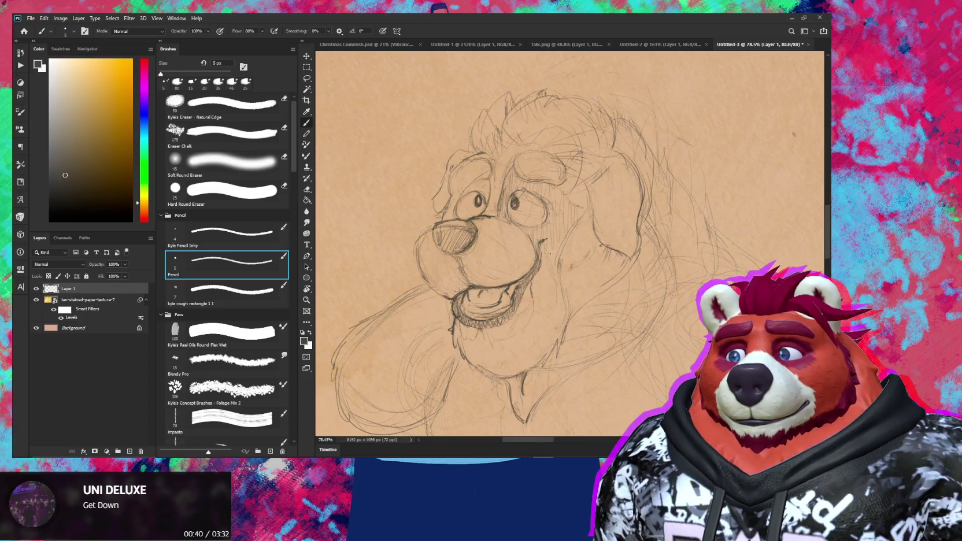
{"action": "left_click_drag", "start_coordinate": [537, 317], "coordinate": [509, 332]}
{"action": "key", "text": "e"}
{"action": "key", "text": "e"}
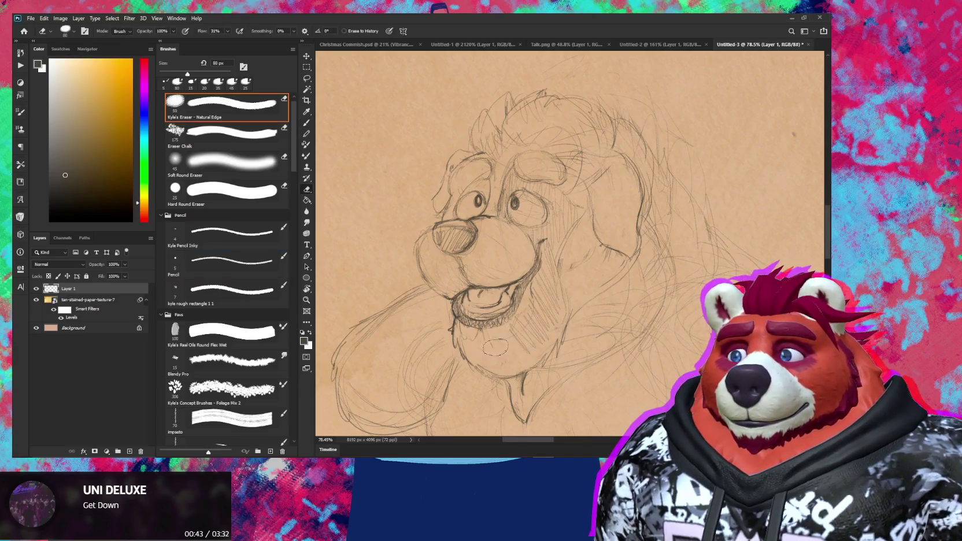
{"action": "key", "text": "b"}
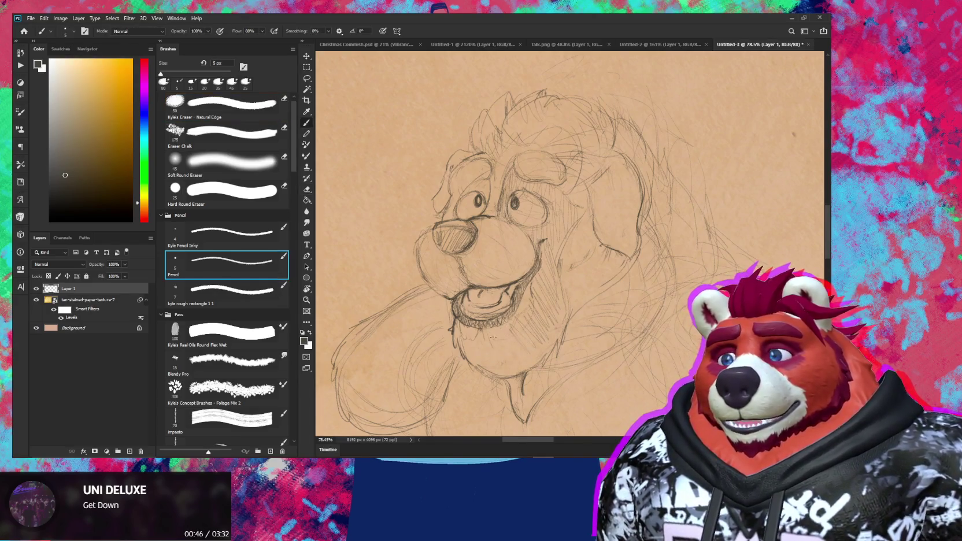
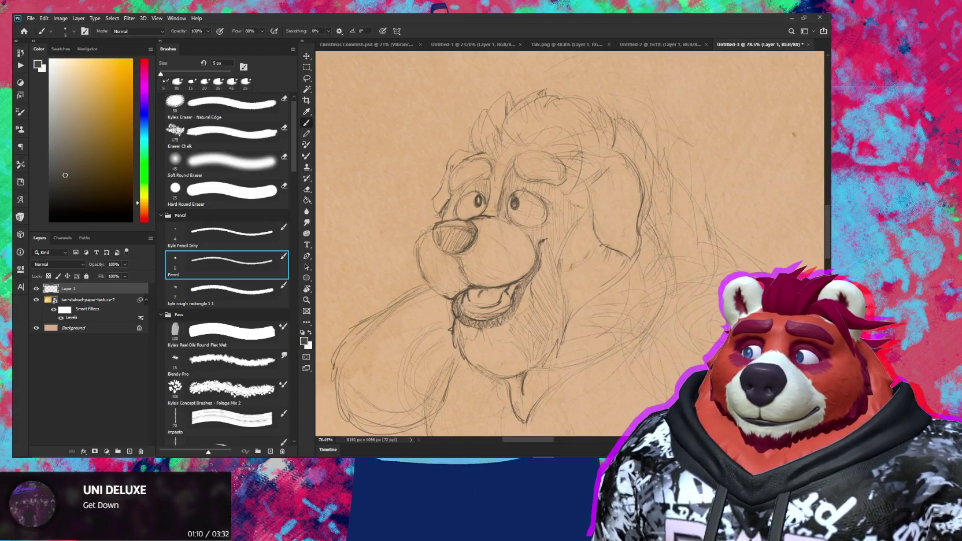
Step: Zoom in on the bear's face with the Natural Edge eraser ready for stray lines
{"action": "key", "text": "e"}
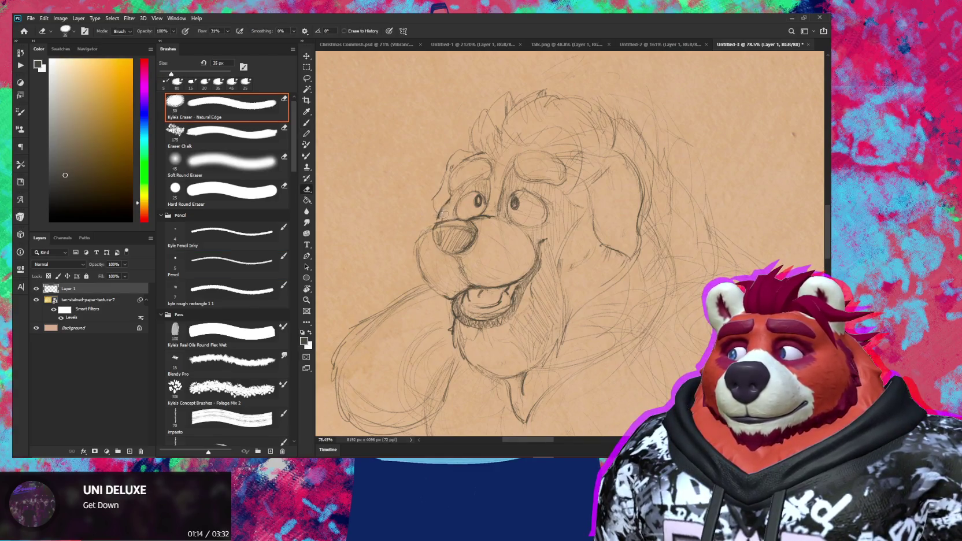
{"action": "scroll", "coordinate": [604, 210], "scroll_direction": "down", "scroll_amount": 5}
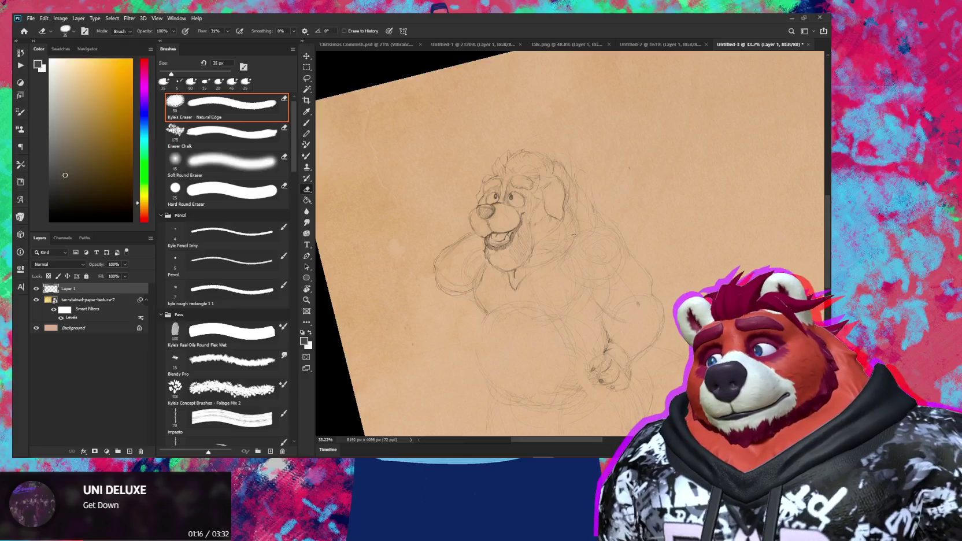
{"action": "key", "text": "z"}
{"action": "left_click_drag", "start_coordinate": [478, 192], "coordinate": [529, 174]}
{"action": "key", "text": "e"}
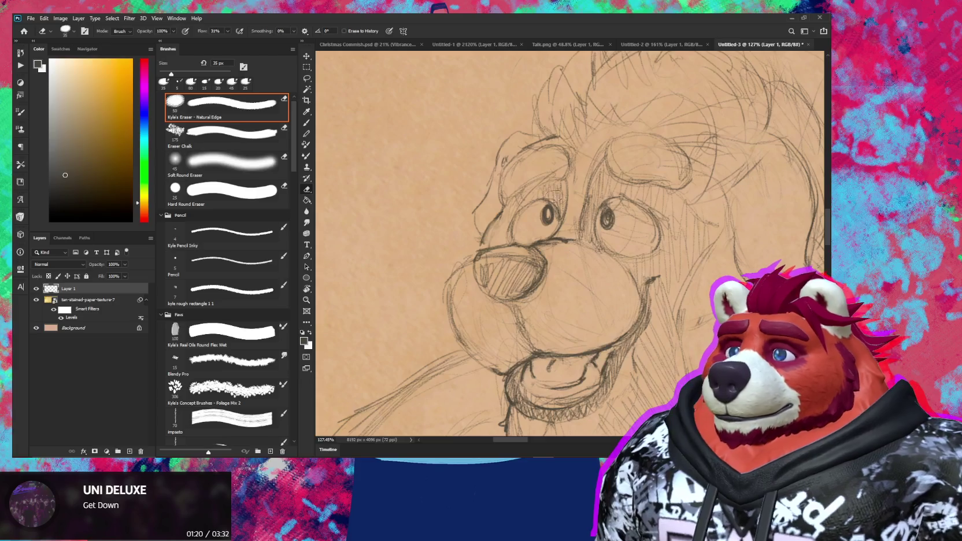
{"action": "key", "text": "z"}
{"action": "key", "text": "e"}
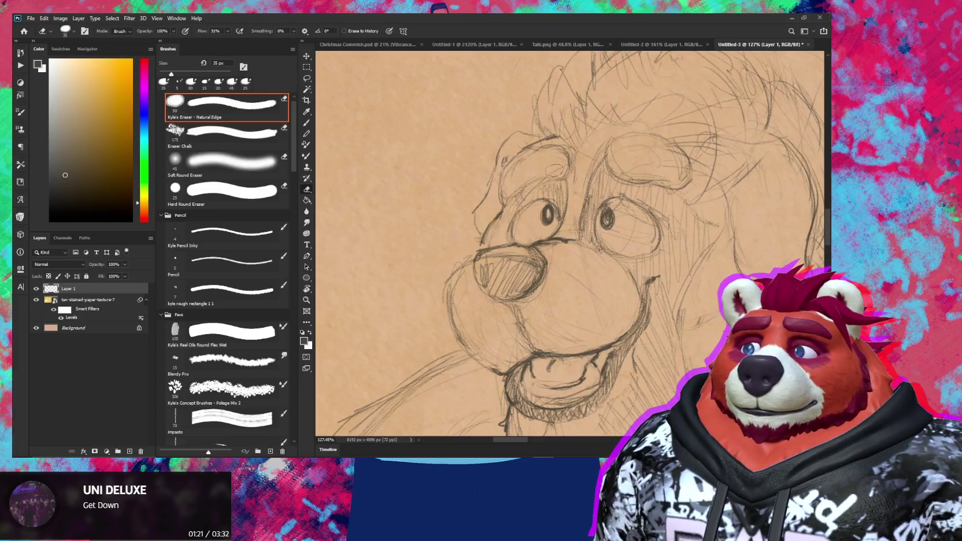
Step: Add a pencil stroke near the head and lighten faint lines on the mane's right side
{"action": "key", "text": "b"}
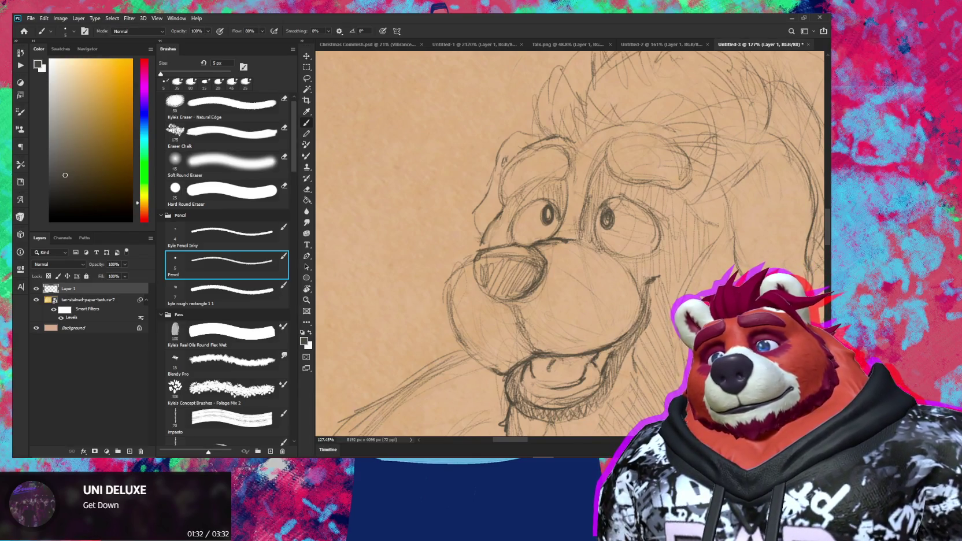
{"action": "left_click_drag", "start_coordinate": [702, 144], "coordinate": [677, 146]}
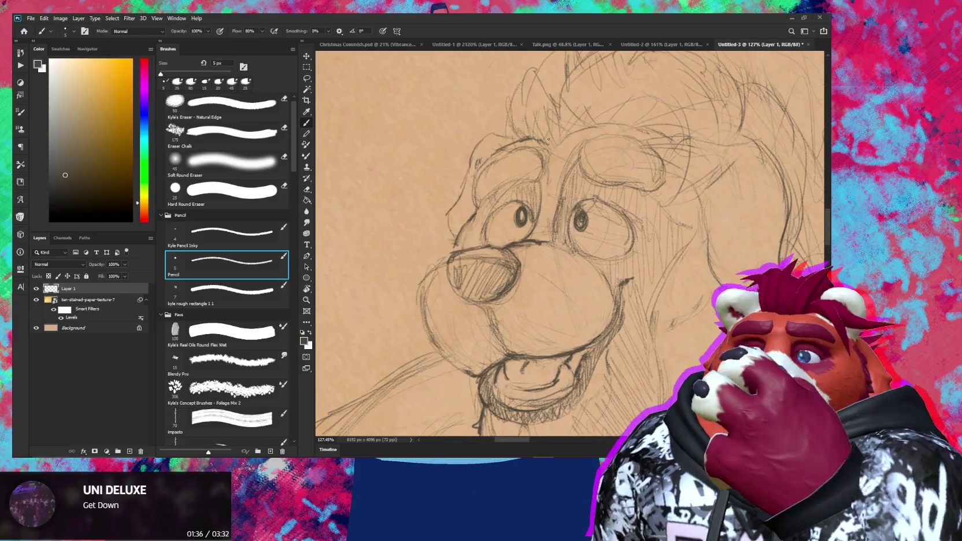
{"action": "key", "text": "e"}
{"action": "mouse_move", "coordinate": [555, 136]}
{"action": "left_mouse_down"}
{"action": "mouse_move", "coordinate": [554, 106]}
{"action": "mouse_move", "coordinate": [586, 109]}
{"action": "mouse_move", "coordinate": [569, 122]}
{"action": "left_mouse_up"}
{"action": "key", "text": "b"}
Step: Check the whole sketch, add a faint head-outline stroke, then rotate the view steeply
{"action": "key", "text": "z"}
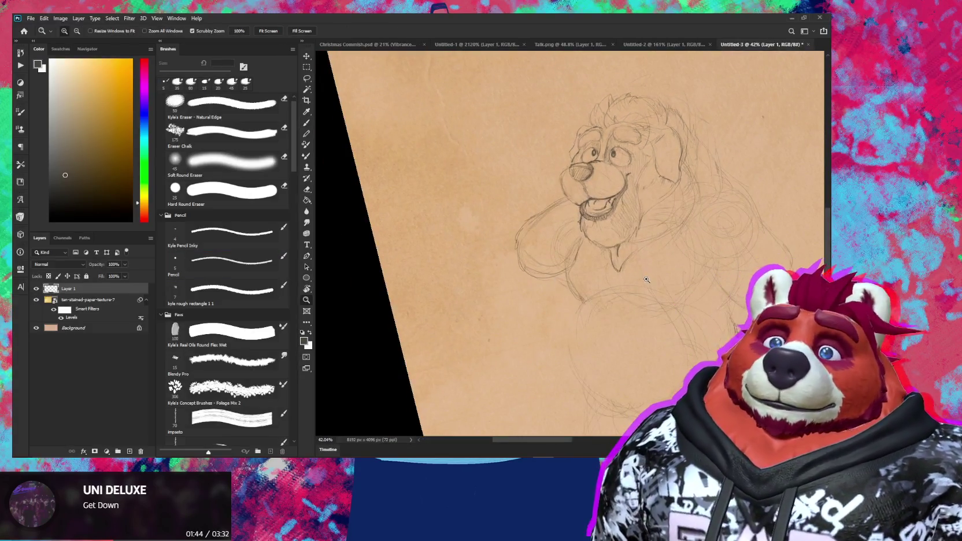
{"action": "left_click_drag", "start_coordinate": [666, 221], "coordinate": [580, 250]}
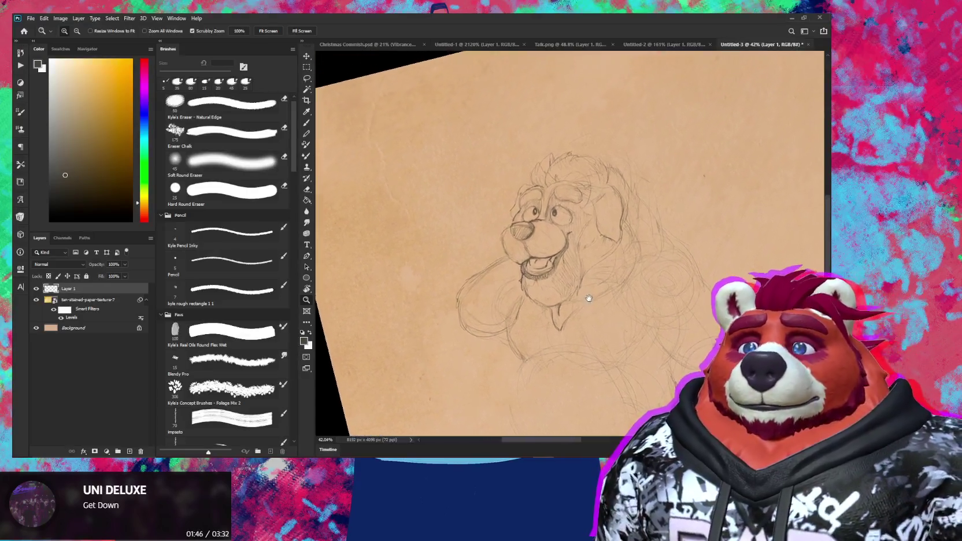
{"action": "left_click_drag", "start_coordinate": [591, 203], "coordinate": [613, 204]}
{"action": "key", "text": "b"}
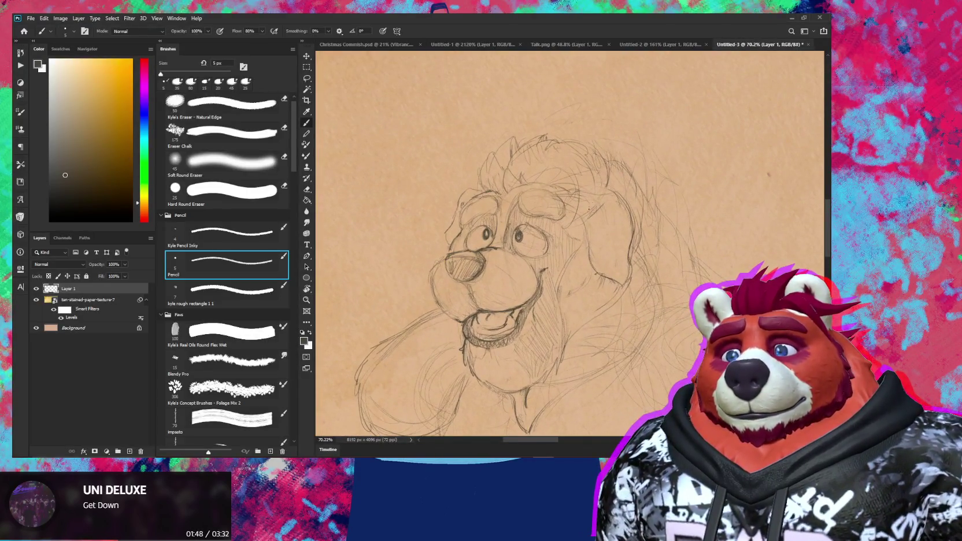
{"action": "left_click_drag", "start_coordinate": [572, 228], "coordinate": [605, 198]}
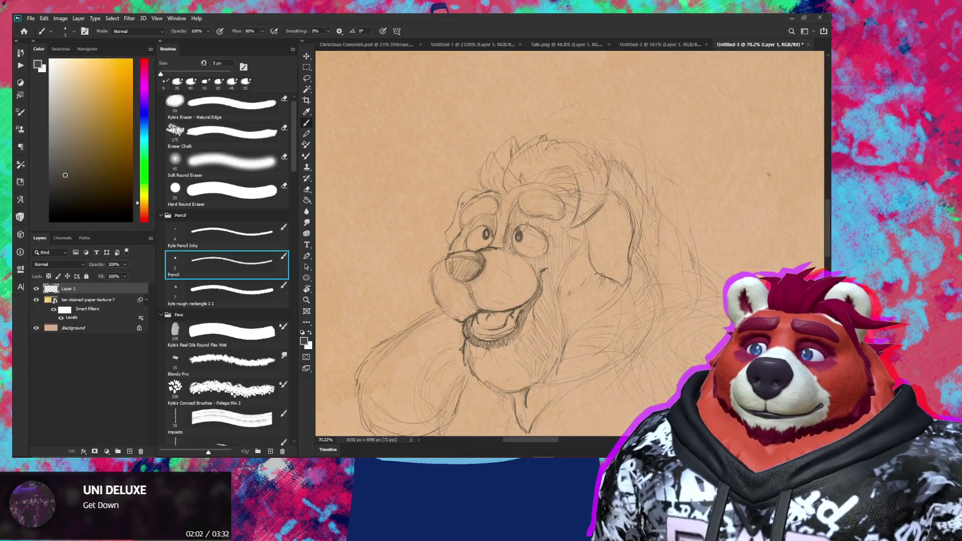
{"action": "key", "text": "e"}
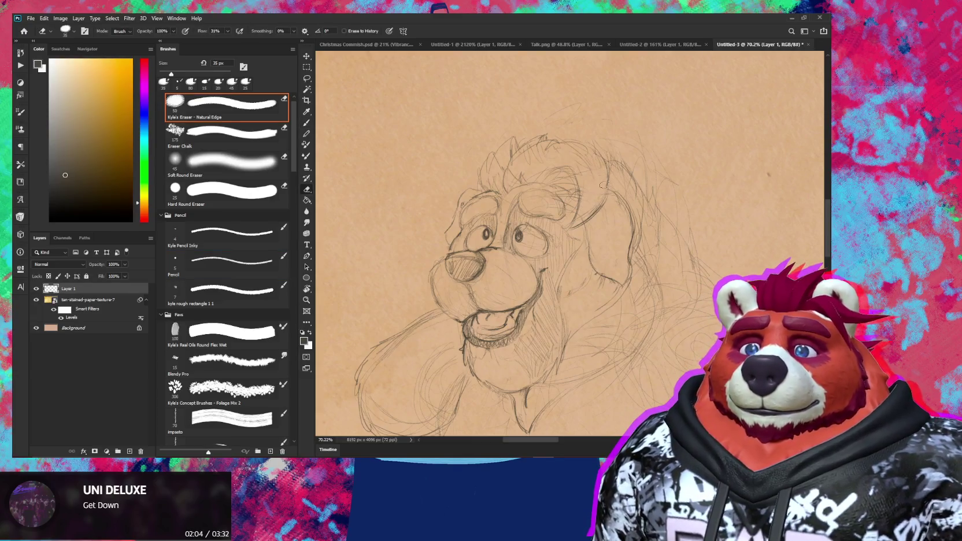
{"action": "key", "text": "r"}
{"action": "left_click_drag", "start_coordinate": [601, 178], "coordinate": [543, 144]}
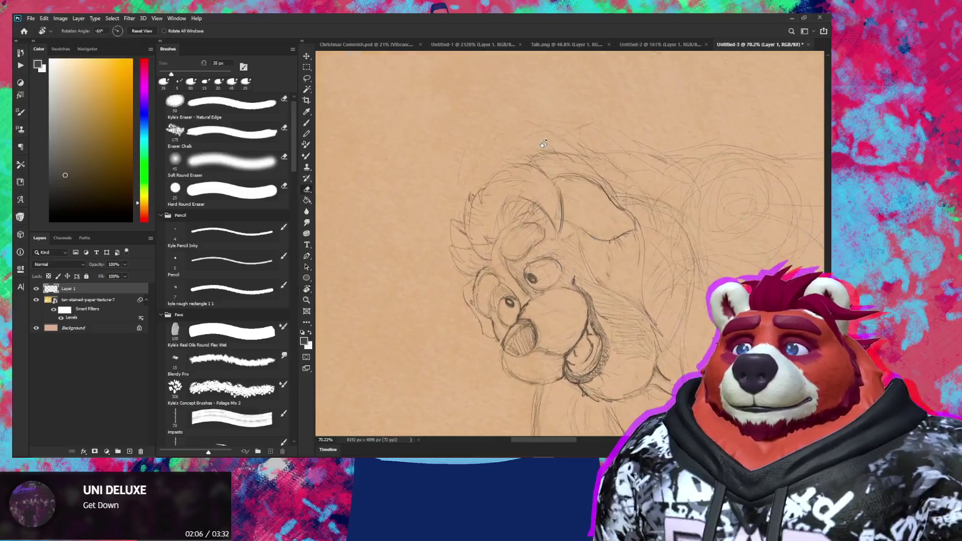
Step: Rotate the canvas sideways and add a small pencil stroke to the mane
{"action": "key", "text": "b"}
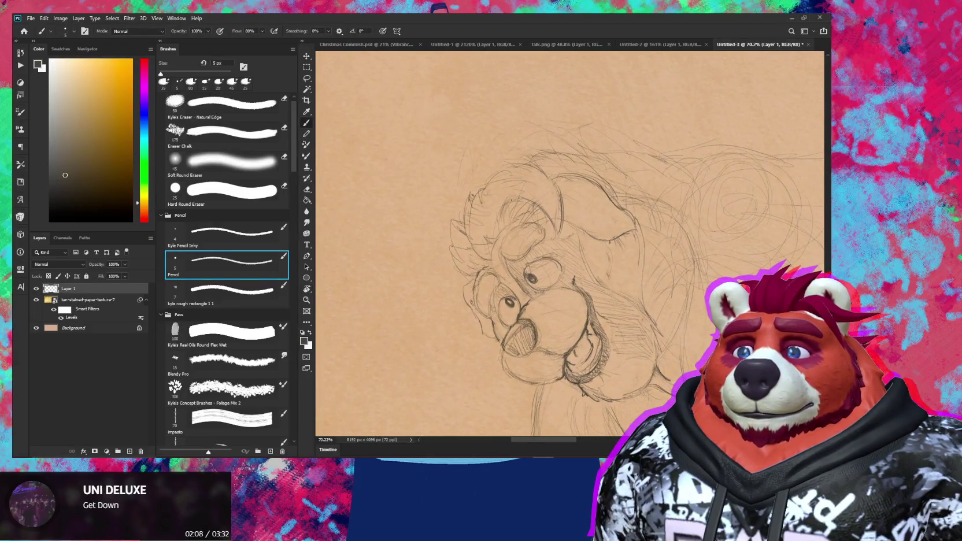
{"action": "key", "text": "e"}
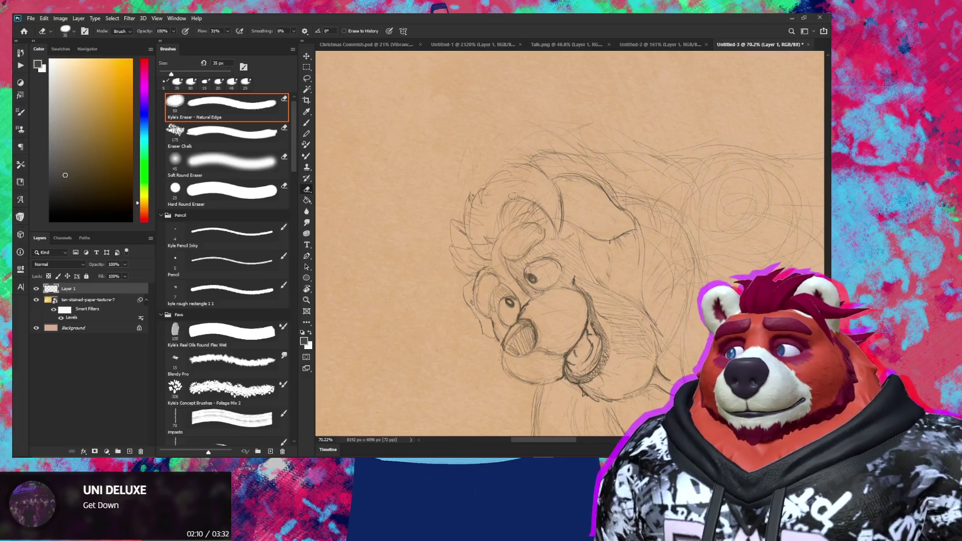
{"action": "scroll", "coordinate": [506, 198], "scroll_direction": "down", "scroll_amount": 3}
{"action": "key", "text": "r"}
{"action": "left_click_drag", "start_coordinate": [506, 198], "coordinate": [631, 291]}
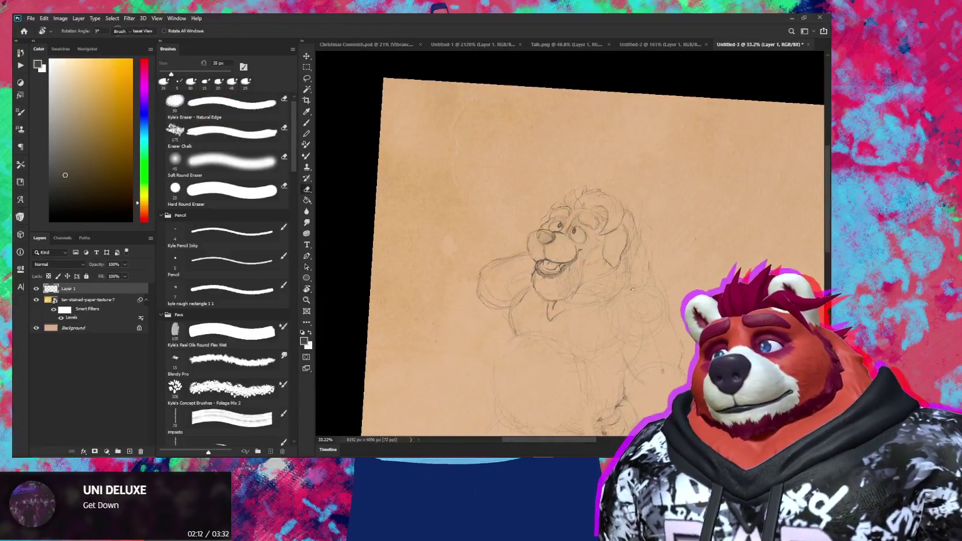
{"action": "scroll", "coordinate": [631, 291], "scroll_direction": "up", "scroll_amount": 5}
{"action": "left_click_drag", "start_coordinate": [710, 194], "coordinate": [488, 166]}
{"action": "key", "text": "b"}
{"action": "left_click_drag", "start_coordinate": [487, 169], "coordinate": [480, 172]}
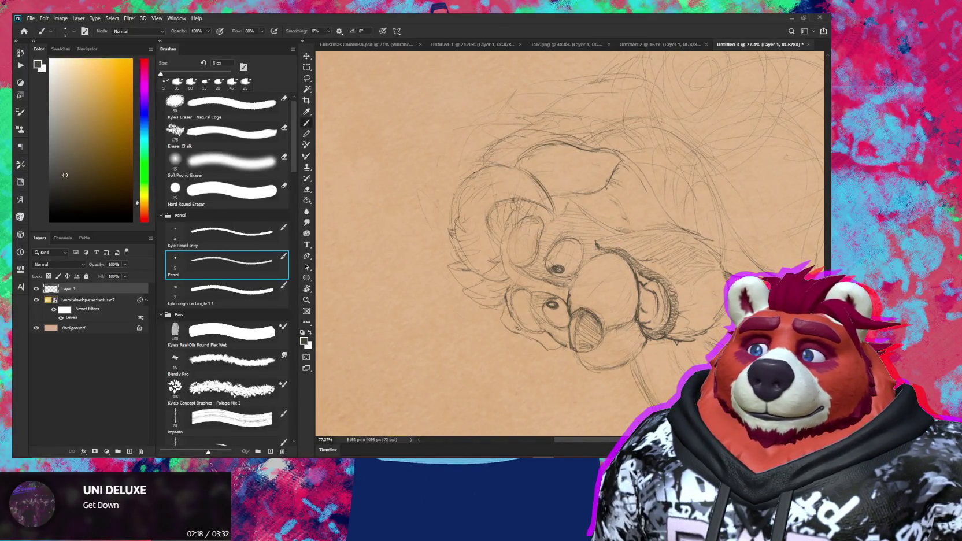
Step: Re-angle the canvas and add a short pencil stroke on the bear's head
{"action": "left_click_drag", "start_coordinate": [449, 215], "coordinate": [512, 154]}
{"action": "key", "text": "e"}
{"action": "key", "text": "b"}
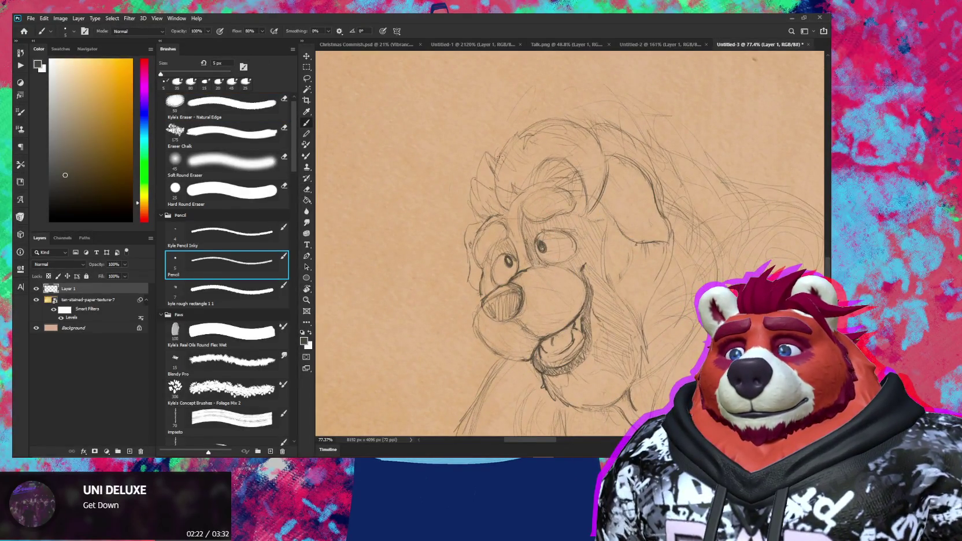
{"action": "left_click_drag", "start_coordinate": [525, 167], "coordinate": [668, 230]}
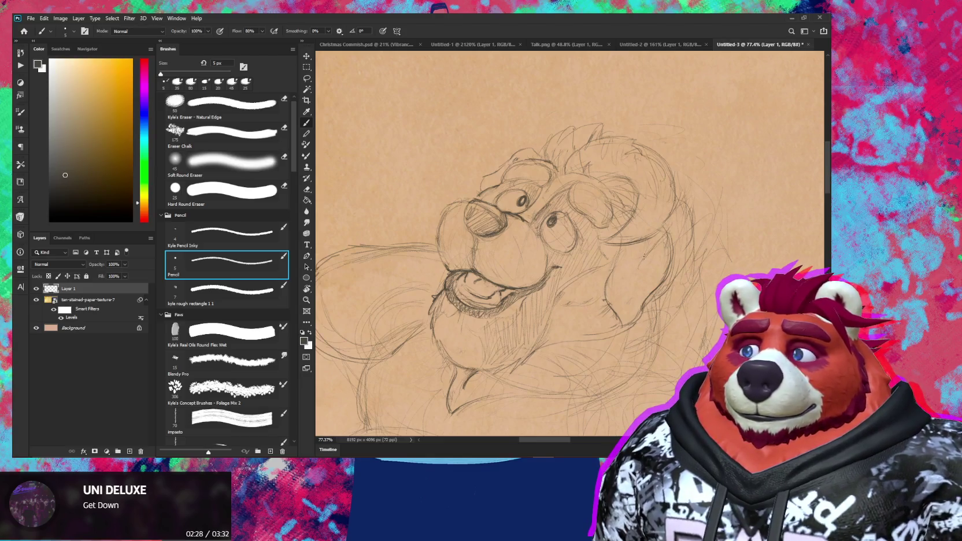
{"action": "left_click_drag", "start_coordinate": [646, 247], "coordinate": [634, 272]}
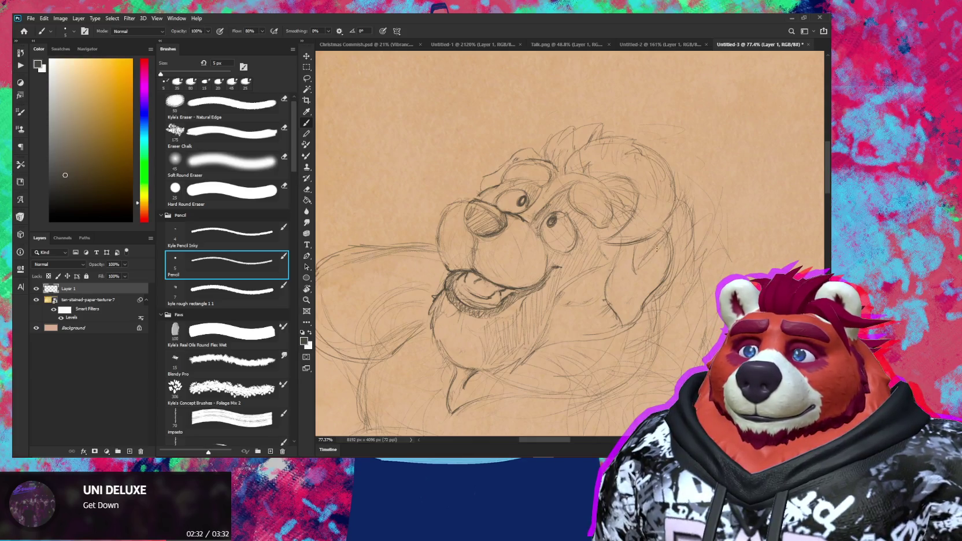
Step: Zoom out to check, then add a short line to the top of the mane
{"action": "left_click_drag", "start_coordinate": [656, 249], "coordinate": [612, 248]}
{"action": "left_click_drag", "start_coordinate": [665, 173], "coordinate": [694, 216]}
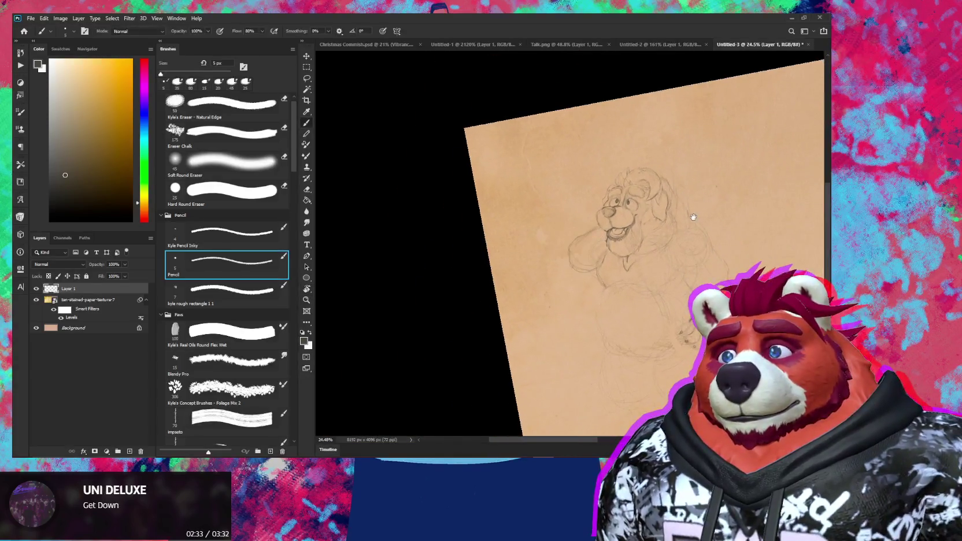
{"action": "scroll", "coordinate": [584, 197], "scroll_direction": "up", "scroll_amount": 5}
{"action": "key", "text": "e"}
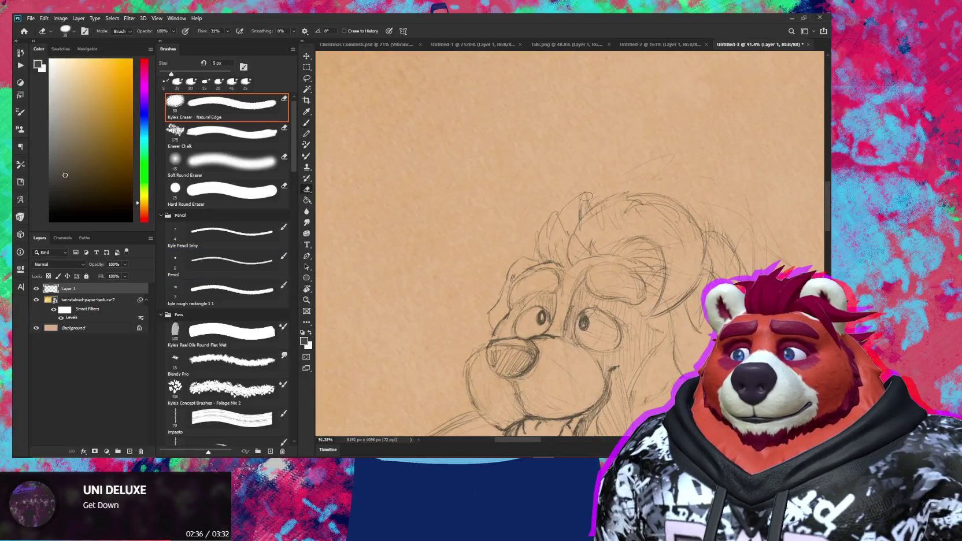
{"action": "key", "text": "b"}
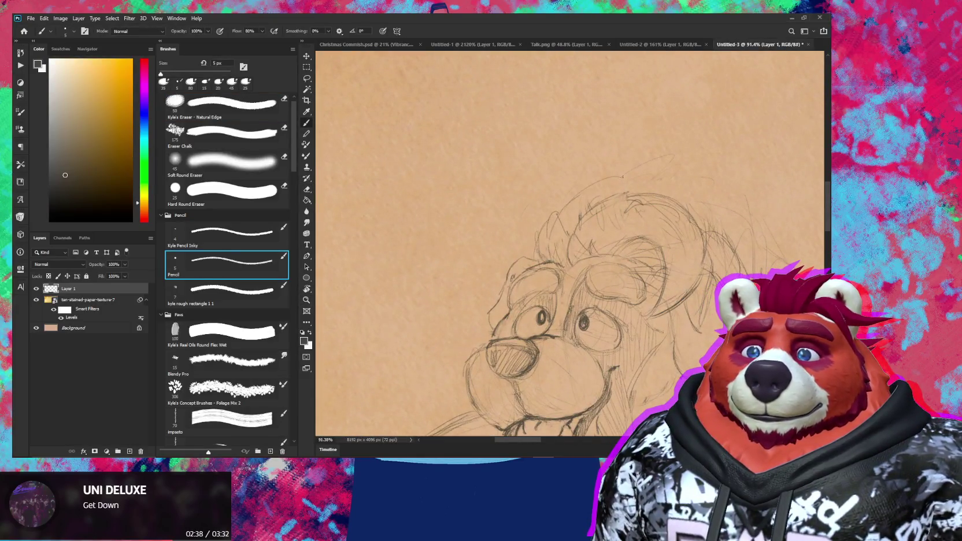
{"action": "left_click_drag", "start_coordinate": [633, 171], "coordinate": [621, 193]}
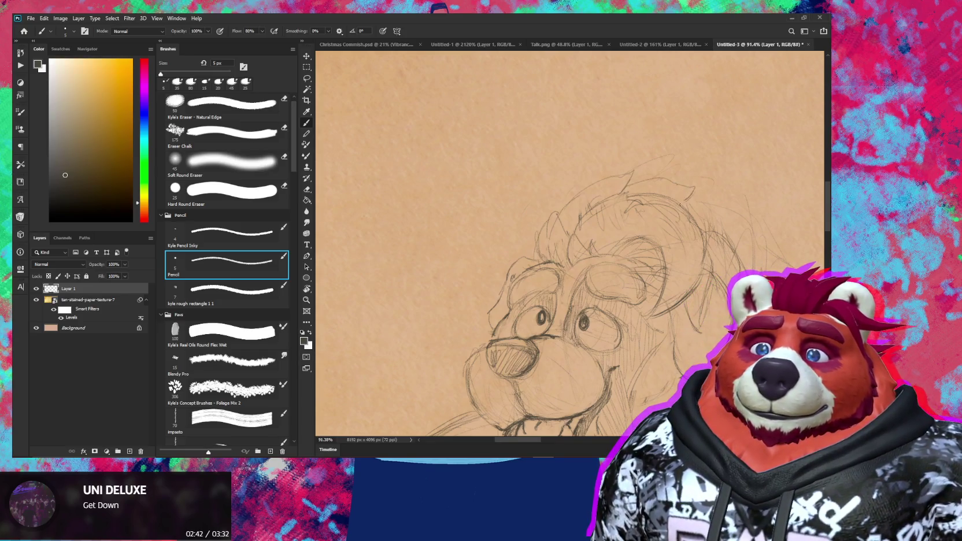
Step: Zoom out and rotate the canvas through several angles to set up further mane strokes
{"action": "key", "text": "z"}
{"action": "scroll", "coordinate": [673, 199], "scroll_direction": "down", "scroll_amount": 3}
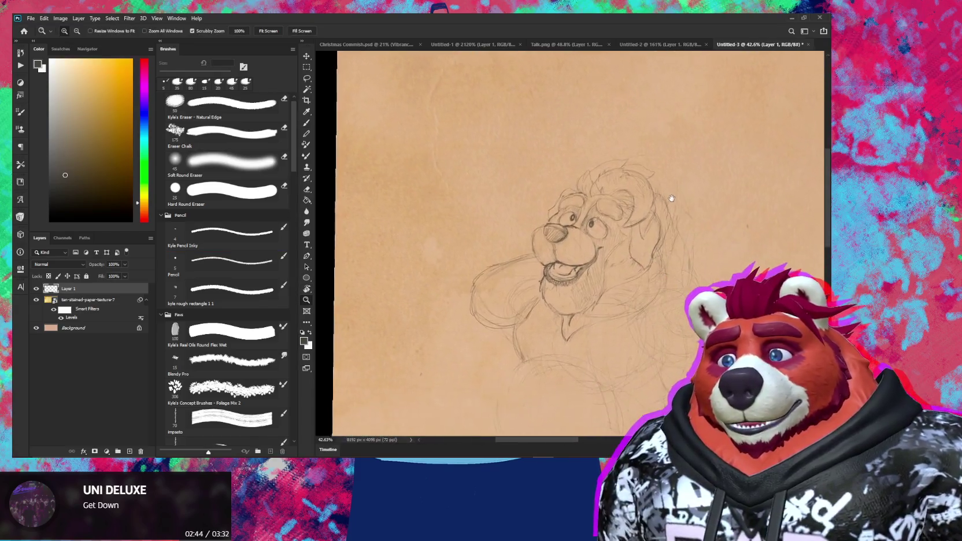
{"action": "key", "text": "r"}
{"action": "left_click_drag", "start_coordinate": [672, 199], "coordinate": [687, 227]}
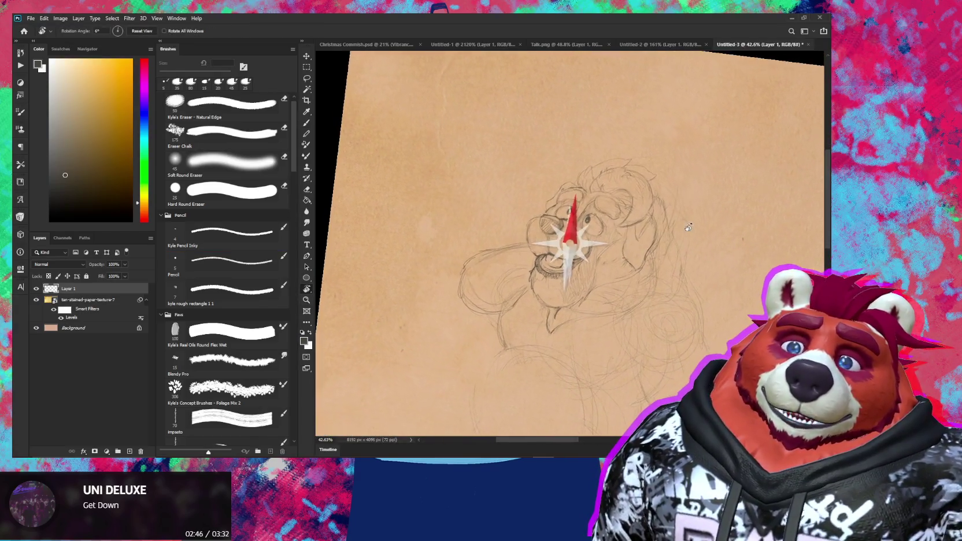
{"action": "key", "text": "e"}
{"action": "scroll", "coordinate": [634, 202], "scroll_direction": "up", "scroll_amount": 3}
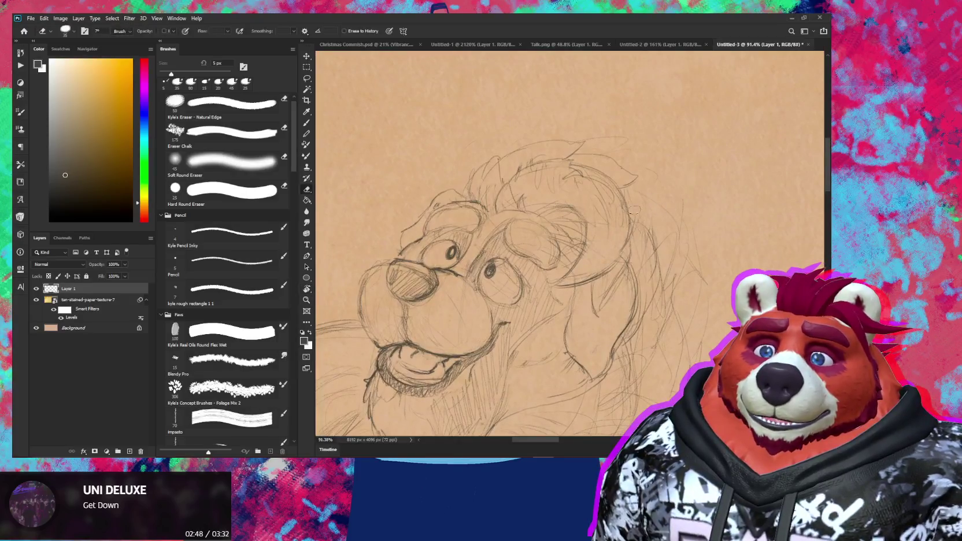
{"action": "key", "text": "b"}
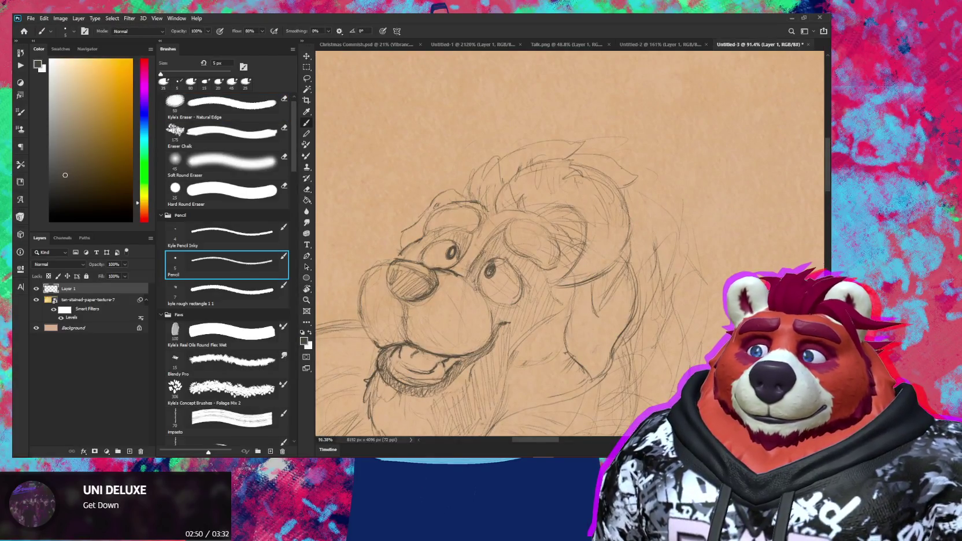
{"action": "key", "text": "r"}
{"action": "left_click_drag", "start_coordinate": [622, 188], "coordinate": [555, 179]}
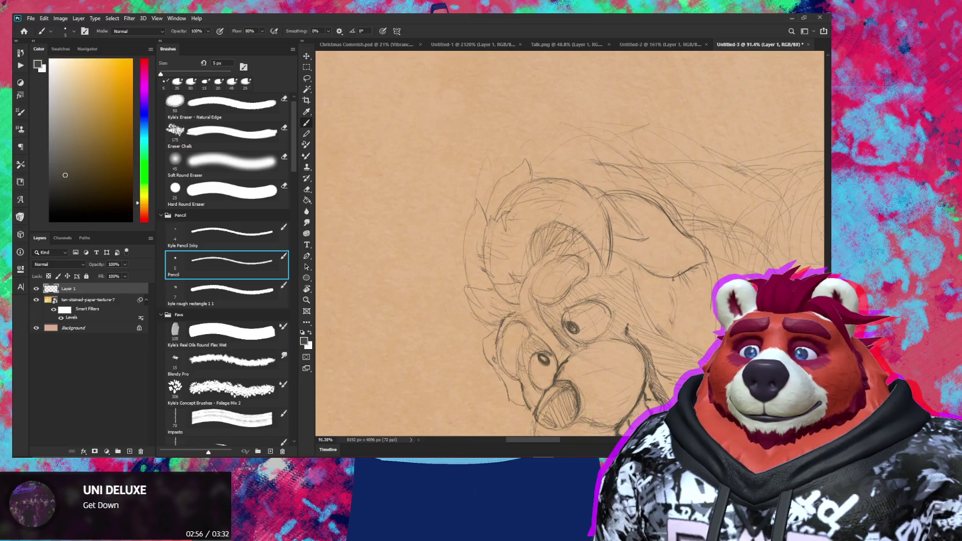
{"action": "key", "text": "r"}
{"action": "mouse_move", "coordinate": [569, 230]}
{"action": "left_mouse_down"}
{"action": "mouse_move", "coordinate": [683, 258]}
{"action": "mouse_move", "coordinate": [636, 257]}
{"action": "mouse_move", "coordinate": [696, 235]}
{"action": "left_mouse_up"}
Step: Reset the view and rotate the canvas to a comfortable angle for cleaning head lines
{"action": "key", "text": "r"}
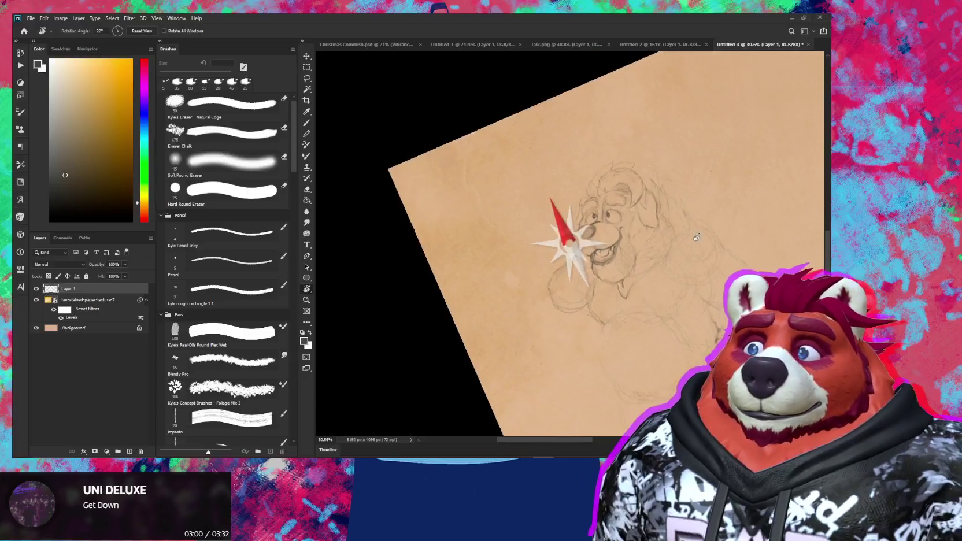
{"action": "key", "text": "Escape"}
{"action": "scroll", "coordinate": [637, 132], "scroll_direction": "up", "scroll_amount": 5}
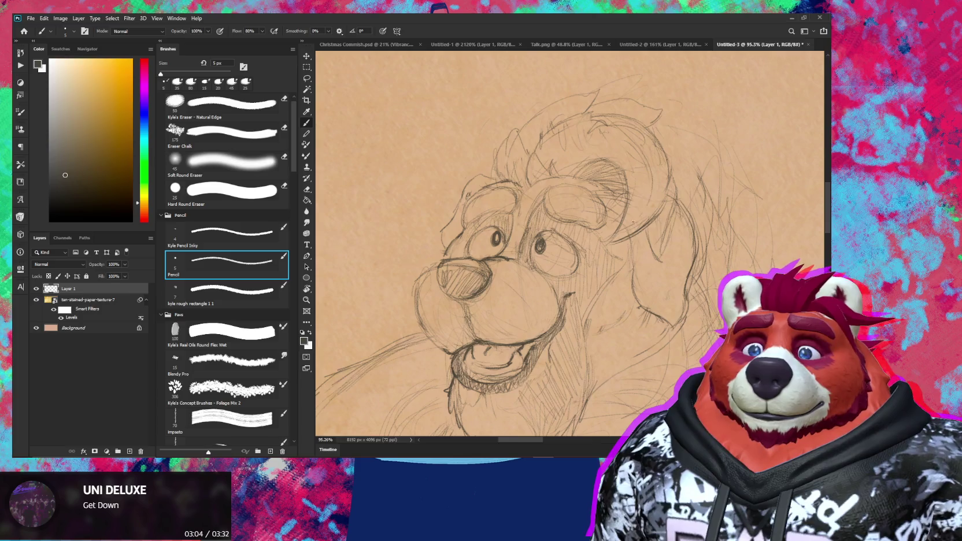
{"action": "key", "text": "r"}
{"action": "mouse_move", "coordinate": [629, 222]}
{"action": "left_mouse_down"}
{"action": "mouse_move", "coordinate": [553, 119]}
{"action": "mouse_move", "coordinate": [492, 144]}
{"action": "left_mouse_up"}
{"action": "key", "text": "e"}
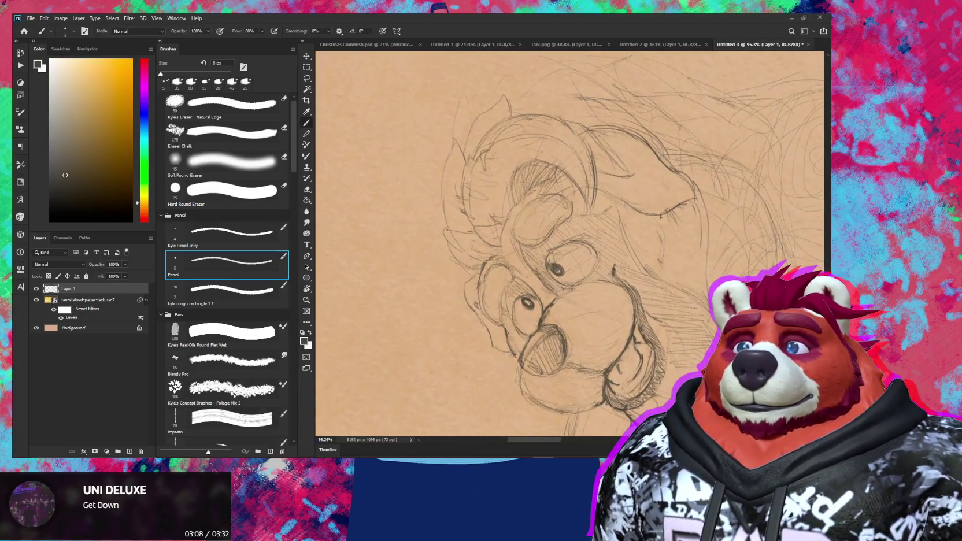
{"action": "key", "text": "b"}
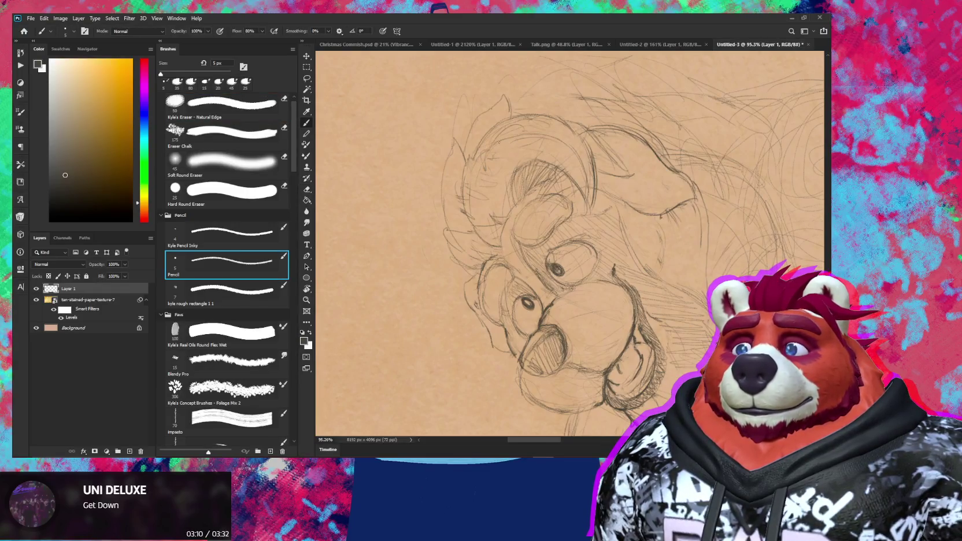
Step: Turn the canvas upright, centre the bear's head and shrink the eraser from 35 to 25 px
{"action": "key", "text": "e"}
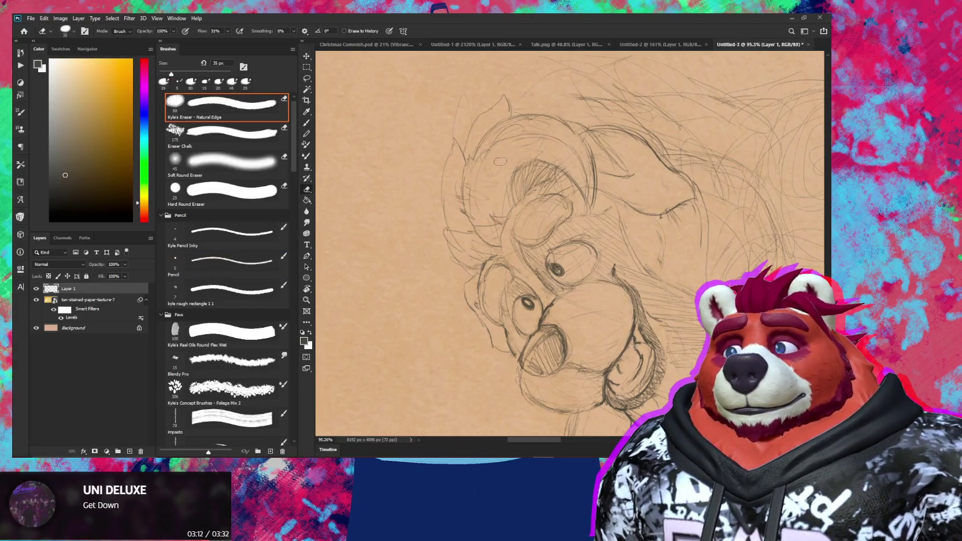
{"action": "left_click_drag", "start_coordinate": [601, 153], "coordinate": [569, 243]}
{"action": "mouse_move", "coordinate": [590, 276]}
{"action": "left_mouse_down"}
{"action": "mouse_move", "coordinate": [551, 242]}
{"action": "mouse_move", "coordinate": [566, 239]}
{"action": "left_mouse_up"}
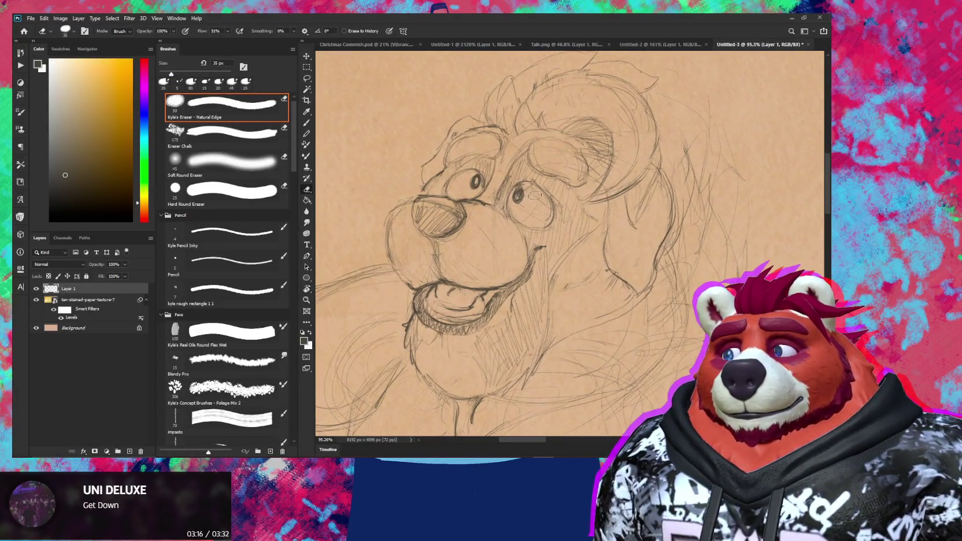
{"action": "key", "text": "bracketleft"}
{"action": "key", "text": "bracketleft"}
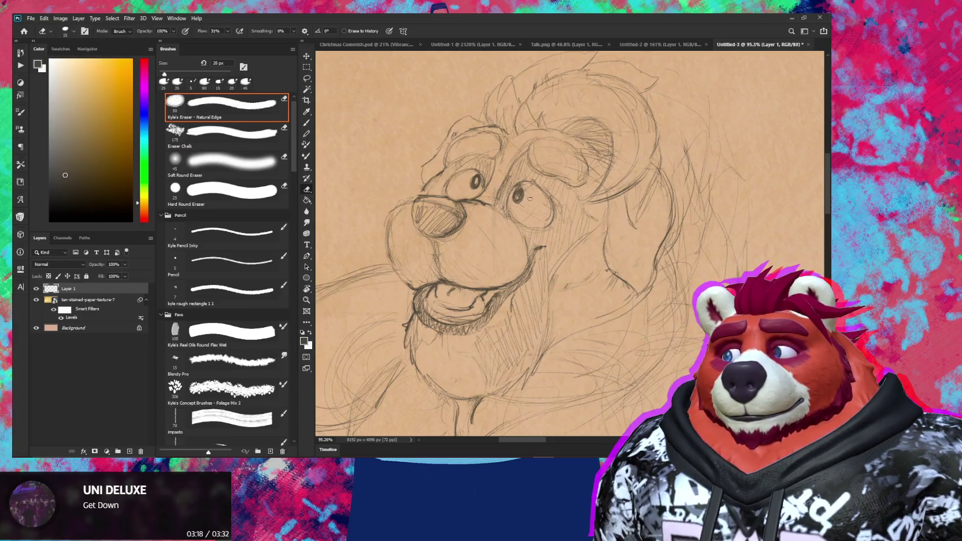
{"action": "key", "text": "b"}
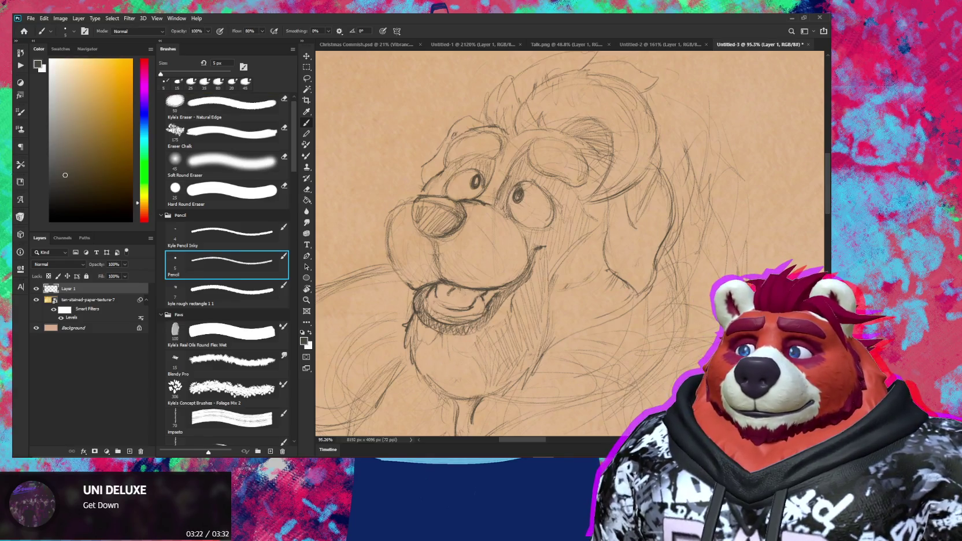
Step: Rotate the canvas about 30° counter-clockwise and redraw cleaner face contours with eraser and pencil
{"action": "key", "text": "r"}
{"action": "left_click_drag", "start_coordinate": [577, 173], "coordinate": [537, 182]}
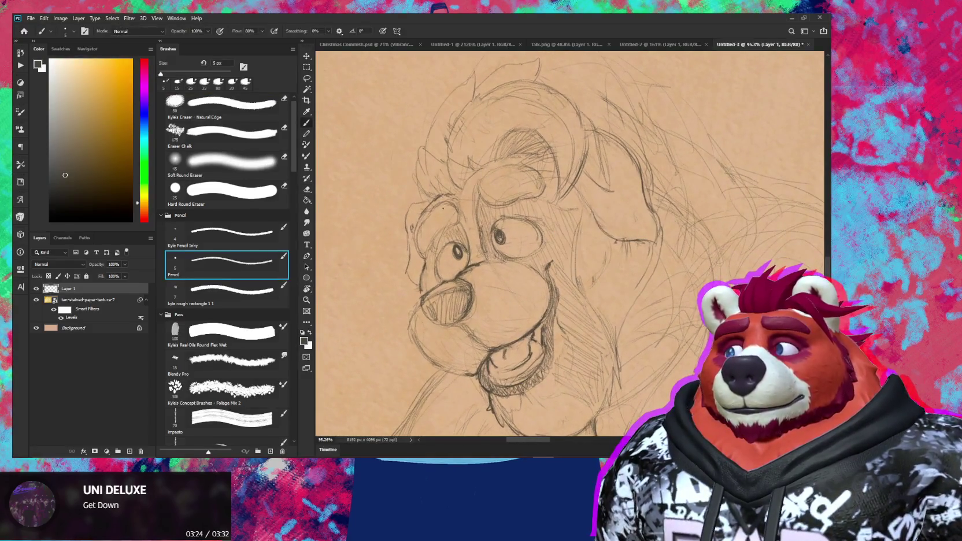
{"action": "key", "text": "e"}
{"action": "key", "text": "b"}
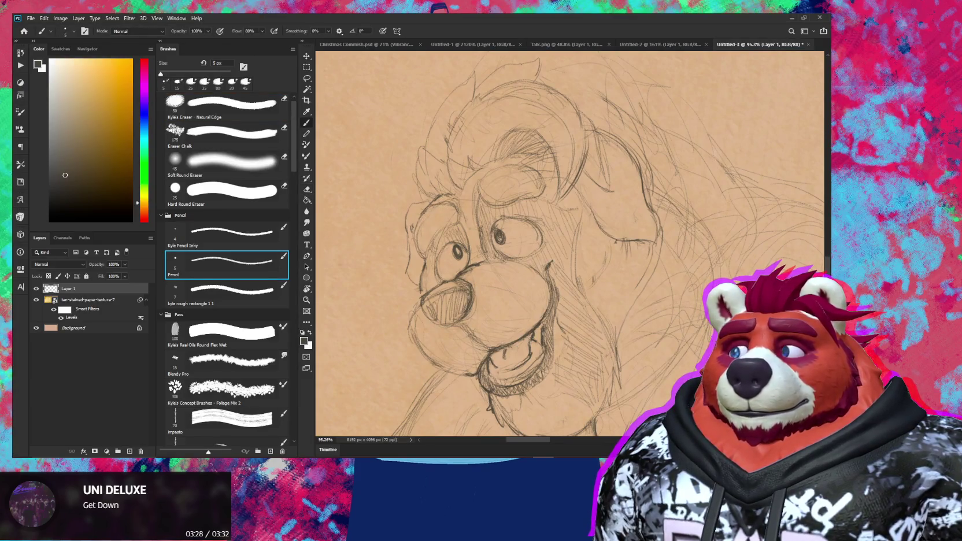
{"action": "scroll", "coordinate": [422, 217], "scroll_direction": "down", "scroll_amount": 5}
{"action": "mouse_move", "coordinate": [606, 324]}
{"action": "left_mouse_down"}
{"action": "mouse_move", "coordinate": [570, 327]}
{"action": "mouse_move", "coordinate": [557, 206]}
{"action": "left_mouse_up"}
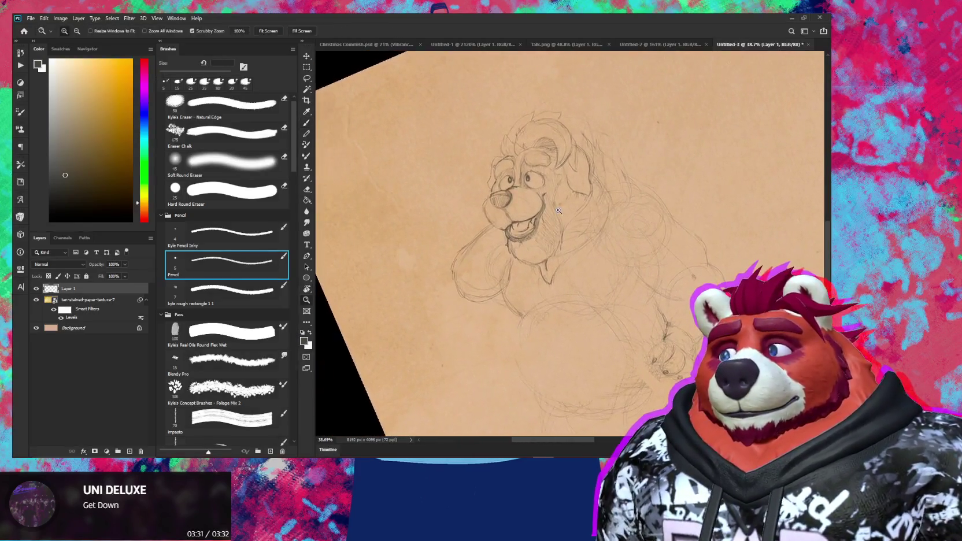
Step: Draw zigzag fur tufts beside the cheek and curving fur strokes down the chest
{"action": "scroll", "coordinate": [557, 206], "scroll_direction": "up", "scroll_amount": 5}
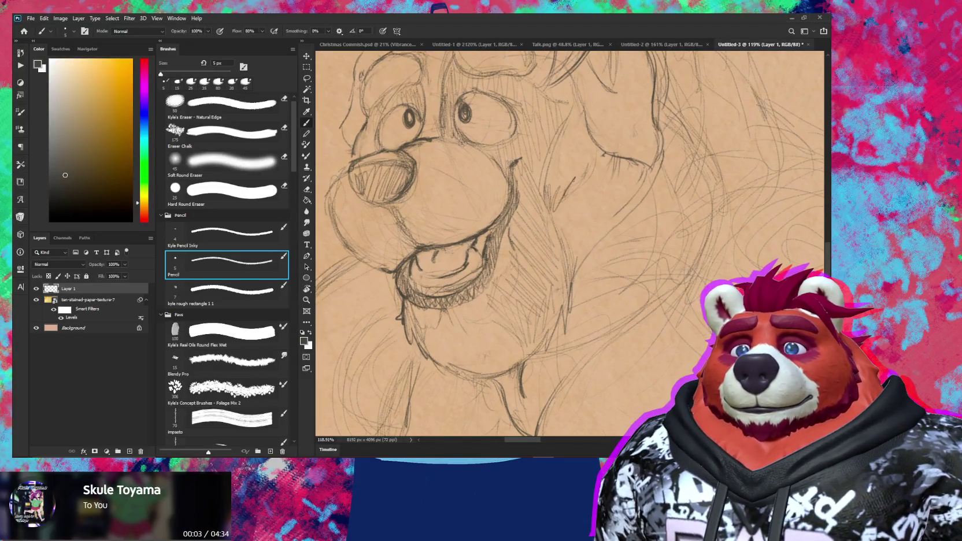
{"action": "left_click_drag", "start_coordinate": [556, 192], "coordinate": [595, 161]}
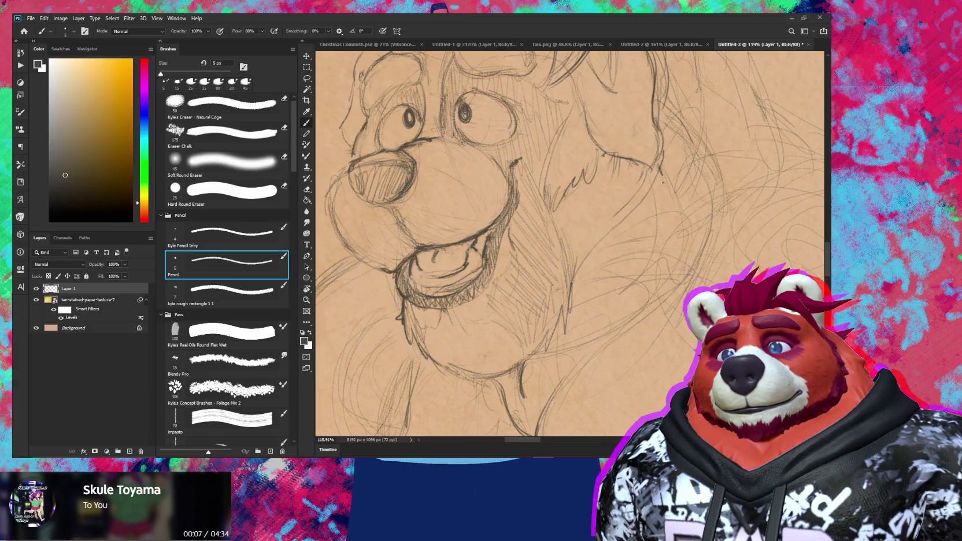
{"action": "left_click_drag", "start_coordinate": [650, 184], "coordinate": [603, 254]}
{"action": "left_click_drag", "start_coordinate": [613, 211], "coordinate": [588, 256]}
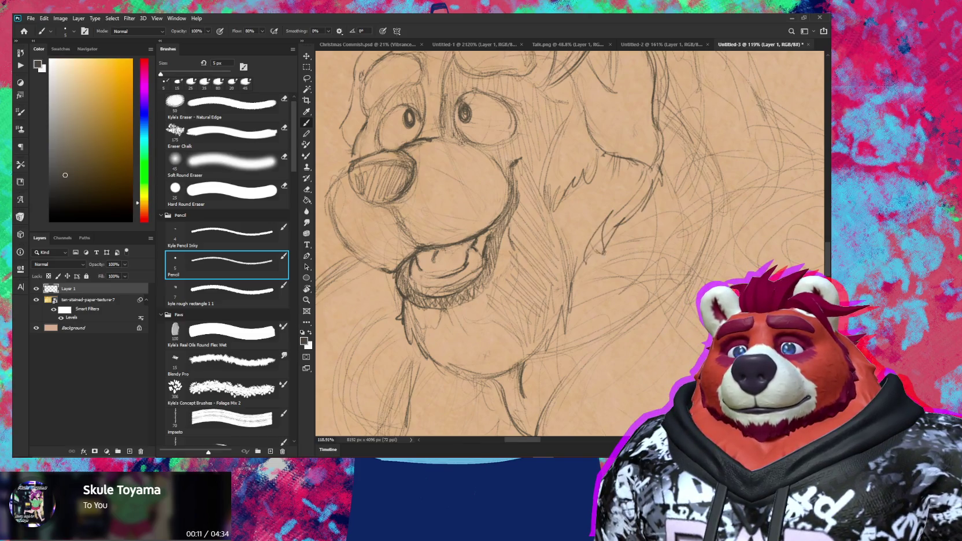
{"action": "left_click_drag", "start_coordinate": [580, 267], "coordinate": [573, 295]}
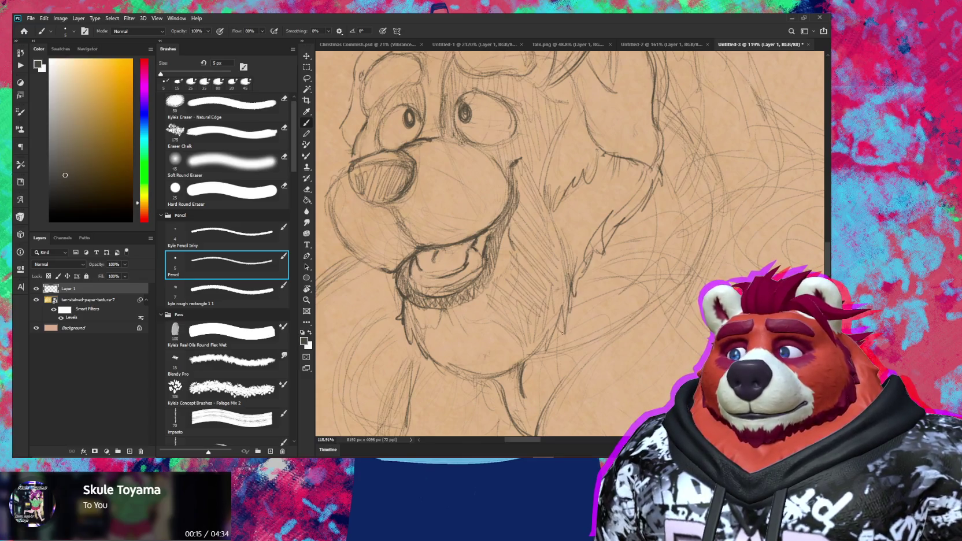
{"action": "left_click_drag", "start_coordinate": [559, 354], "coordinate": [573, 318]}
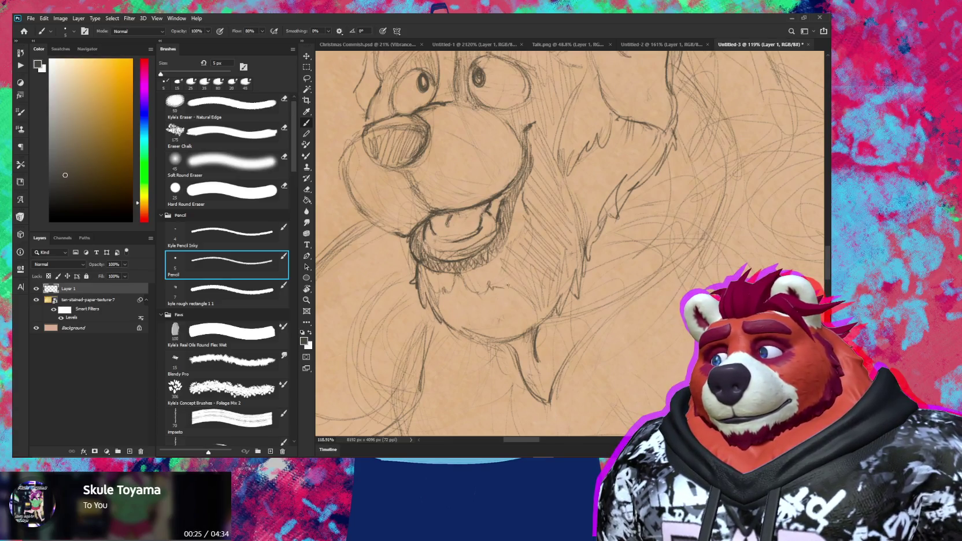
Step: Clean up the neck and chest fur with eraser and pencil, zooming out to check the page
{"action": "key", "text": "e"}
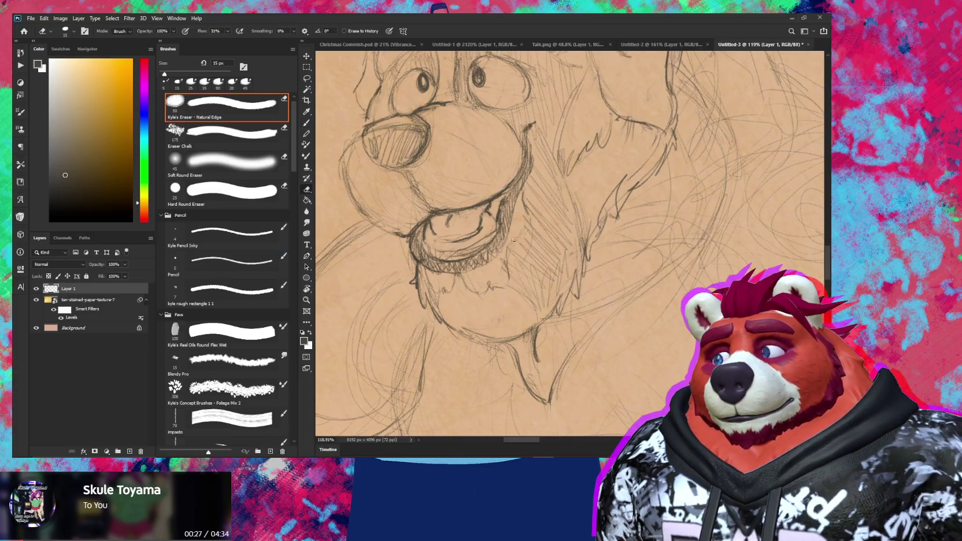
{"action": "key", "text": "b"}
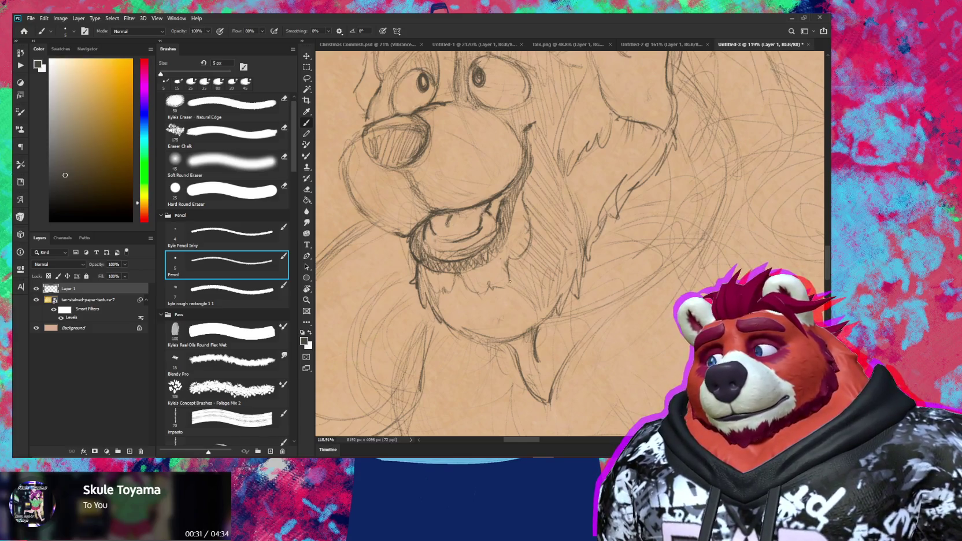
{"action": "key", "text": "e"}
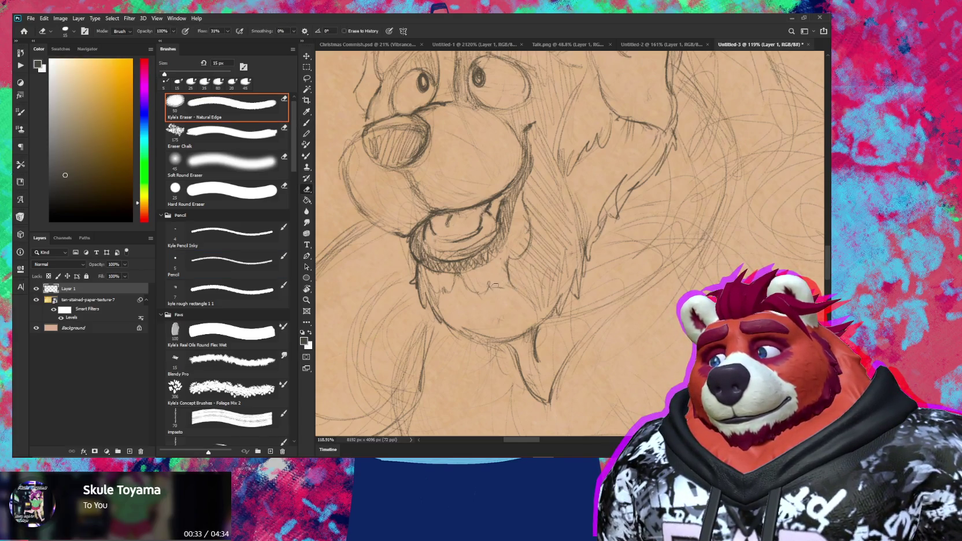
{"action": "key", "text": "b"}
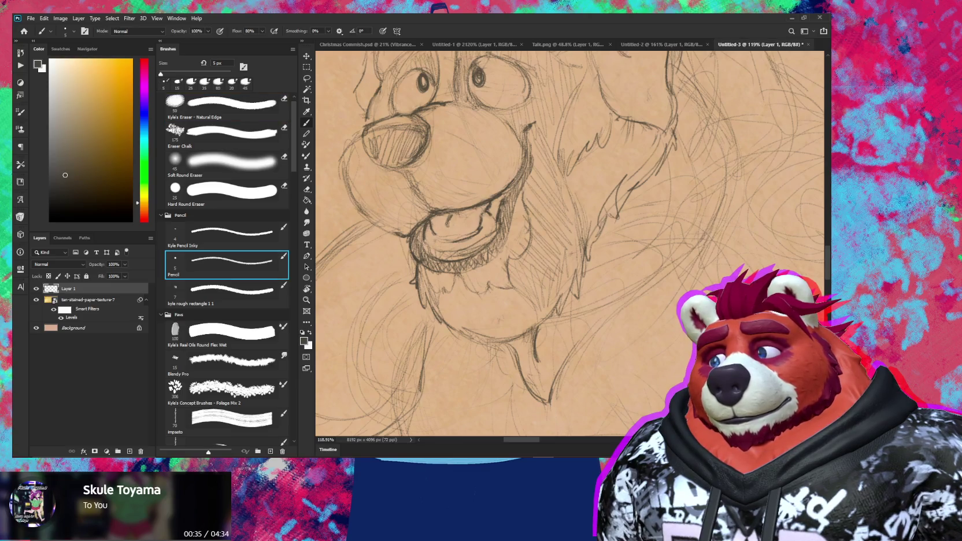
{"action": "key", "text": "z"}
{"action": "scroll", "coordinate": [538, 307], "scroll_direction": "down", "scroll_amount": 8}
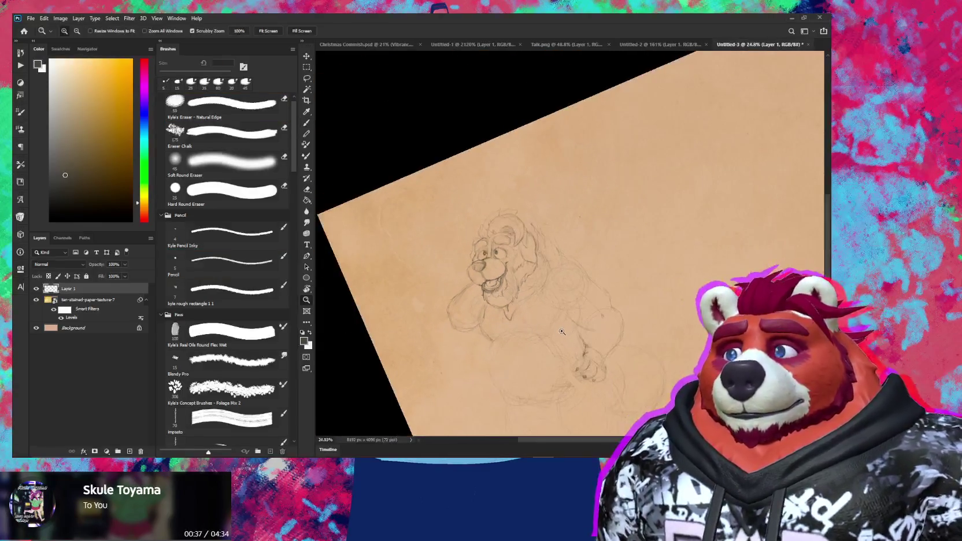
{"action": "scroll", "coordinate": [498, 314], "scroll_direction": "up", "scroll_amount": 8}
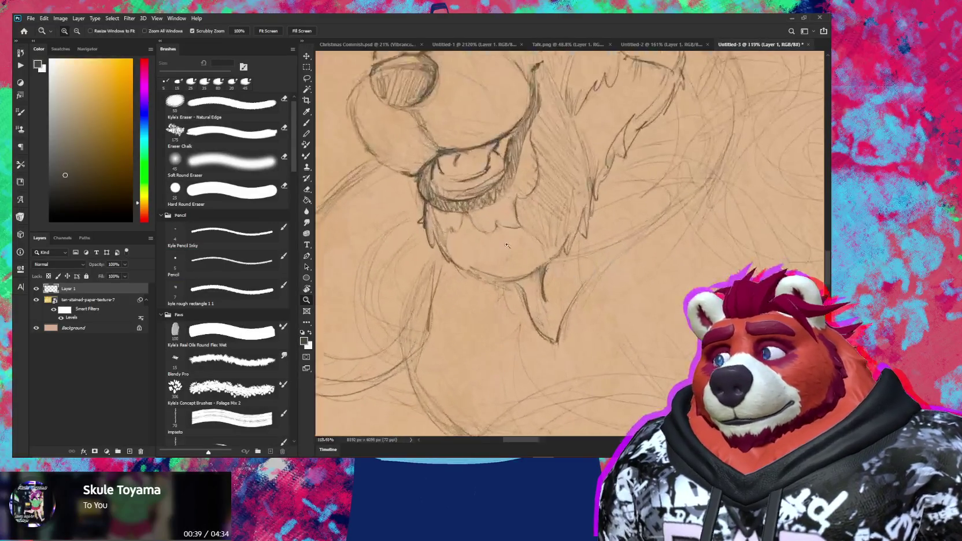
{"action": "key", "text": "e"}
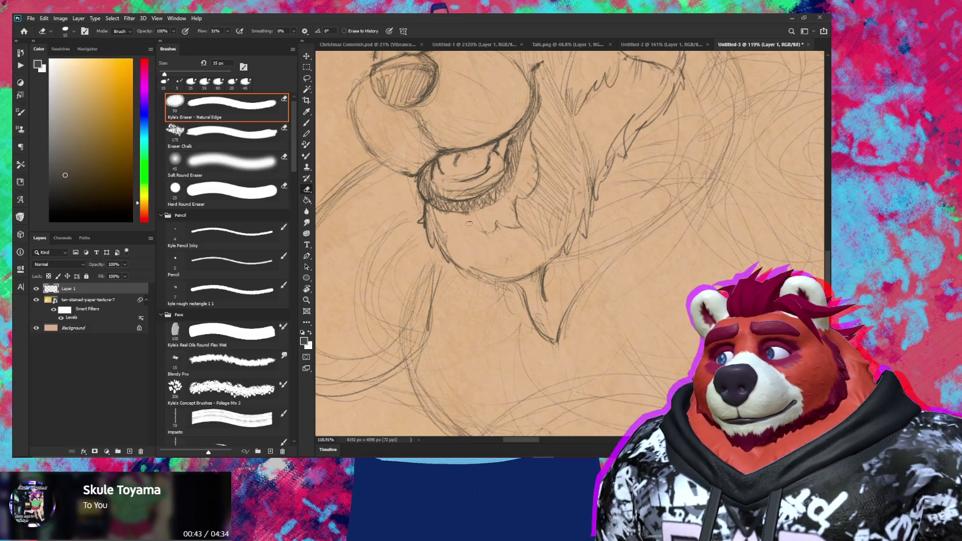
{"action": "key", "text": "b"}
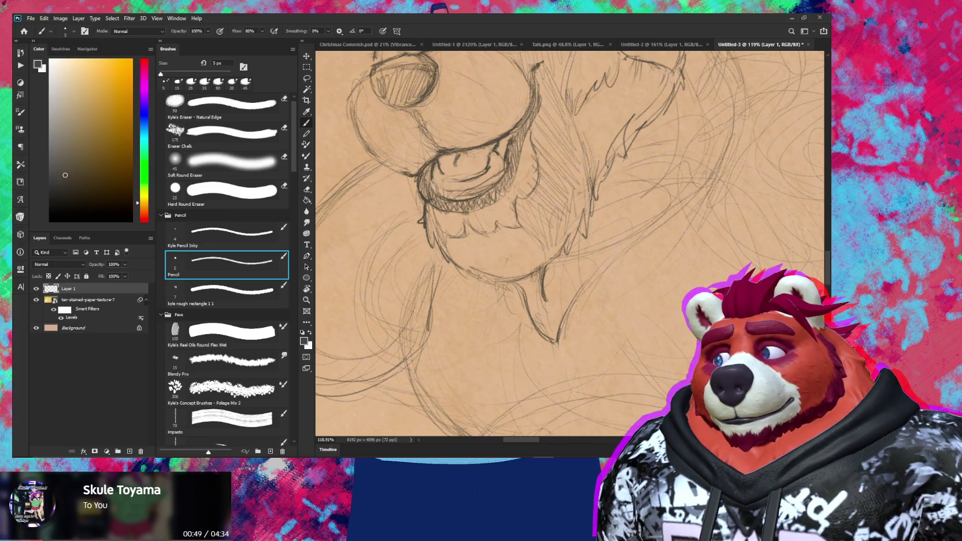
Step: Tilt the page to about -23° and re-angle the view close in on the bear's face
{"action": "key", "text": "r"}
{"action": "scroll", "coordinate": [491, 230], "scroll_direction": "down", "scroll_amount": 5}
{"action": "mouse_move", "coordinate": [612, 190]}
{"action": "left_mouse_down"}
{"action": "mouse_move", "coordinate": [642, 253]}
{"action": "mouse_move", "coordinate": [630, 277]}
{"action": "left_mouse_up"}
{"action": "key", "text": "z"}
{"action": "mouse_move", "coordinate": [523, 204]}
{"action": "left_mouse_down"}
{"action": "mouse_move", "coordinate": [567, 302]}
{"action": "mouse_move", "coordinate": [601, 248]}
{"action": "left_mouse_up"}
{"action": "key", "text": "r"}
{"action": "left_click_drag", "start_coordinate": [509, 169], "coordinate": [560, 170]}
{"action": "key", "text": "b"}
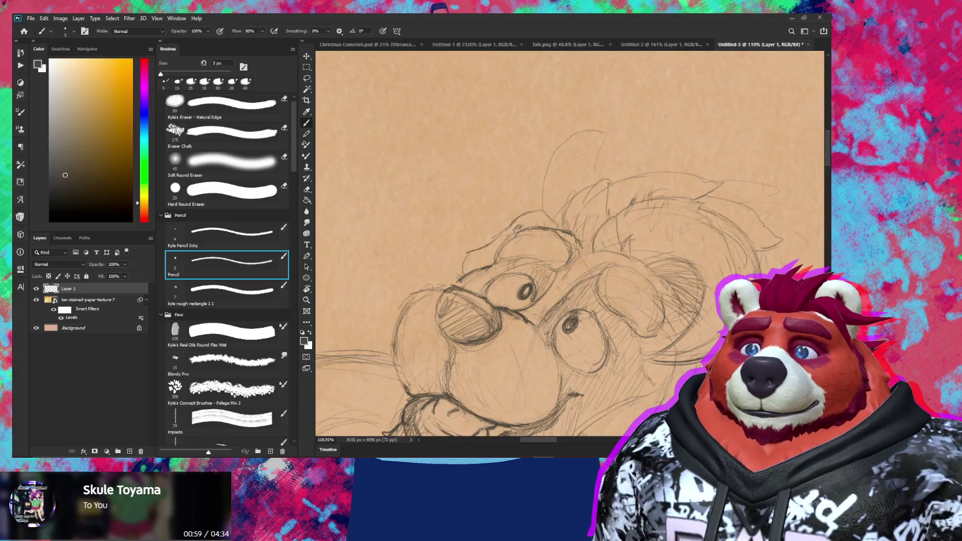
{"action": "key", "text": "z"}
{"action": "mouse_move", "coordinate": [593, 149]}
{"action": "left_mouse_down"}
{"action": "mouse_move", "coordinate": [520, 148]}
{"action": "mouse_move", "coordinate": [691, 146]}
{"action": "left_mouse_up"}
{"action": "key", "text": "r"}
{"action": "key", "text": "z"}
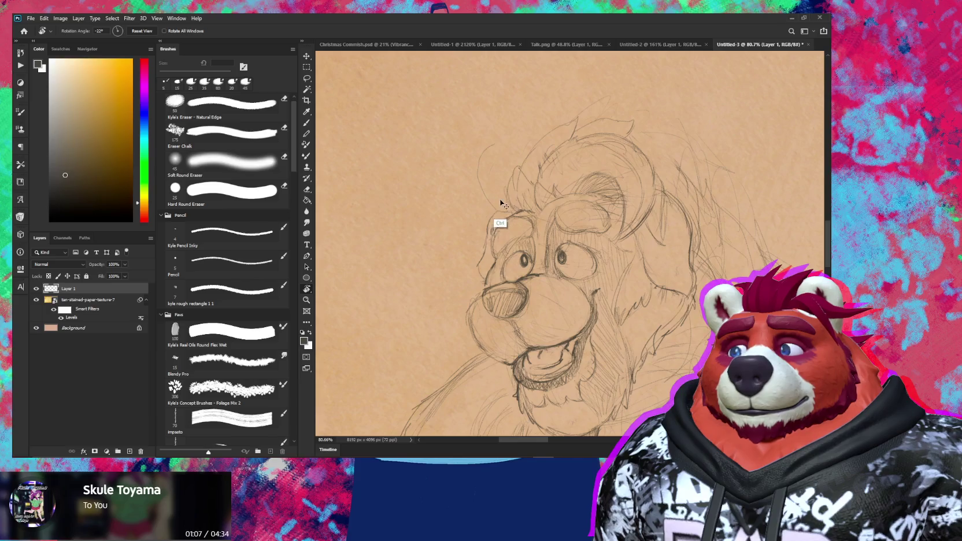
{"action": "key", "text": "b"}
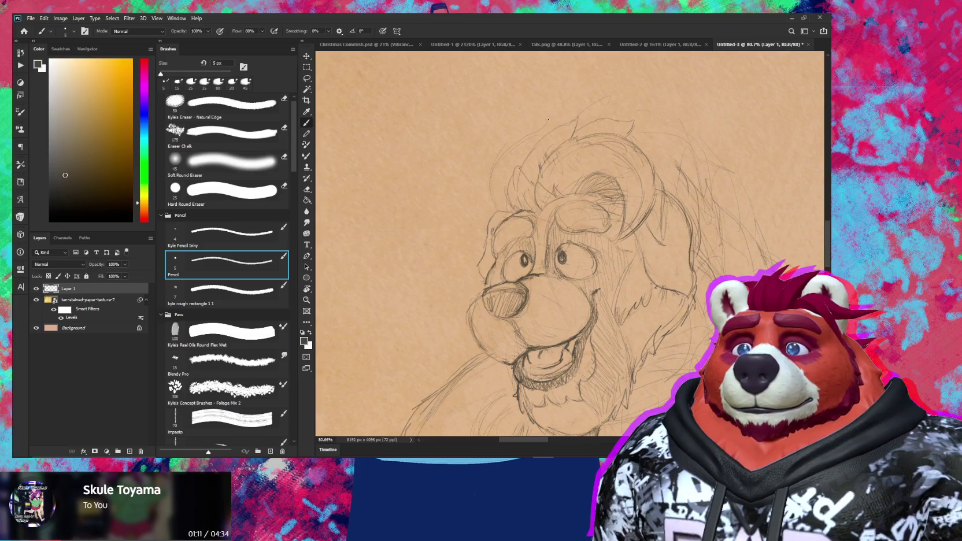
{"action": "key", "text": "z"}
{"action": "mouse_move", "coordinate": [538, 167]}
{"action": "left_mouse_down"}
{"action": "mouse_move", "coordinate": [515, 171]}
{"action": "mouse_move", "coordinate": [549, 173]}
{"action": "left_mouse_up"}
{"action": "key", "text": "b"}
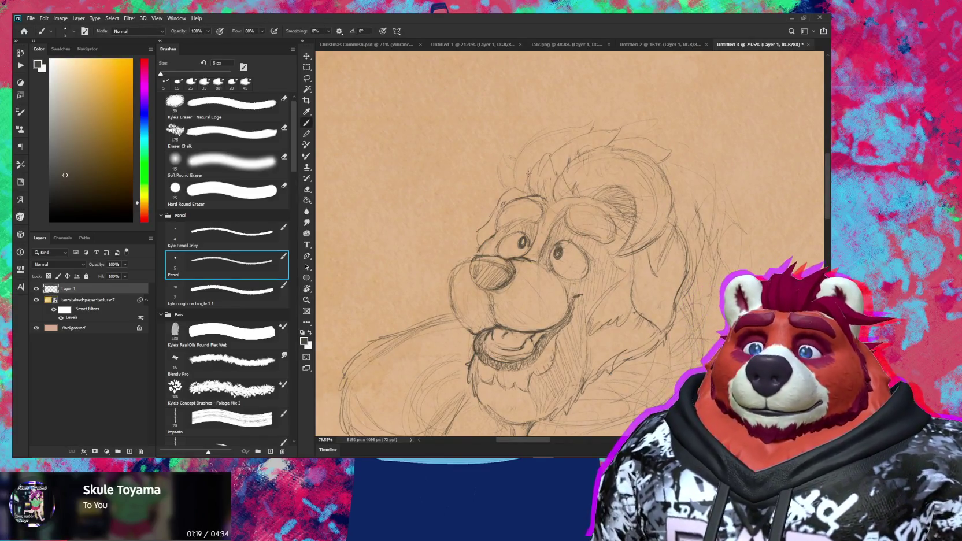
{"action": "scroll", "coordinate": [505, 184], "scroll_direction": "down", "scroll_amount": 5}
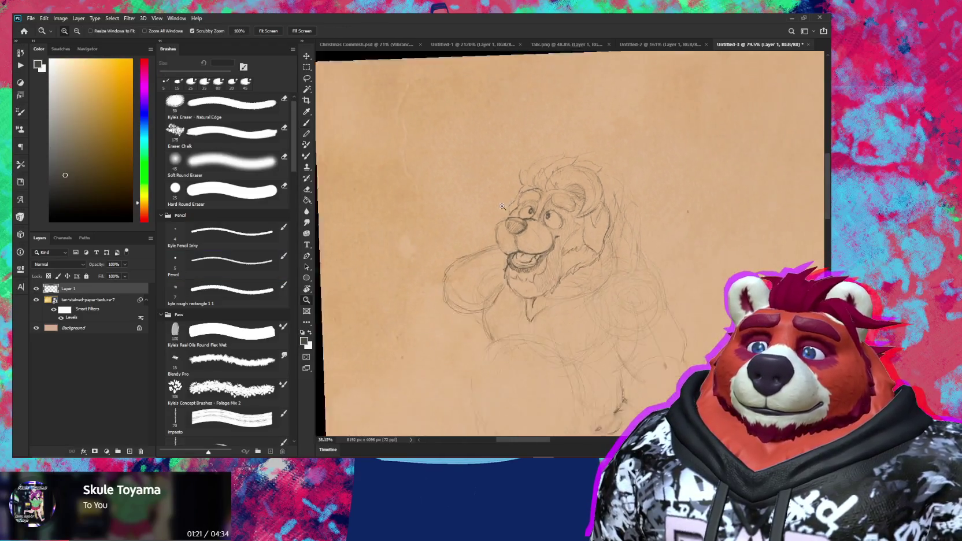
{"action": "key", "text": "r"}
{"action": "left_click_drag", "start_coordinate": [664, 300], "coordinate": [695, 253]}
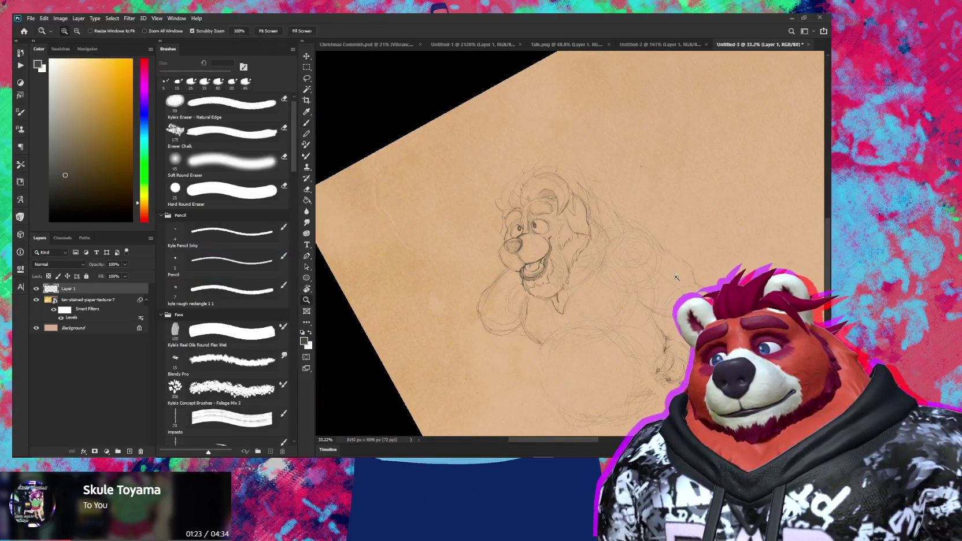
{"action": "key", "text": "z"}
{"action": "mouse_move", "coordinate": [615, 180]}
{"action": "left_mouse_down"}
{"action": "mouse_move", "coordinate": [642, 203]}
{"action": "mouse_move", "coordinate": [671, 204]}
{"action": "left_mouse_up"}
{"action": "key", "text": "l"}
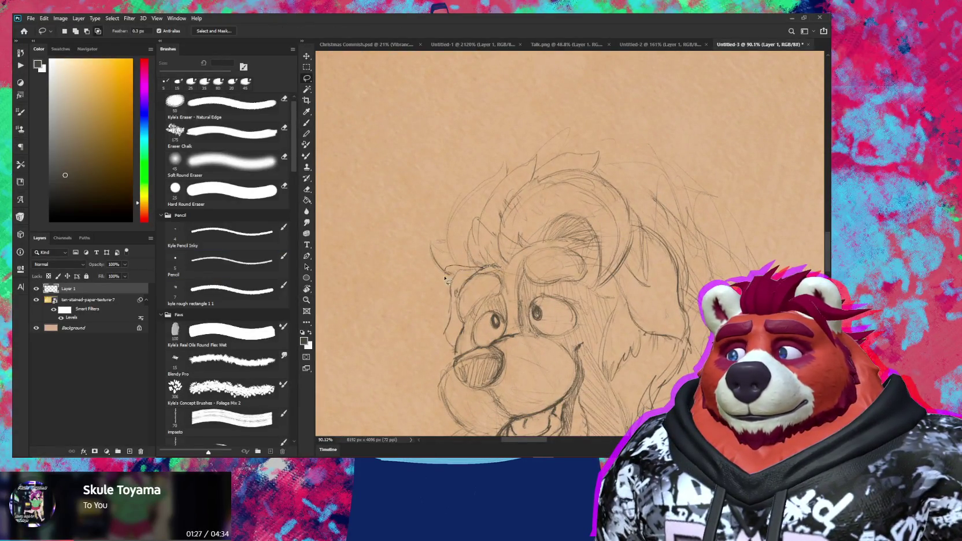
Step: Lasso the mane and top of the head and start transforming the selection
{"action": "left_click_drag", "start_coordinate": [413, 254], "coordinate": [579, 135]}
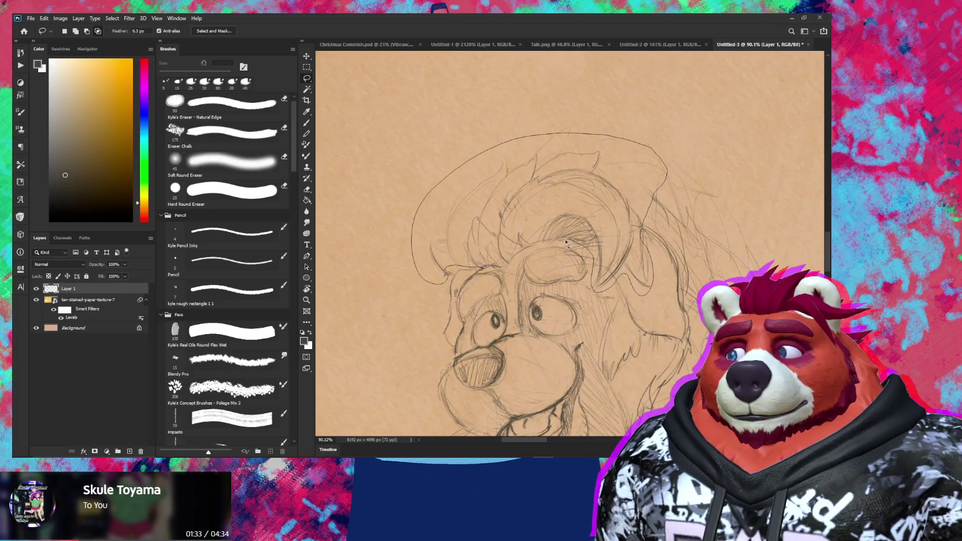
{"action": "left_click_drag", "start_coordinate": [508, 265], "coordinate": [504, 264]}
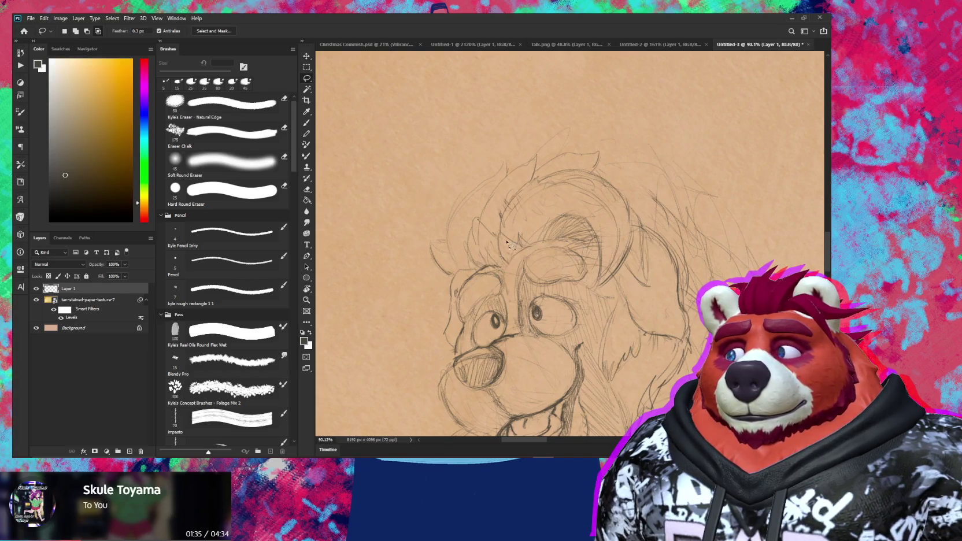
{"action": "key", "text": "v"}
{"action": "left_click_drag", "start_coordinate": [676, 127], "coordinate": [644, 154]}
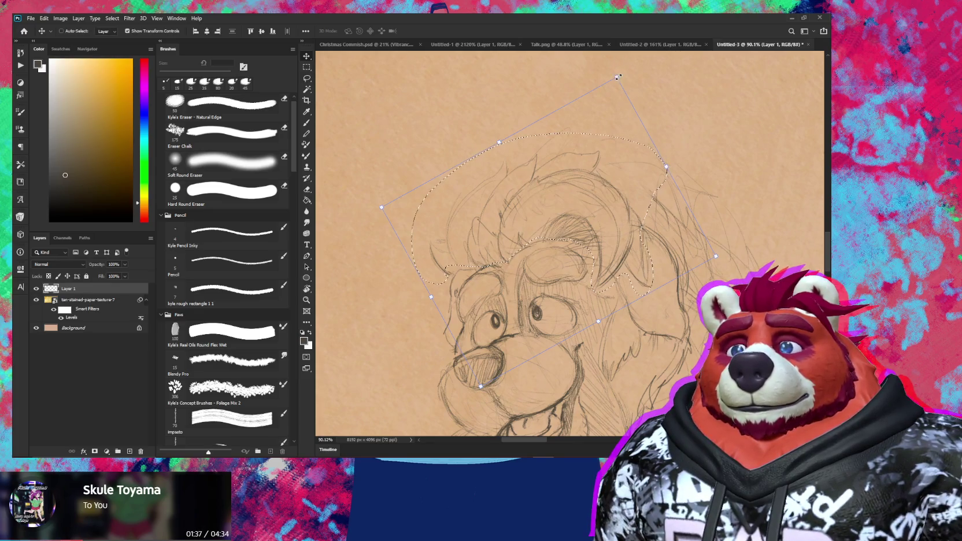
Step: Scale the mane to about 71%, shift it slightly left and tilt it about 9°
{"action": "key", "text": "alt"}
{"action": "mouse_move", "coordinate": [617, 77]}
{"action": "left_mouse_down"}
{"action": "mouse_move", "coordinate": [597, 123]}
{"action": "mouse_move", "coordinate": [601, 114]}
{"action": "left_mouse_up"}
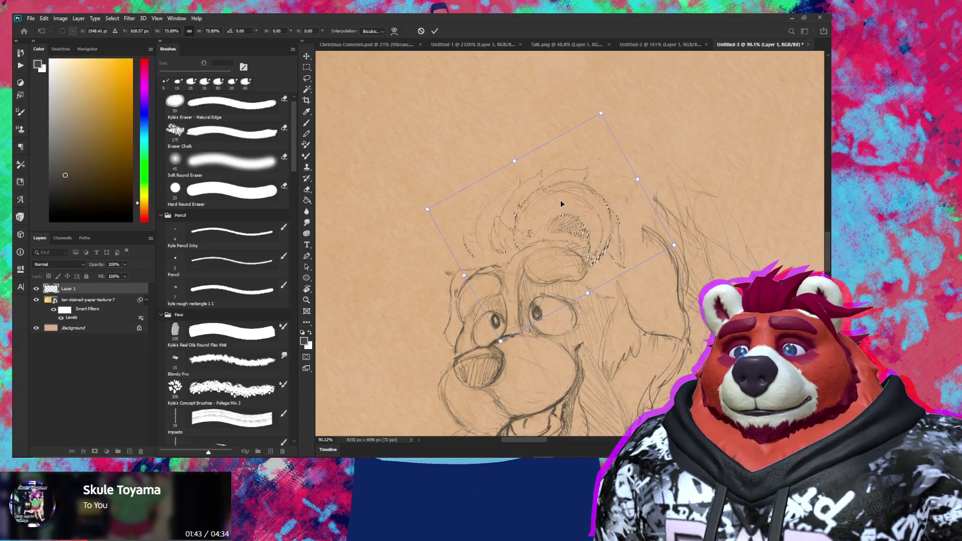
{"action": "left_click_drag", "start_coordinate": [559, 200], "coordinate": [544, 200]}
{"action": "left_click_drag", "start_coordinate": [644, 181], "coordinate": [637, 164]}
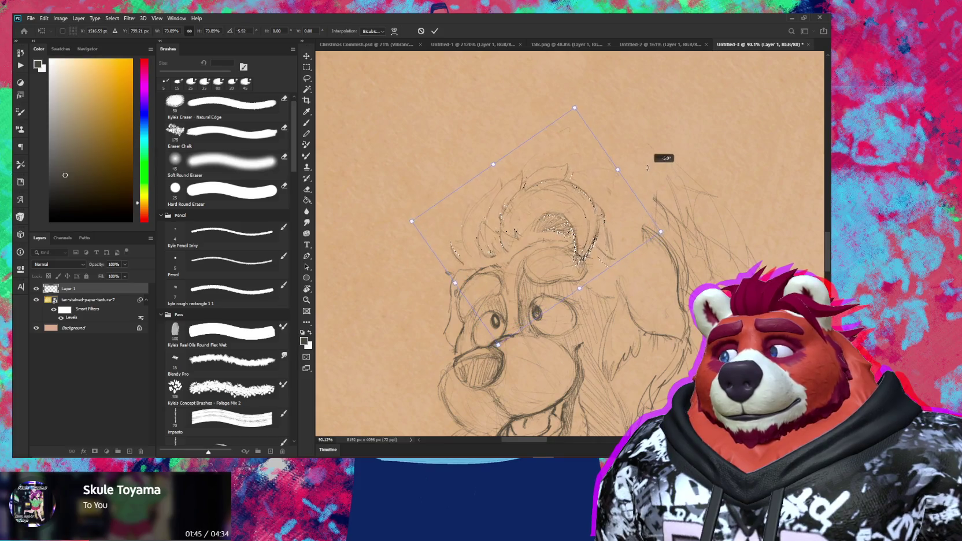
{"action": "left_click_drag", "start_coordinate": [571, 211], "coordinate": [572, 201]}
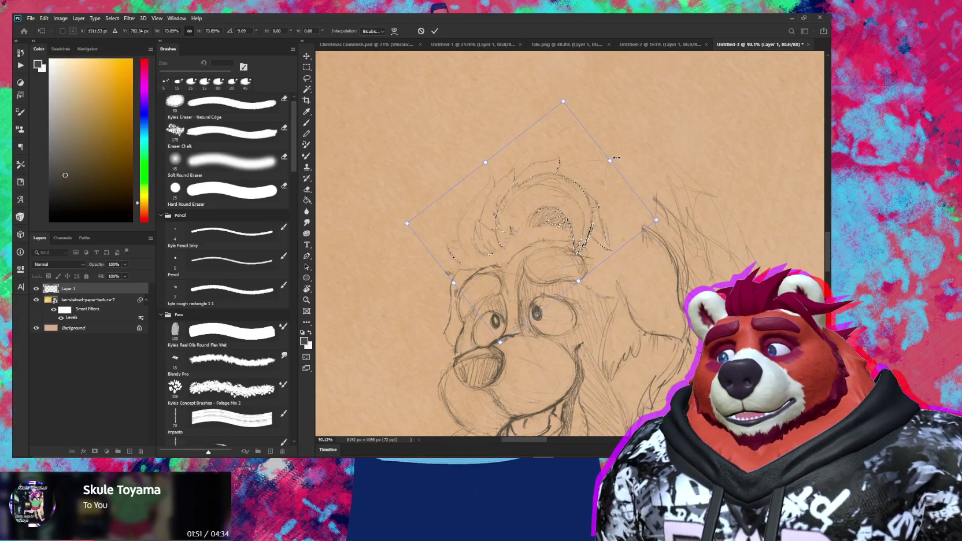
Step: Stretch the mane width to about 86%, nudge it over the head, apply, and zoom out
{"action": "left_click_drag", "start_coordinate": [615, 158], "coordinate": [634, 151]}
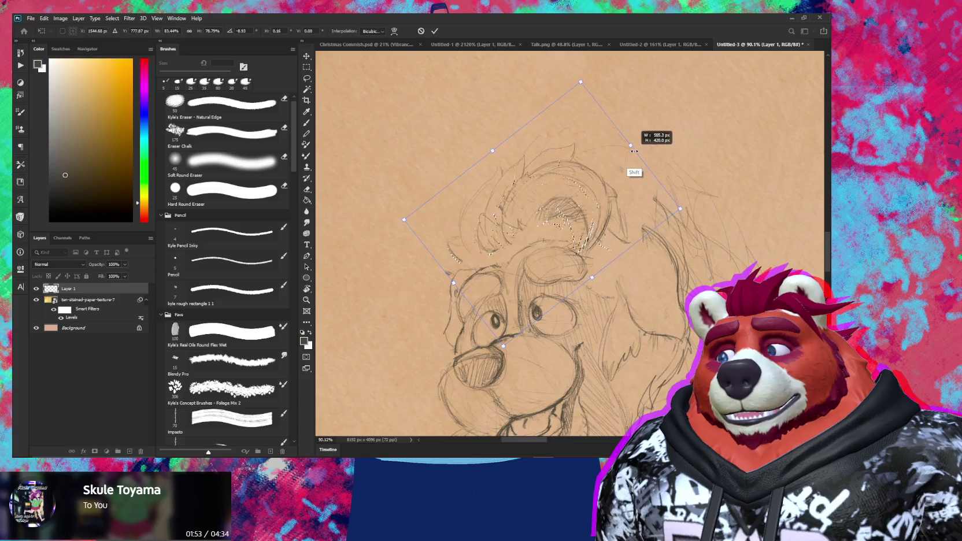
{"action": "left_click_drag", "start_coordinate": [635, 151], "coordinate": [636, 147]}
{"action": "left_click_drag", "start_coordinate": [592, 185], "coordinate": [595, 191]}
{"action": "key", "text": "Return"}
{"action": "key", "text": "r"}
{"action": "mouse_move", "coordinate": [746, 87]}
{"action": "left_mouse_down"}
{"action": "mouse_move", "coordinate": [657, 252]}
{"action": "mouse_move", "coordinate": [608, 265]}
{"action": "mouse_move", "coordinate": [645, 254]}
{"action": "left_mouse_up"}
Step: Lasso the ear on the right side of the head, then deselect it
{"action": "key", "text": "l"}
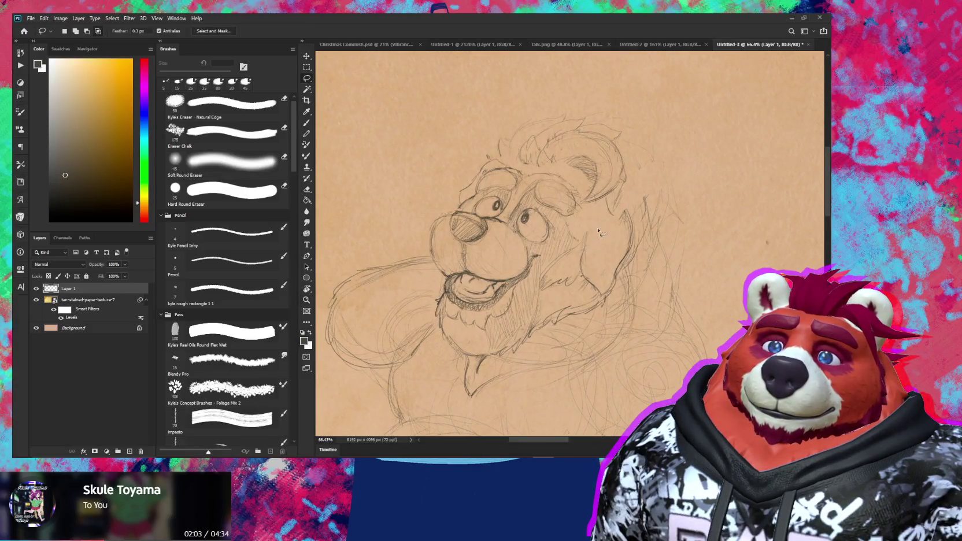
{"action": "left_click_drag", "start_coordinate": [597, 230], "coordinate": [576, 252]}
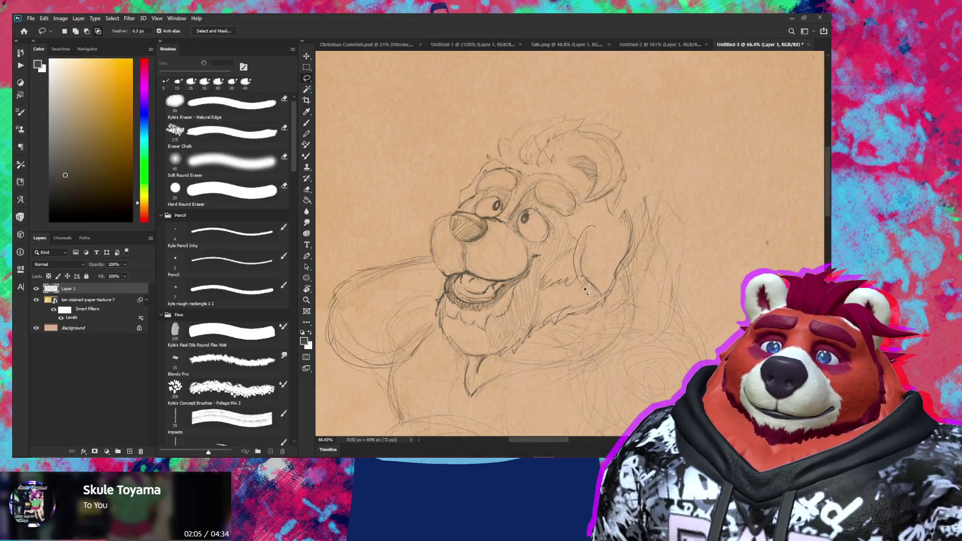
{"action": "left_click_drag", "start_coordinate": [618, 209], "coordinate": [621, 209]}
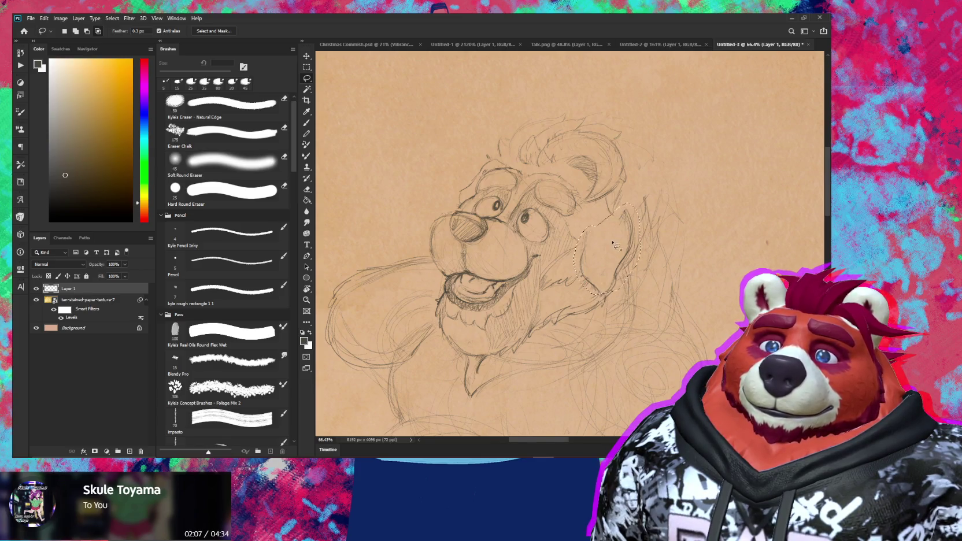
{"action": "key", "text": "ctrl"}
{"action": "key", "text": "ctrl+d"}
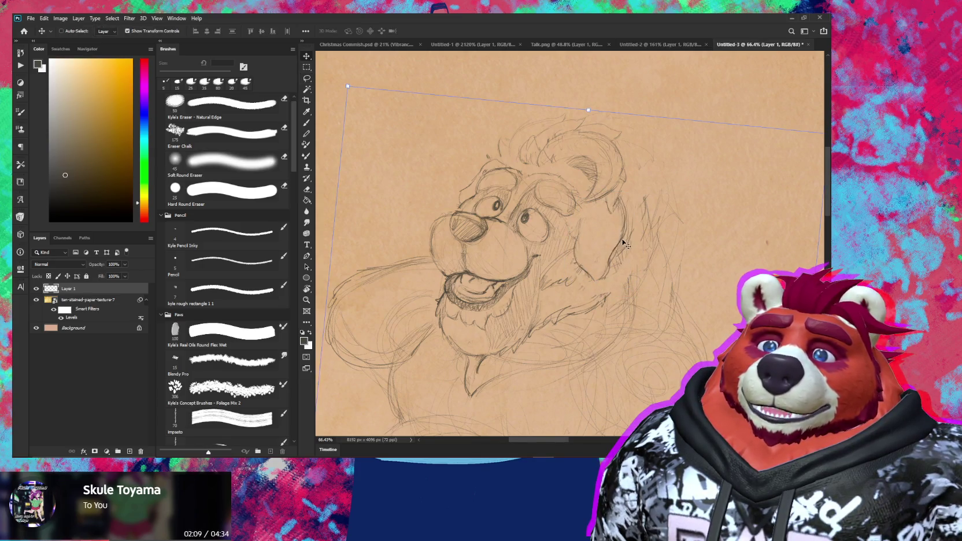
Step: Erase stray ear lines and redraw them cleaner with the 5 px pencil
{"action": "key", "text": "e"}
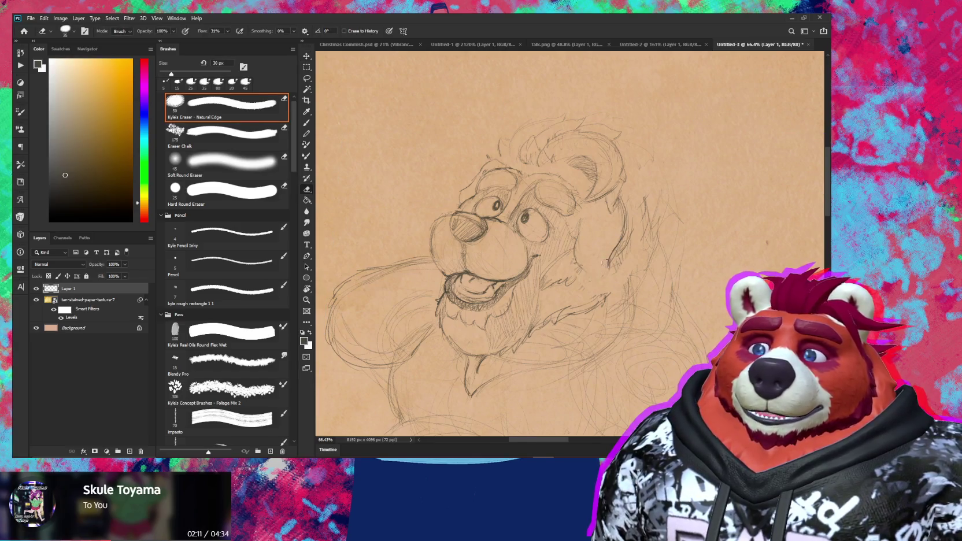
{"action": "key", "text": "b"}
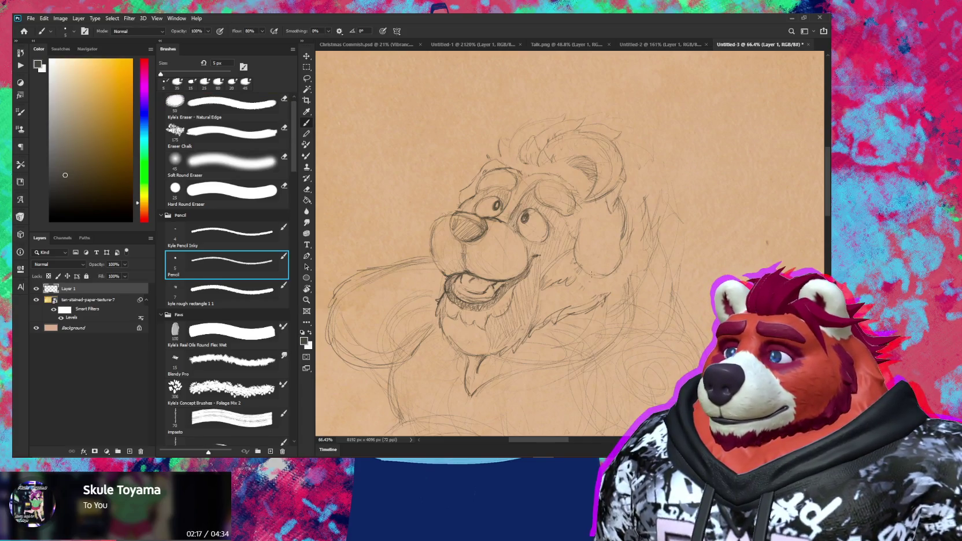
{"action": "key", "text": "e"}
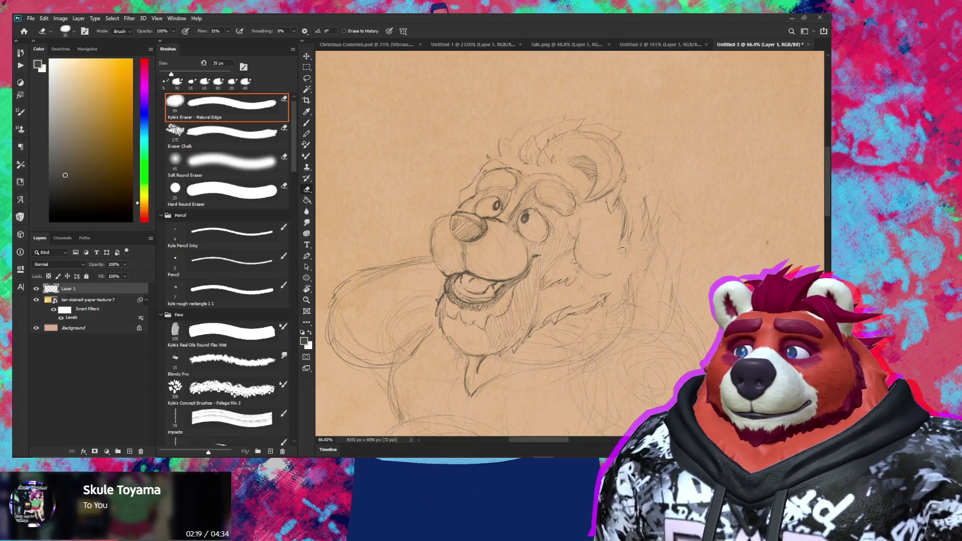
{"action": "key", "text": "b"}
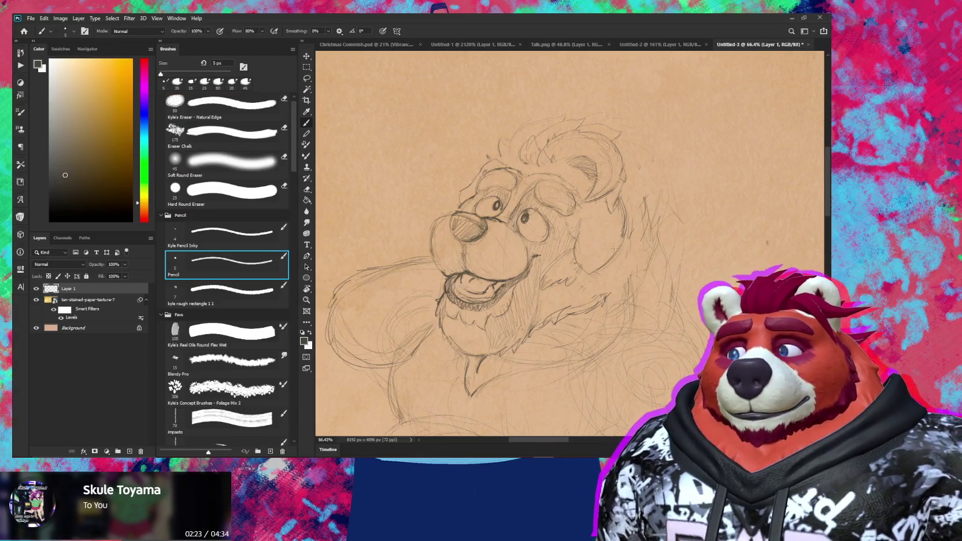
{"action": "key", "text": "e"}
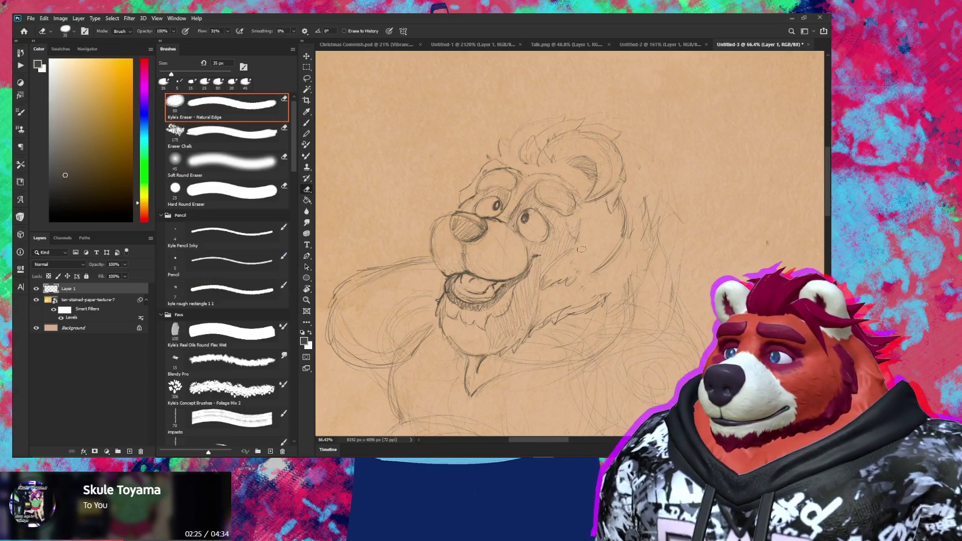
{"action": "key", "text": "b"}
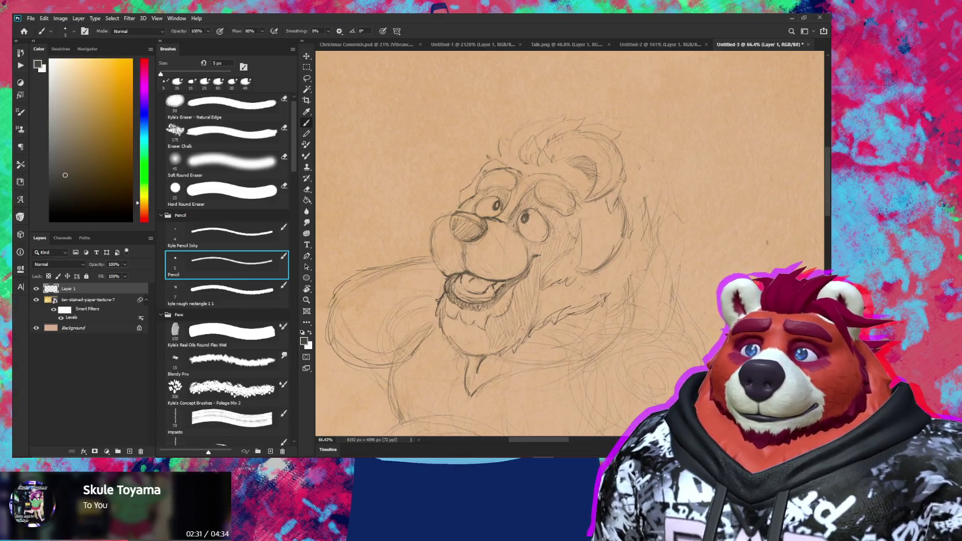
{"action": "key", "text": "e"}
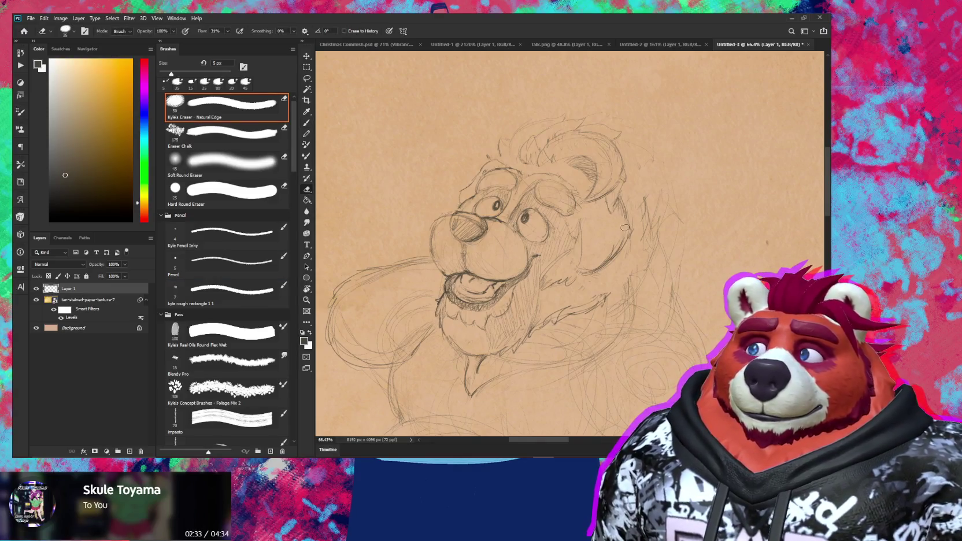
{"action": "key", "text": "b"}
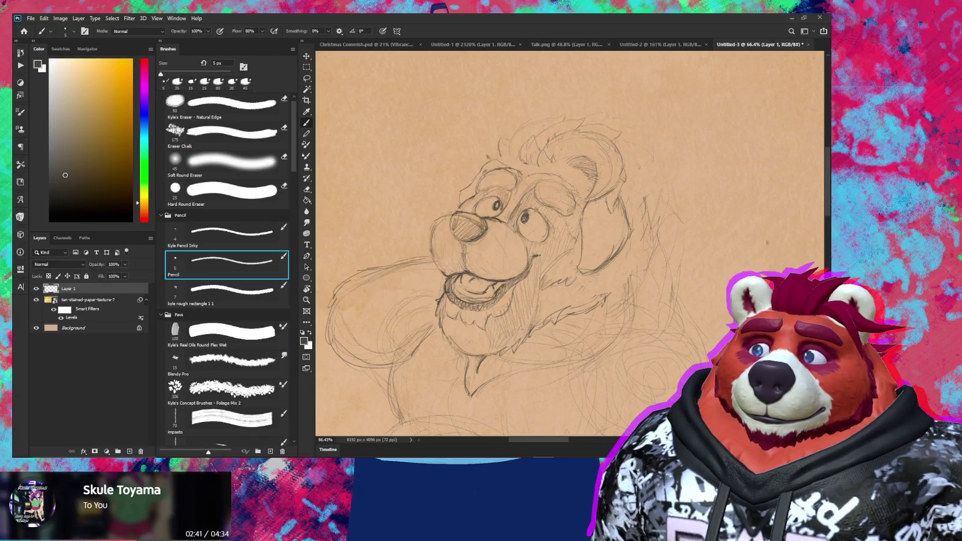
{"action": "key", "text": "e"}
{"action": "scroll", "coordinate": [603, 257], "scroll_direction": "down", "scroll_amount": 5}
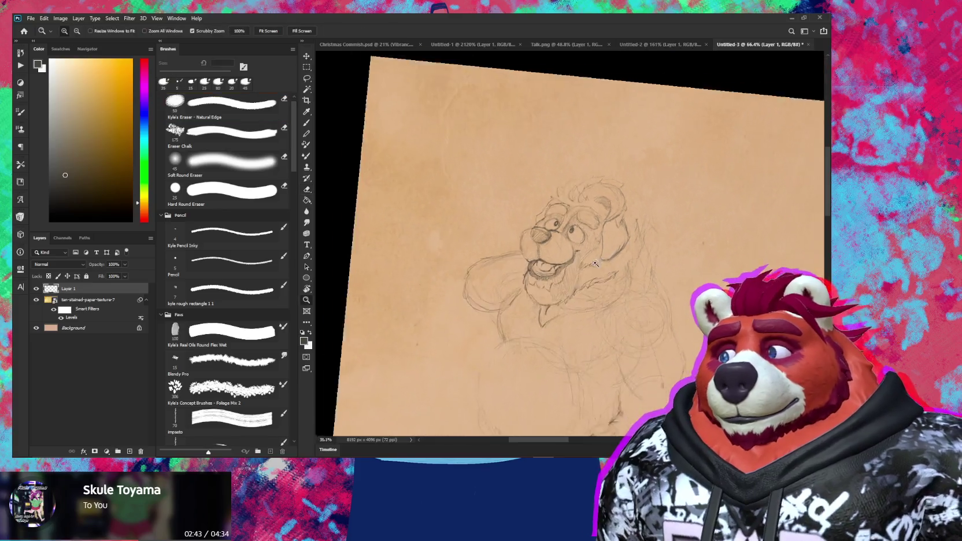
Step: Tilt the canvas to a drawing angle and touch up the ear lines, alternating pencil and eraser
{"action": "key", "text": "r"}
{"action": "mouse_move", "coordinate": [602, 257]}
{"action": "left_mouse_down"}
{"action": "mouse_move", "coordinate": [691, 225]}
{"action": "mouse_move", "coordinate": [685, 203]}
{"action": "left_mouse_up"}
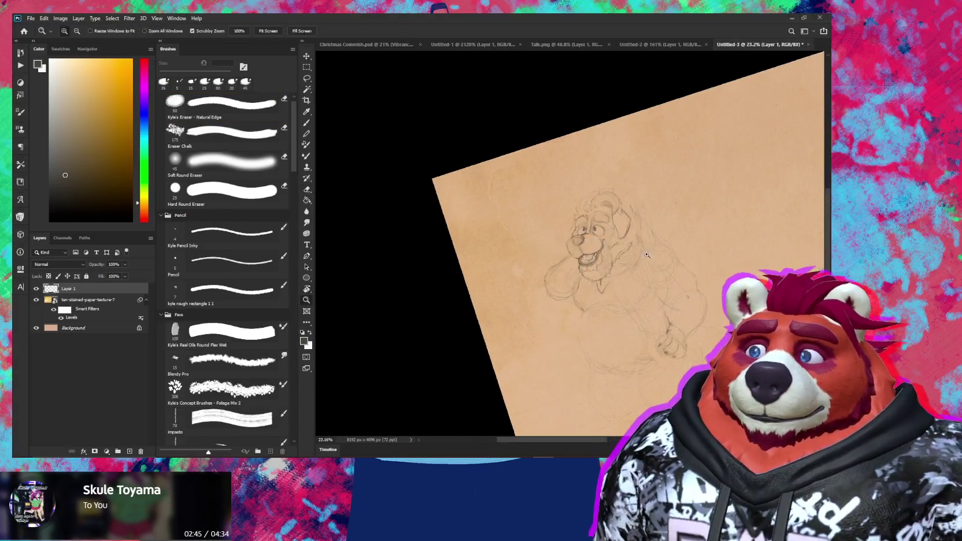
{"action": "scroll", "coordinate": [565, 222], "scroll_direction": "up", "scroll_amount": 4}
{"action": "left_click_drag", "start_coordinate": [566, 222], "coordinate": [598, 262]}
{"action": "scroll", "coordinate": [599, 262], "scroll_direction": "up", "scroll_amount": 3}
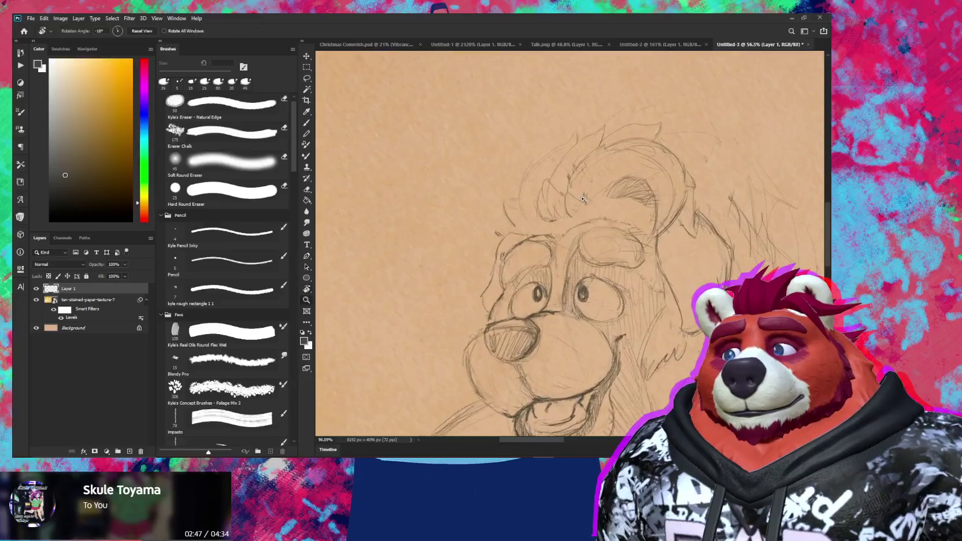
{"action": "key", "text": "e"}
{"action": "key", "text": "b"}
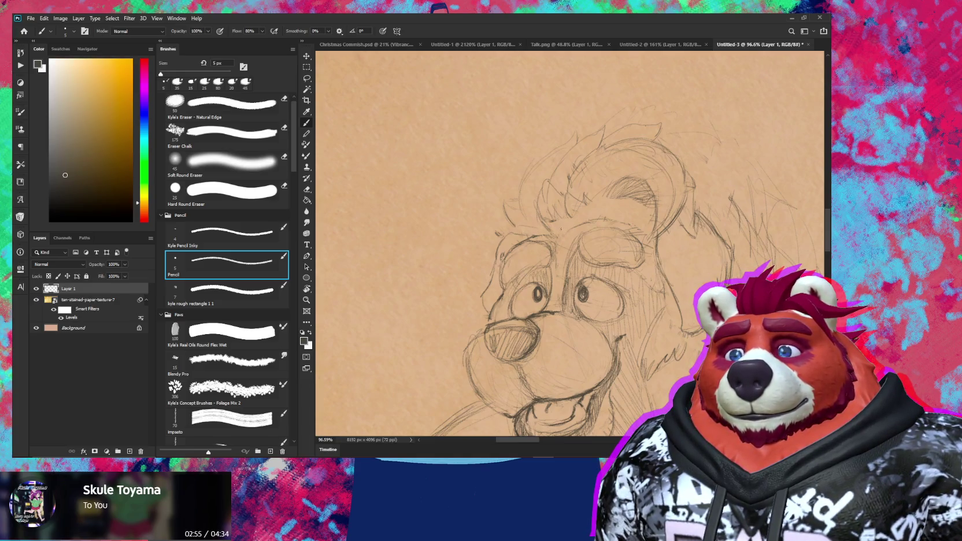
{"action": "key", "text": "e"}
{"action": "key", "text": "b"}
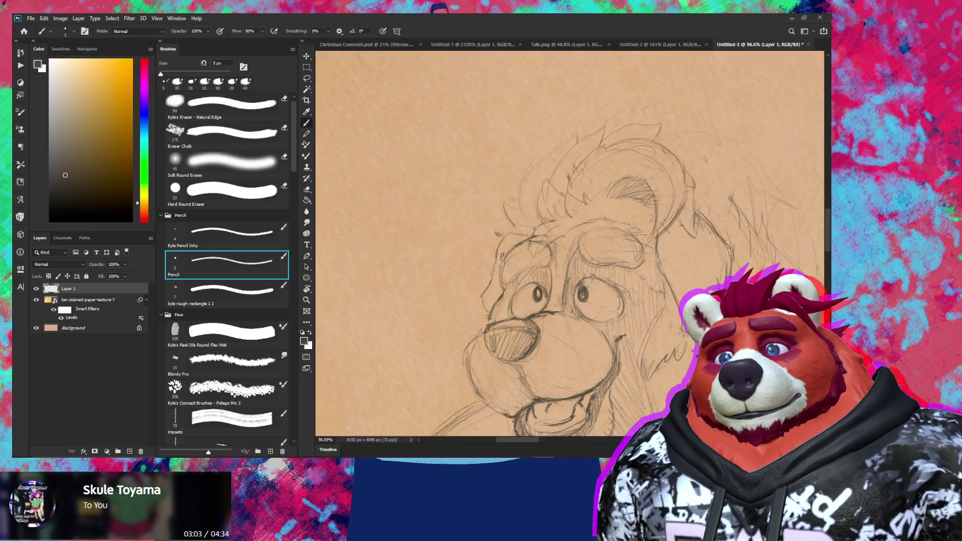
{"action": "key", "text": "e"}
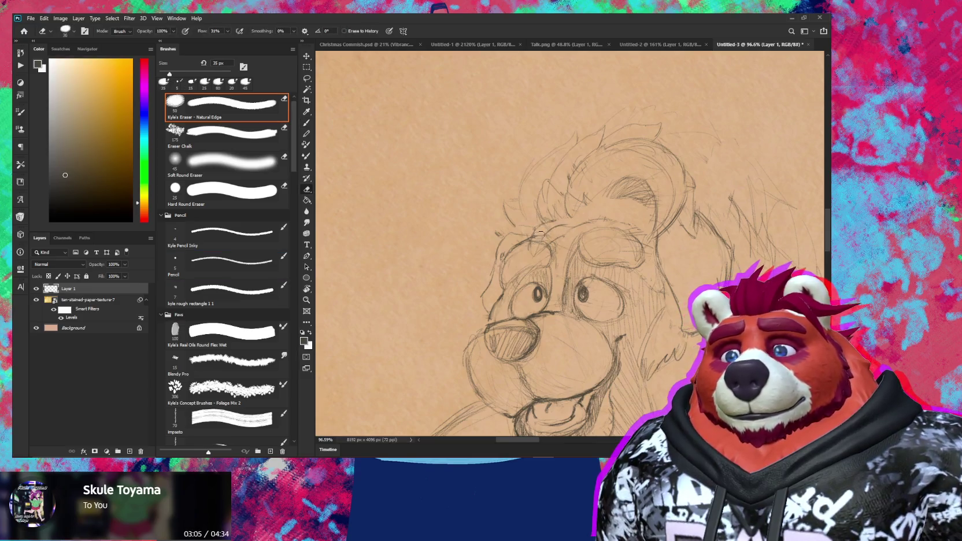
{"action": "key", "text": "b"}
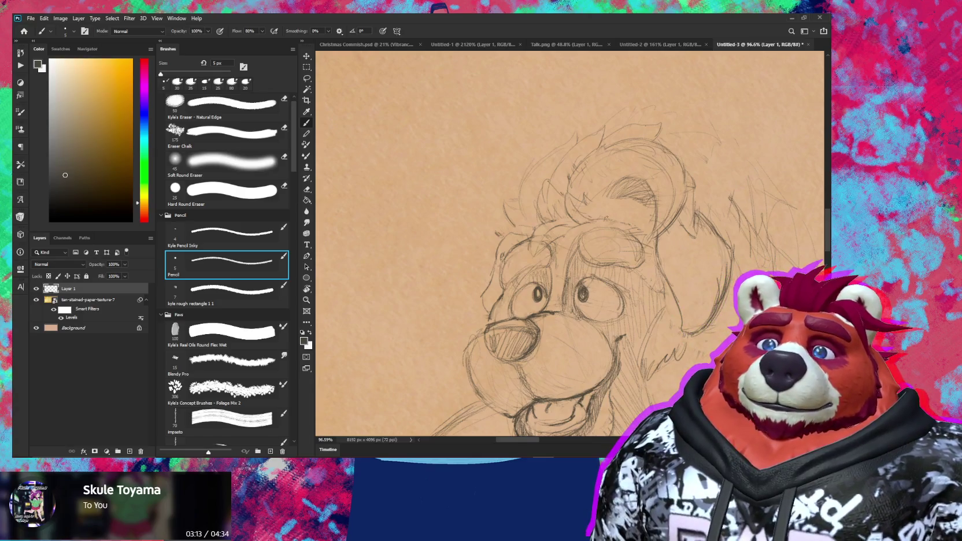
Step: Zoom in on the head, lighten the ear-base lines, and add a short pencil stroke there
{"action": "scroll", "coordinate": [603, 218], "scroll_direction": "down", "scroll_amount": 5}
{"action": "key", "text": "z"}
{"action": "left_click_drag", "start_coordinate": [650, 222], "coordinate": [653, 209]}
{"action": "key", "text": "e"}
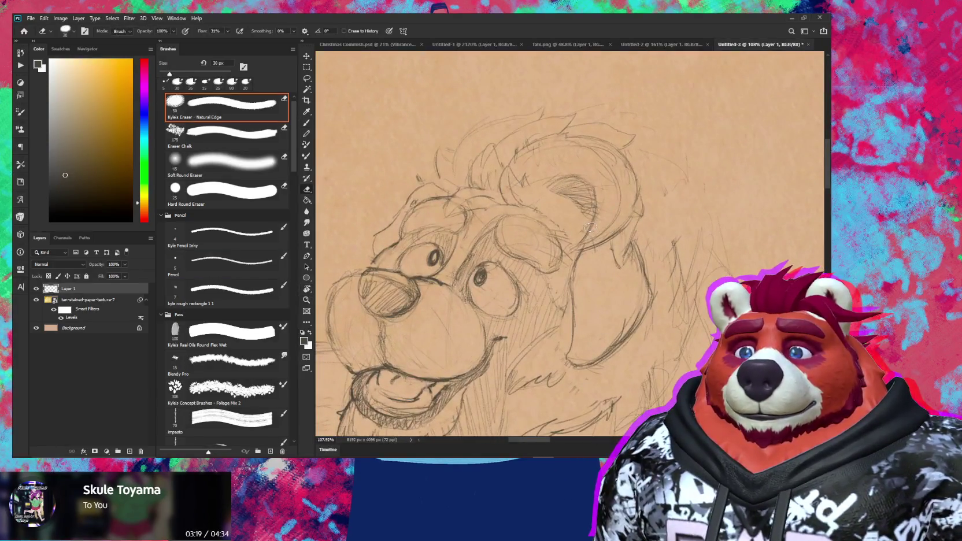
{"action": "left_click_drag", "start_coordinate": [587, 231], "coordinate": [603, 236]}
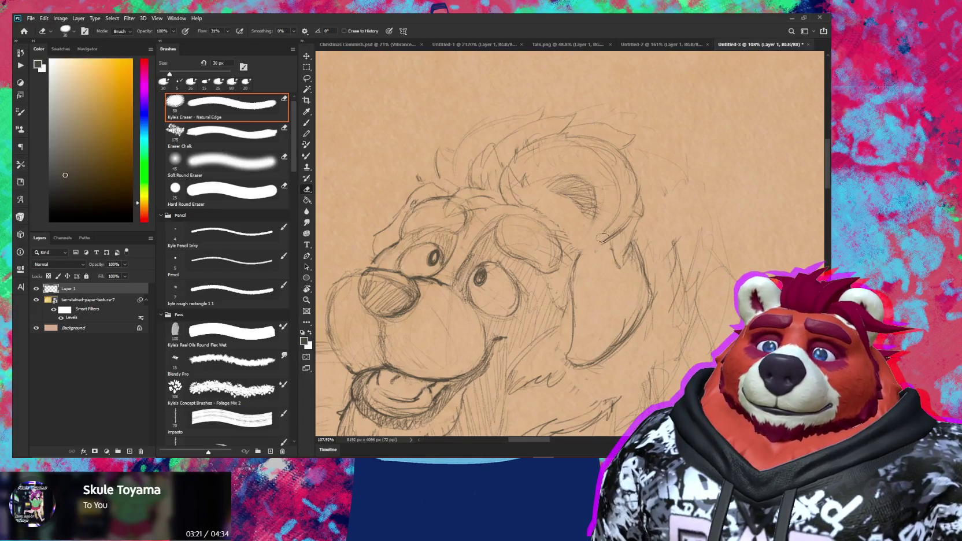
{"action": "key", "text": "b"}
{"action": "key", "text": "ctrl+z"}
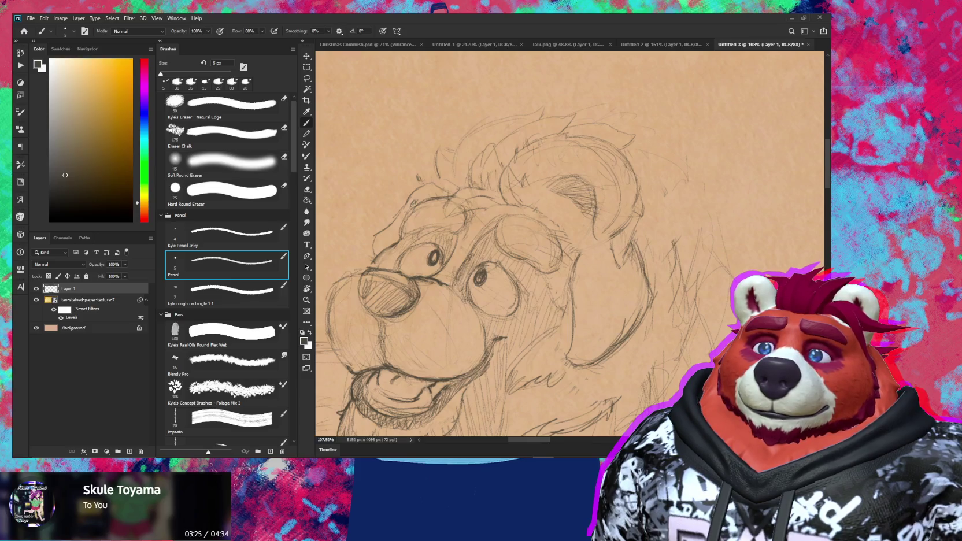
{"action": "left_click_drag", "start_coordinate": [616, 230], "coordinate": [601, 245]}
Step: Tilt the view back out and add a pencil stroke to the mane
{"action": "key", "text": "r"}
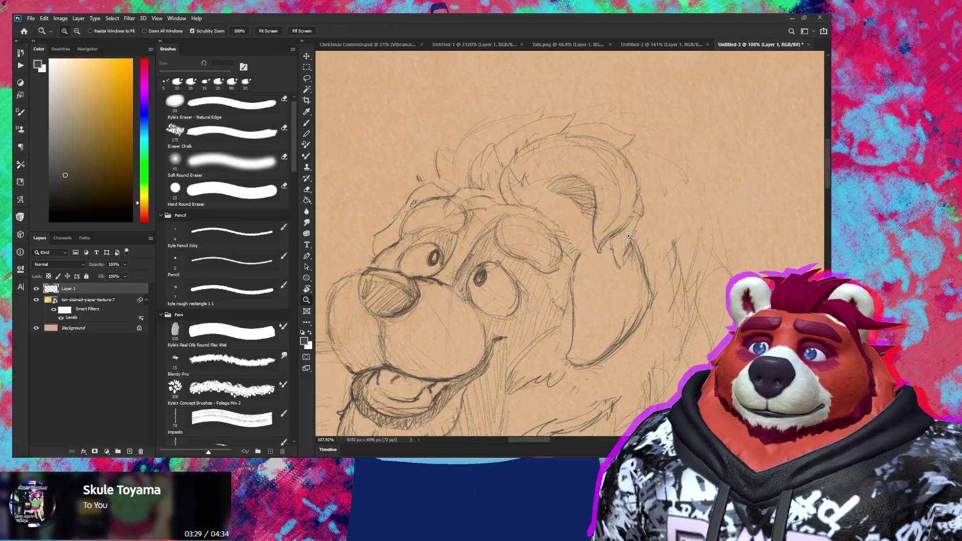
{"action": "left_click_drag", "start_coordinate": [605, 248], "coordinate": [667, 193]}
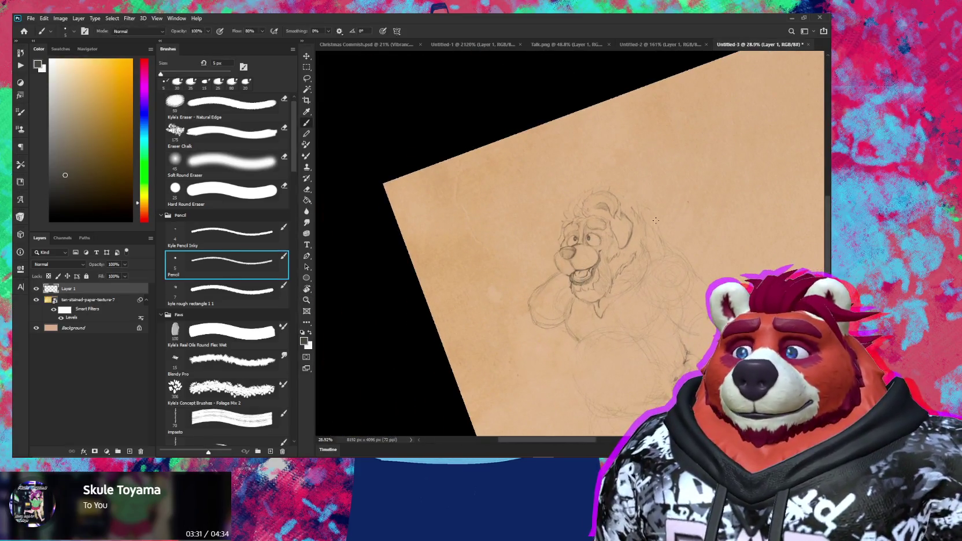
{"action": "key", "text": "e"}
{"action": "key", "text": "b"}
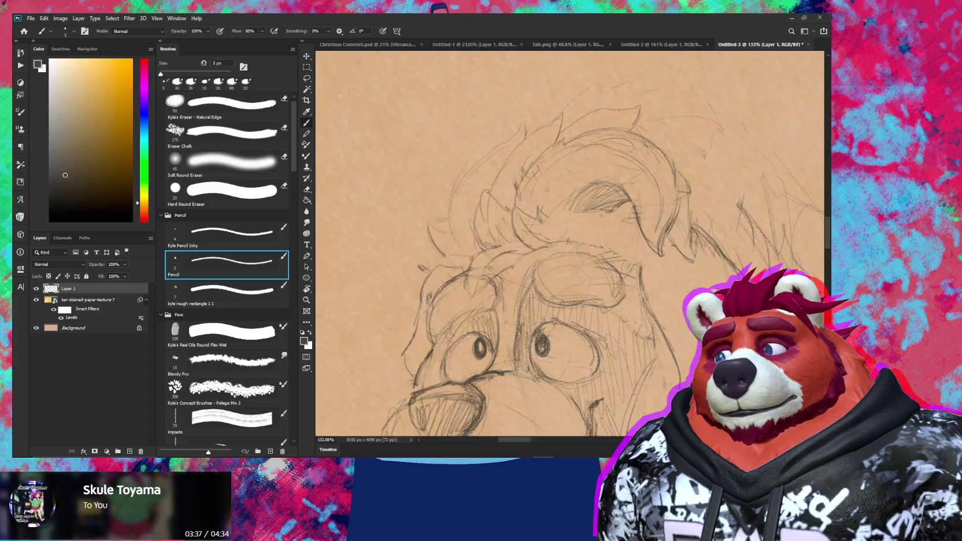
{"action": "key", "text": "e"}
{"action": "key", "text": "b"}
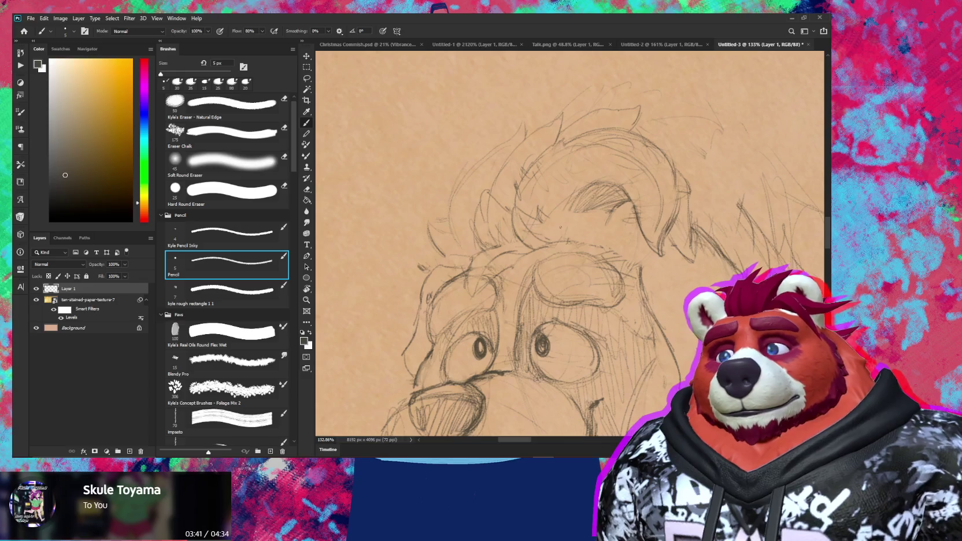
{"action": "left_click_drag", "start_coordinate": [571, 170], "coordinate": [572, 198]}
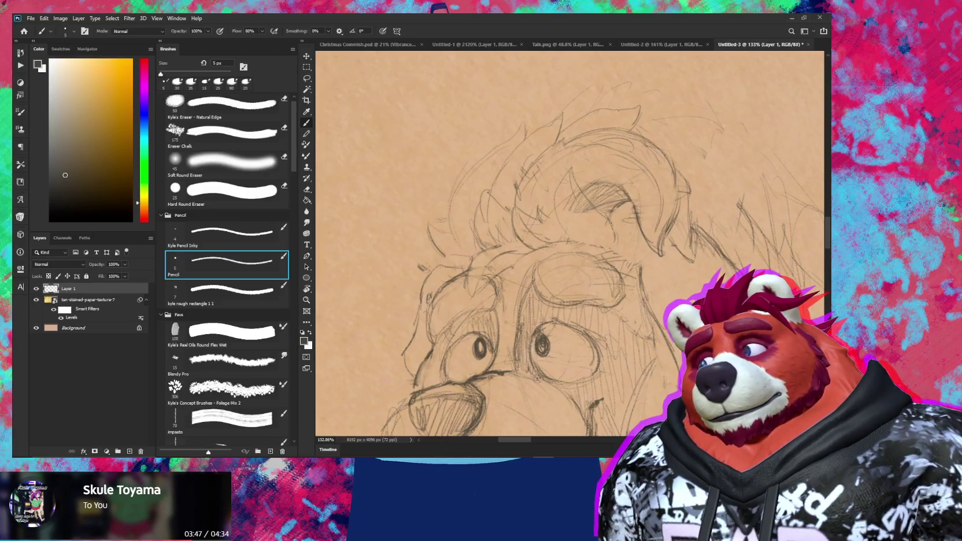
{"action": "key", "text": "e"}
{"action": "key", "text": "b"}
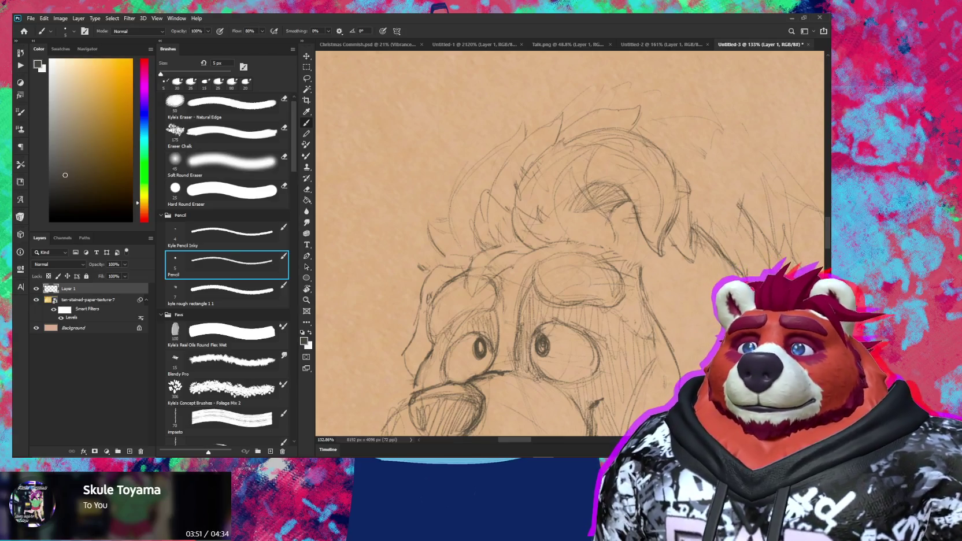
{"action": "key", "text": "e"}
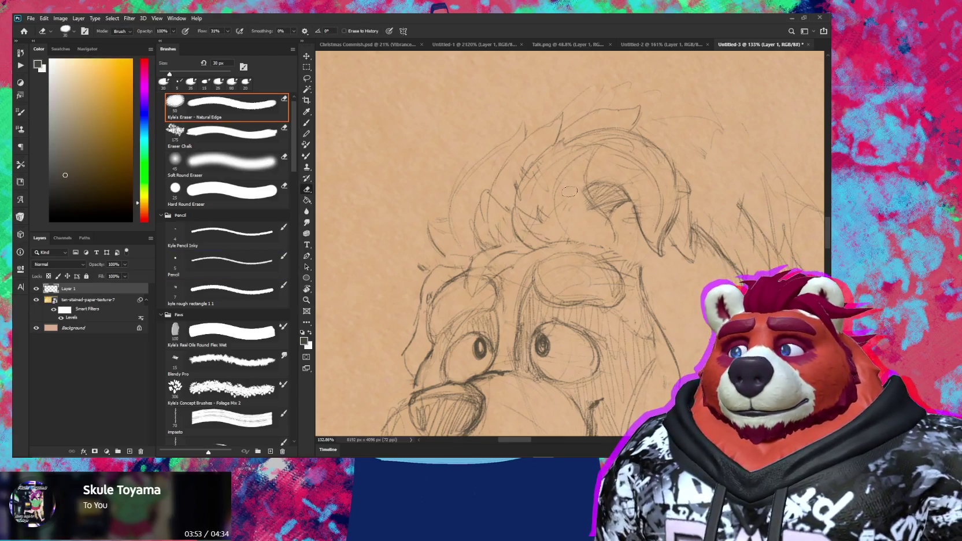
{"action": "key", "text": "b"}
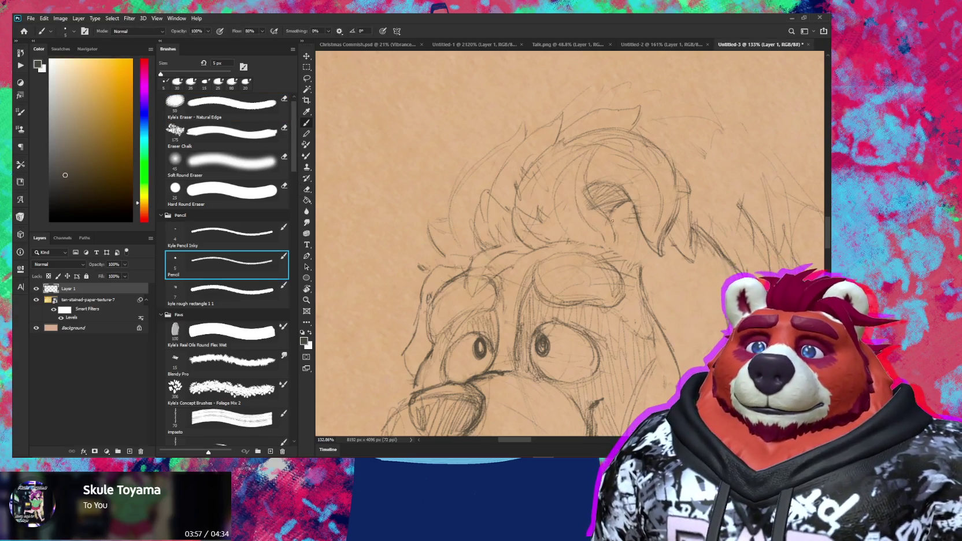
Step: Undo the dark hatching near the ear, lighten lines beside it, and darken the mane line
{"action": "key", "text": "ctrl+z"}
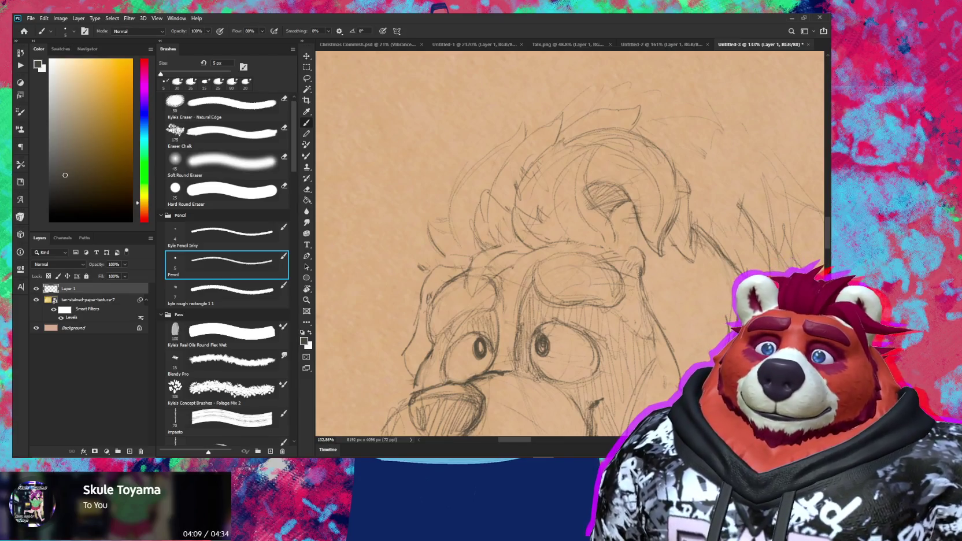
{"action": "key", "text": "e"}
{"action": "left_click_drag", "start_coordinate": [645, 291], "coordinate": [657, 319]}
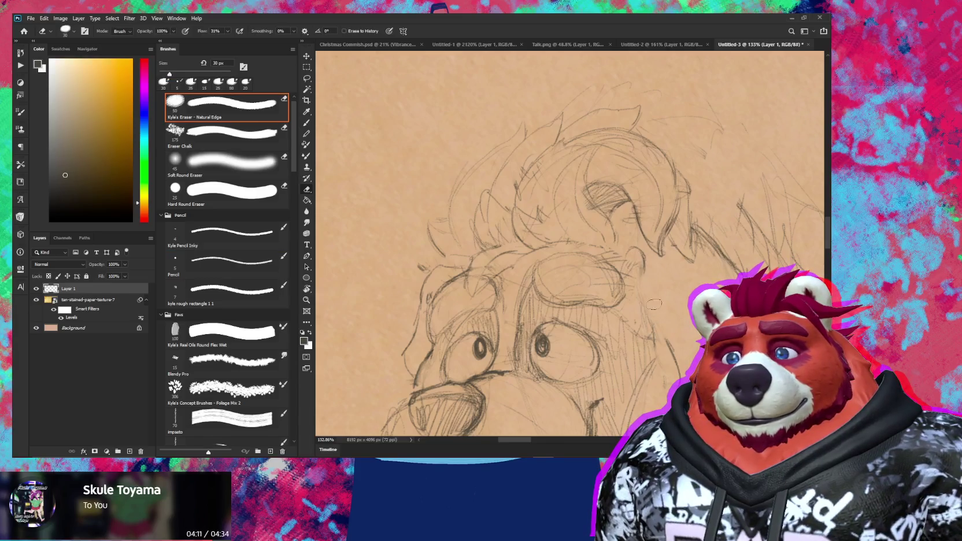
{"action": "key", "text": "b"}
{"action": "left_click_drag", "start_coordinate": [646, 266], "coordinate": [669, 334]}
{"action": "key", "text": "e"}
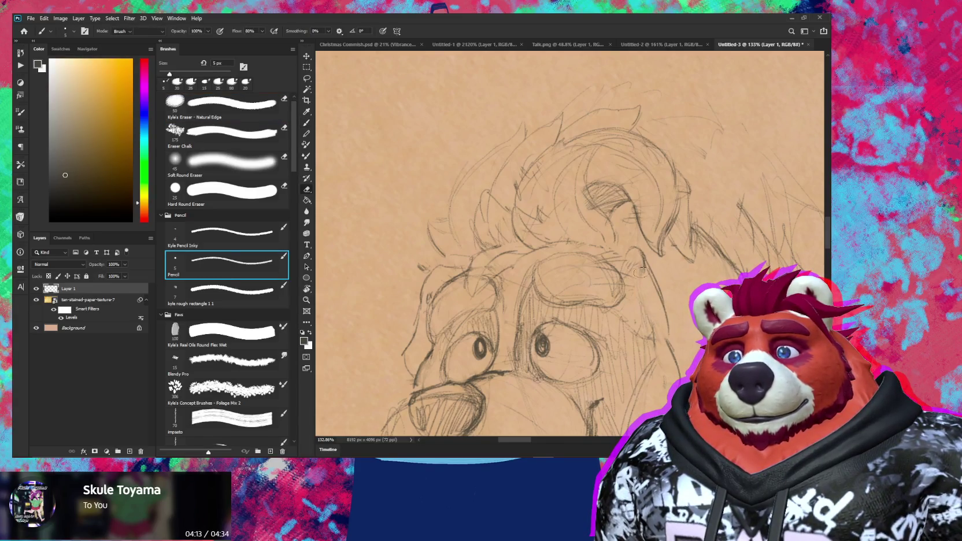
{"action": "key", "text": "b"}
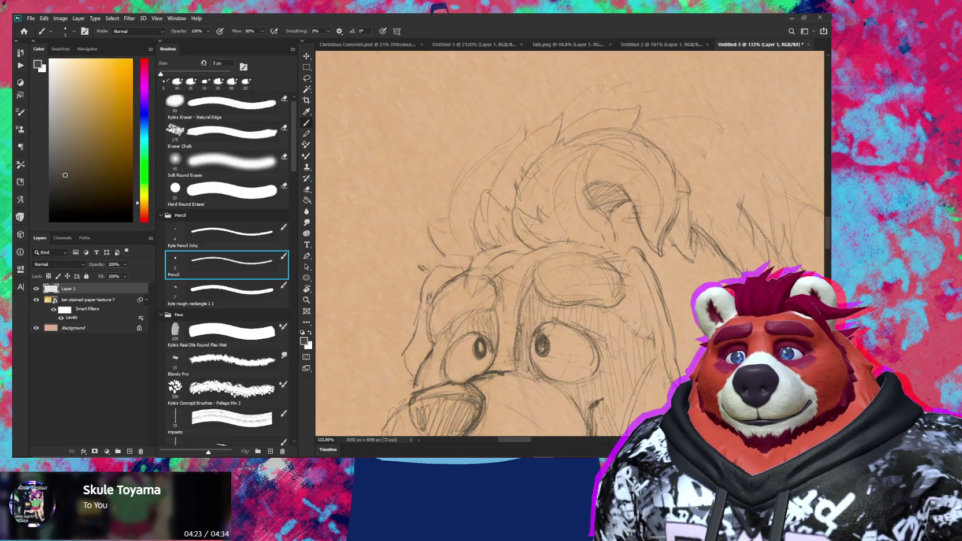
Step: Zoom in on the face and ear, then erase a small spot and add a tiny pencil mark
{"action": "key", "text": "e"}
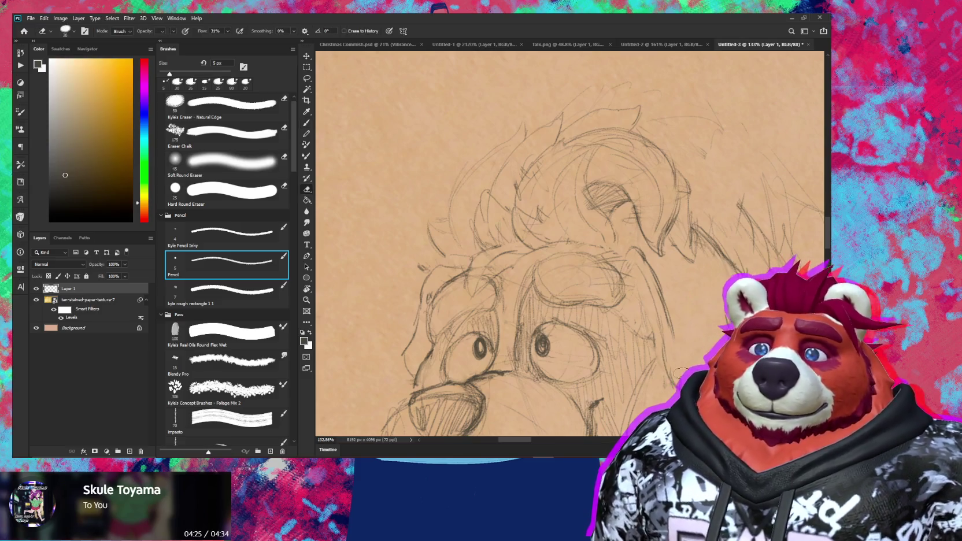
{"action": "key", "text": "z"}
{"action": "left_click_drag", "start_coordinate": [689, 354], "coordinate": [695, 294]}
{"action": "key", "text": "b"}
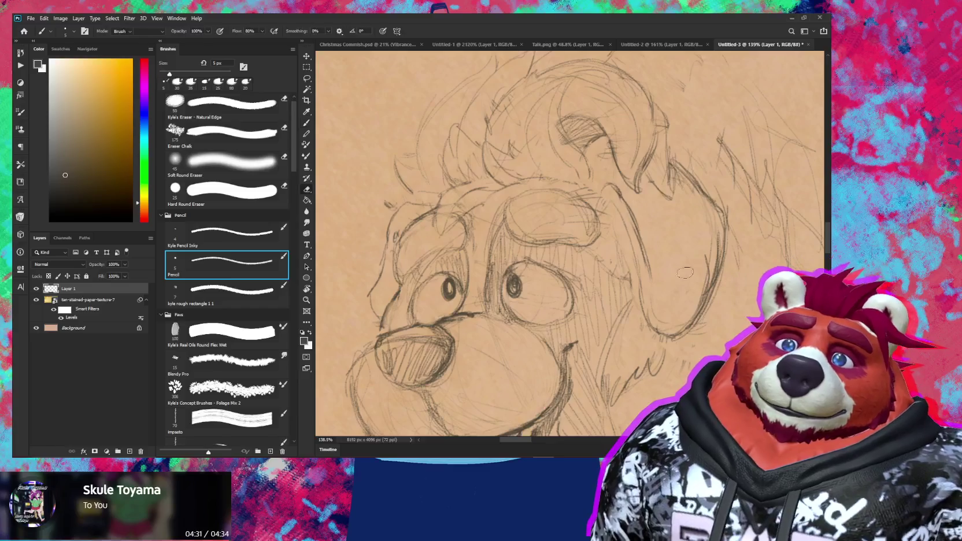
{"action": "key", "text": "e"}
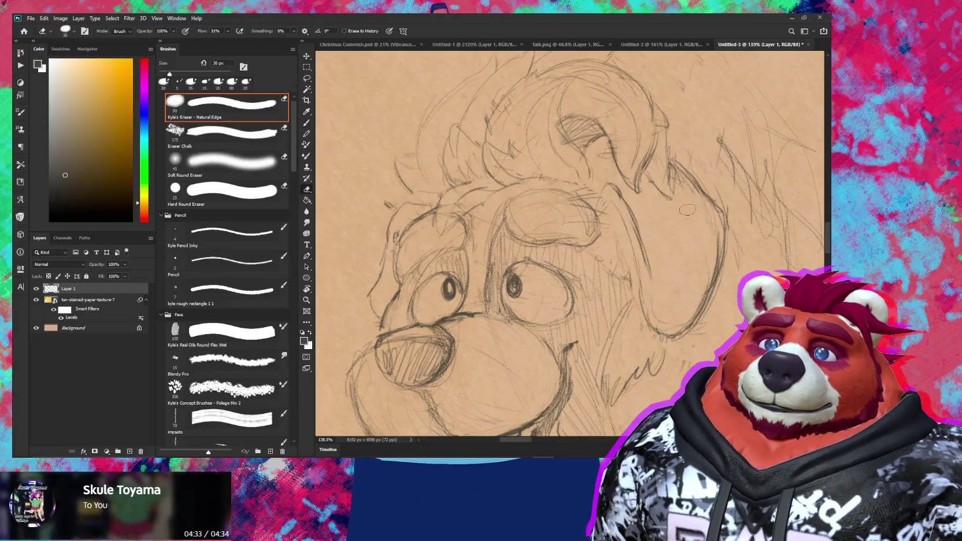
{"action": "key", "text": "bracketleft"}
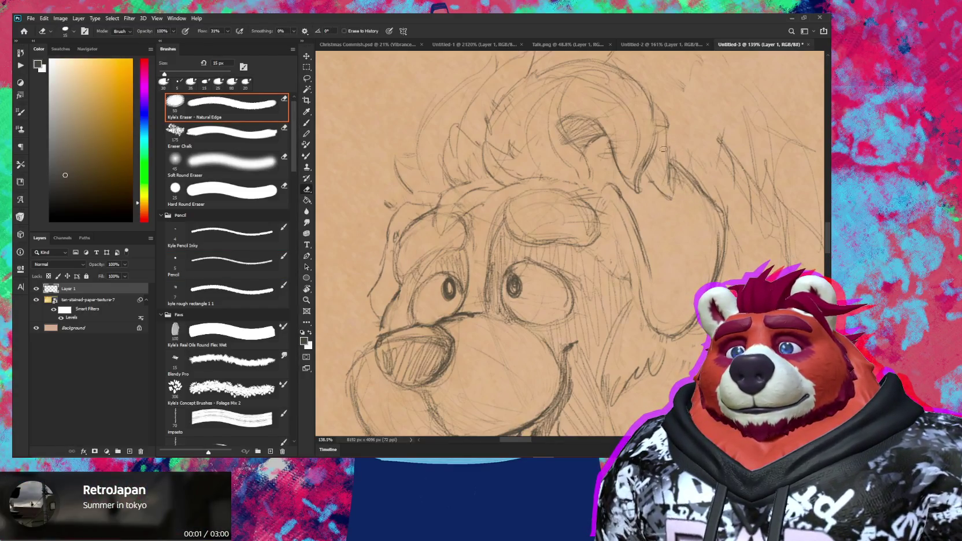
{"action": "left_click", "coordinate": [662, 167]}
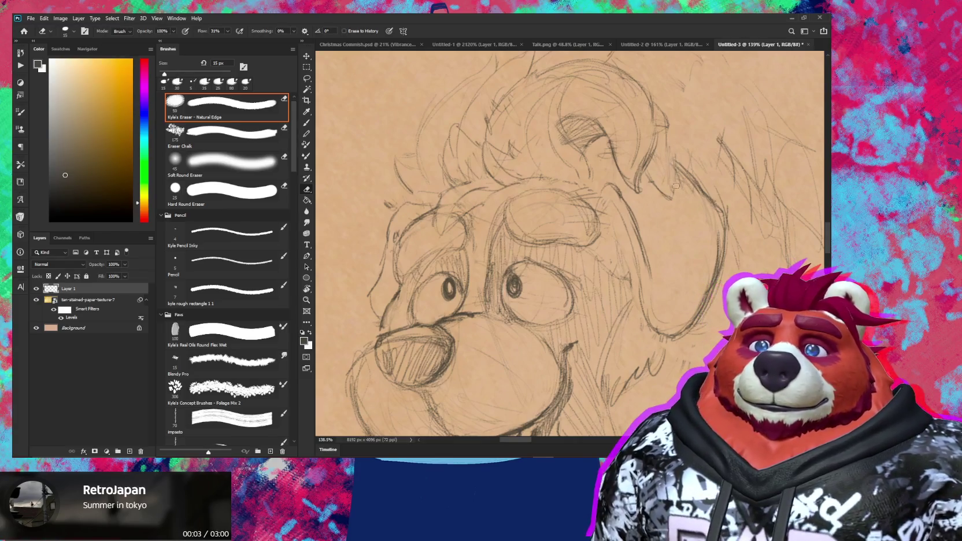
{"action": "key", "text": "b"}
{"action": "left_click", "coordinate": [670, 171]}
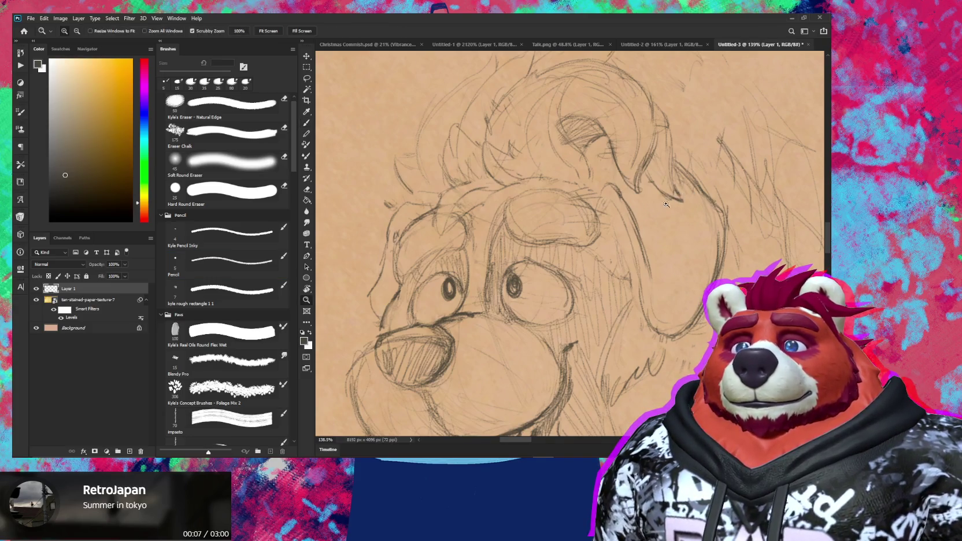
{"action": "scroll", "coordinate": [670, 171], "scroll_direction": "down", "scroll_amount": 5}
Step: Reframe the view and erase stray pencil lines around and above the ear and on the mane
{"action": "mouse_move", "coordinate": [564, 215]}
{"action": "left_mouse_down"}
{"action": "mouse_move", "coordinate": [721, 262]}
{"action": "mouse_move", "coordinate": [680, 259]}
{"action": "mouse_move", "coordinate": [683, 222]}
{"action": "left_mouse_up"}
{"action": "key", "text": "z"}
{"action": "key", "text": "b"}
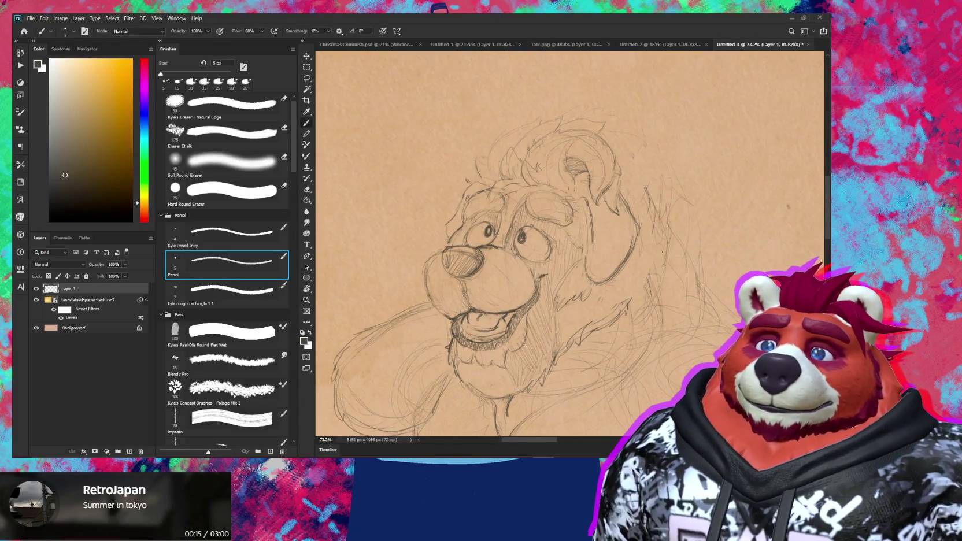
{"action": "key", "text": "e"}
{"action": "mouse_move", "coordinate": [603, 191]}
{"action": "left_mouse_down"}
{"action": "mouse_move", "coordinate": [599, 199]}
{"action": "mouse_move", "coordinate": [612, 197]}
{"action": "left_mouse_up"}
{"action": "mouse_move", "coordinate": [618, 154]}
{"action": "left_mouse_down"}
{"action": "mouse_move", "coordinate": [601, 144]}
{"action": "mouse_move", "coordinate": [581, 174]}
{"action": "mouse_move", "coordinate": [578, 158]}
{"action": "mouse_move", "coordinate": [611, 147]}
{"action": "left_mouse_up"}
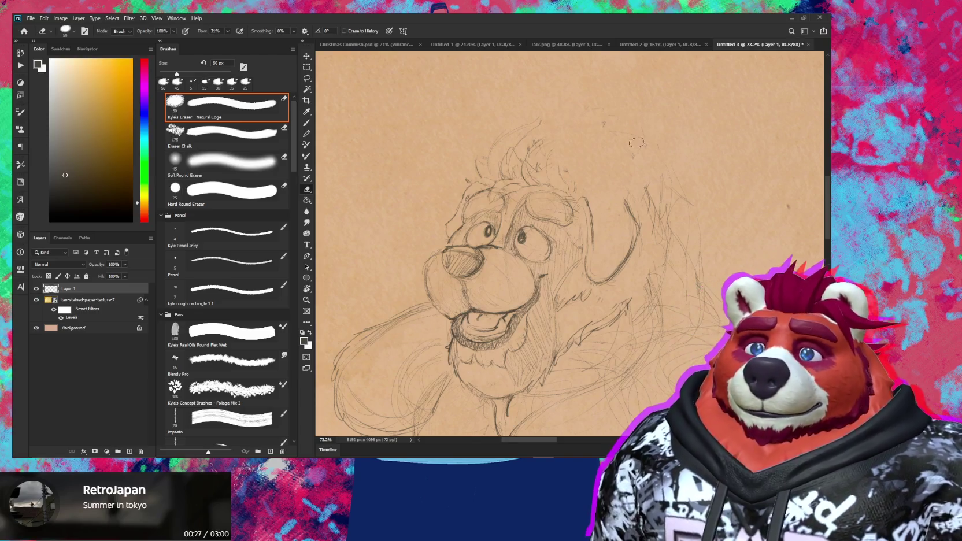
{"action": "left_click_drag", "start_coordinate": [601, 95], "coordinate": [675, 183]}
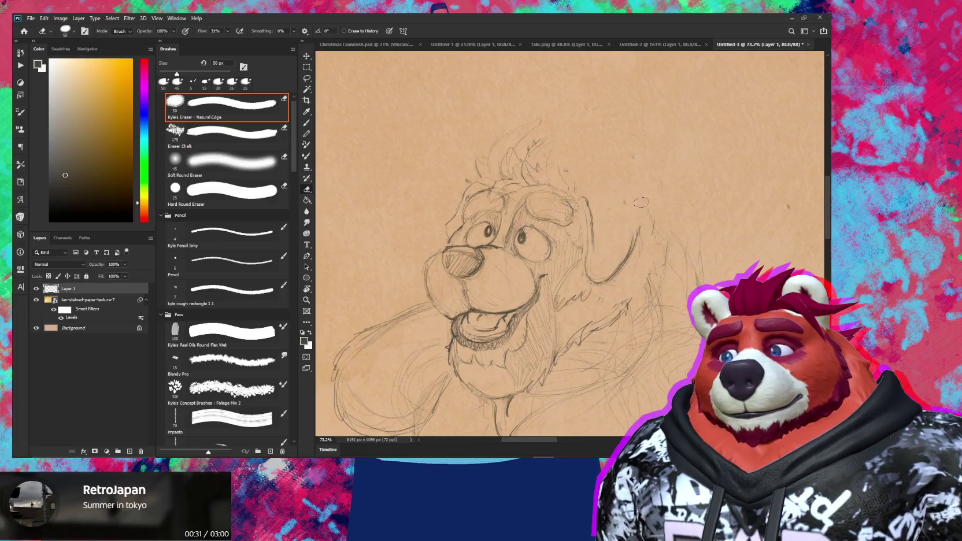
{"action": "key", "text": "b"}
Step: Trim the new stroke's top and pencil a broader, floppier outer ear contour past the head
{"action": "key", "text": "e"}
{"action": "left_click_drag", "start_coordinate": [633, 230], "coordinate": [624, 254]}
{"action": "key", "text": "b"}
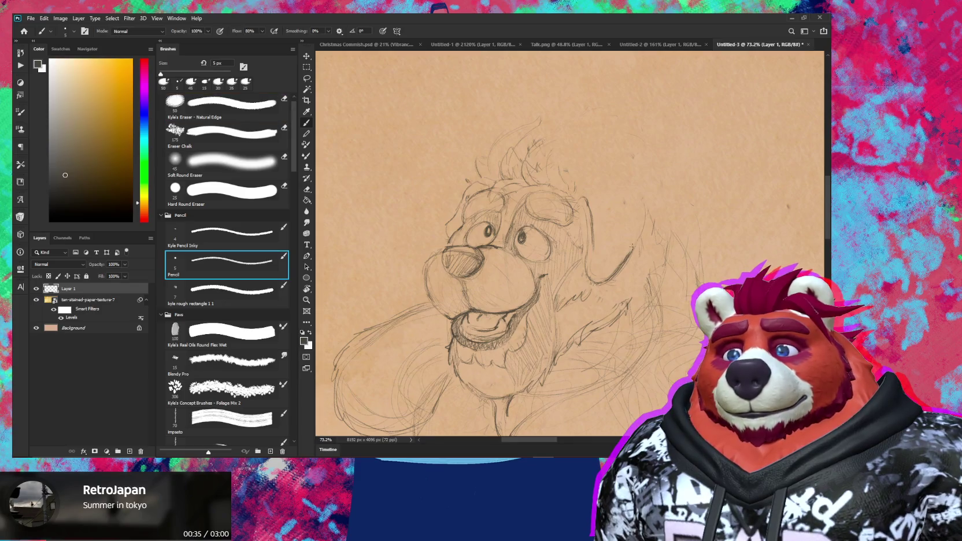
{"action": "key", "text": "e"}
{"action": "key", "text": "b"}
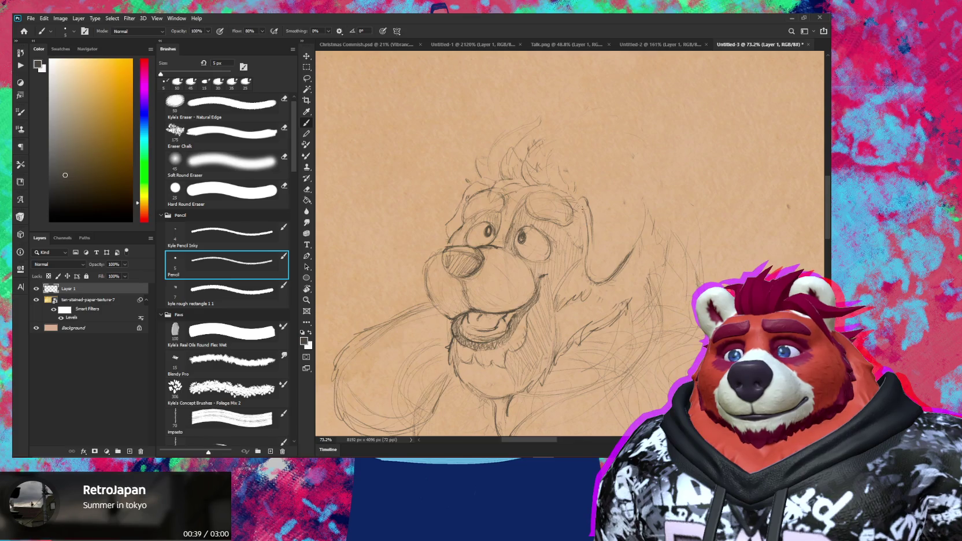
{"action": "key", "text": "e"}
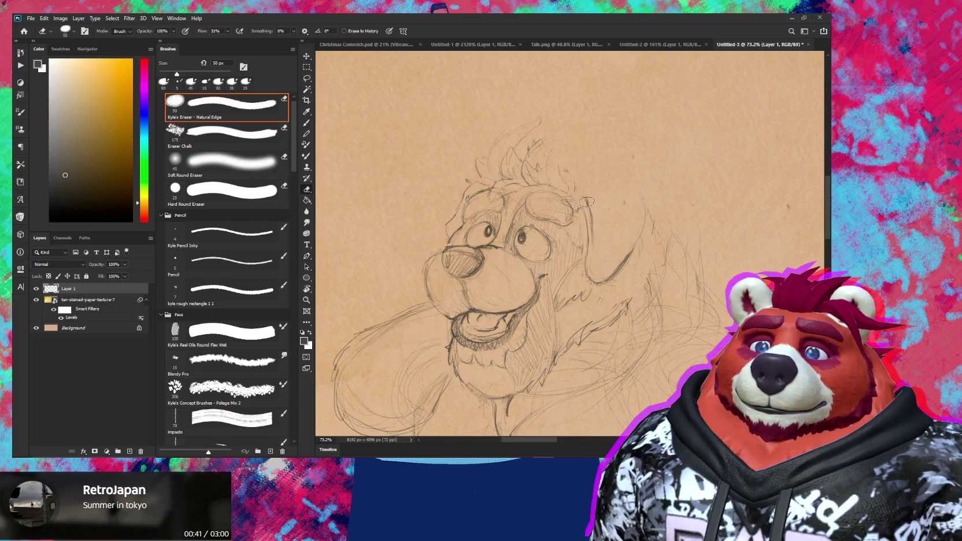
{"action": "key", "text": "b"}
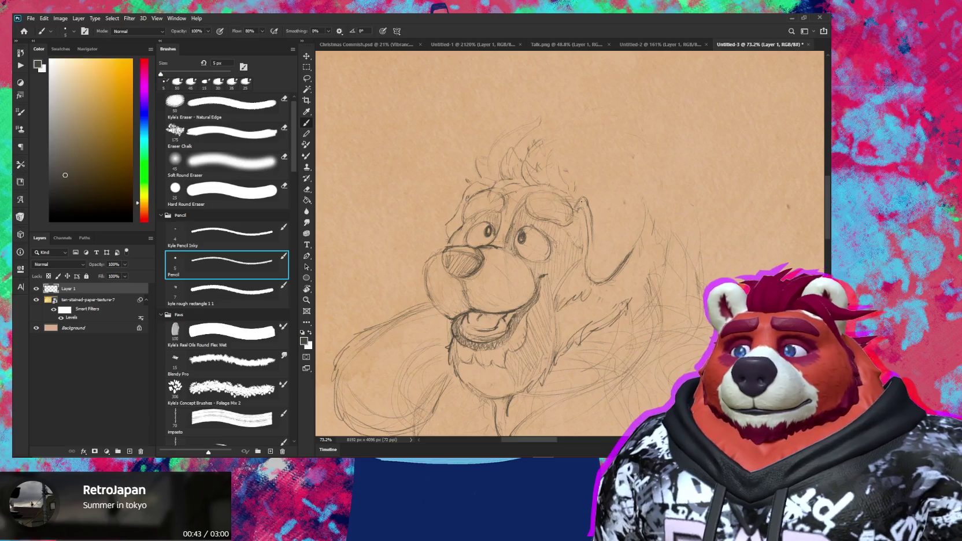
{"action": "key", "text": "e"}
{"action": "key", "text": "b"}
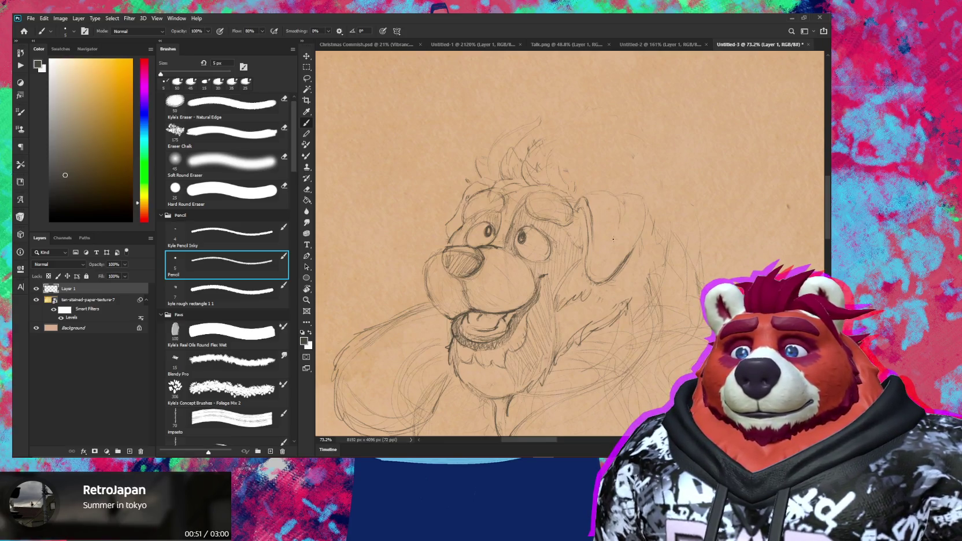
{"action": "key", "text": "e"}
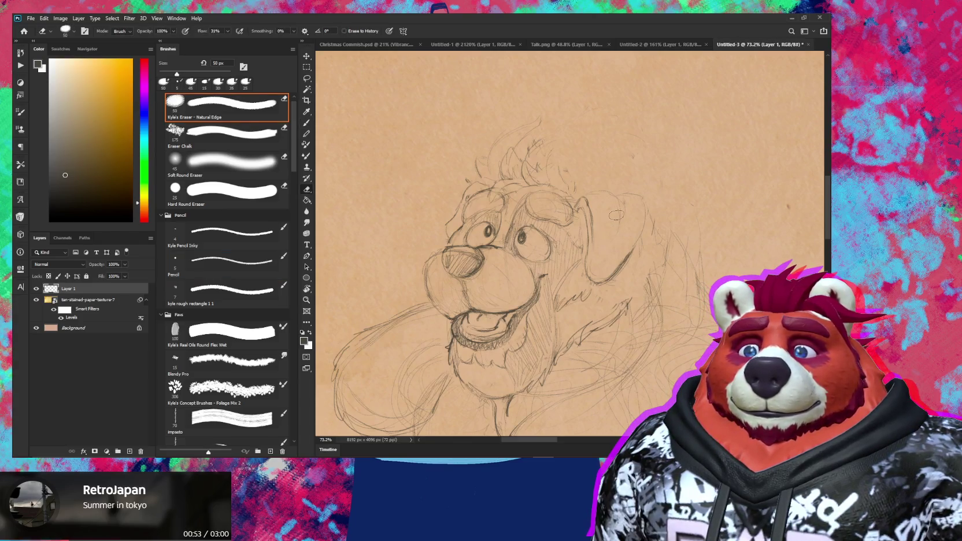
{"action": "key", "text": "b"}
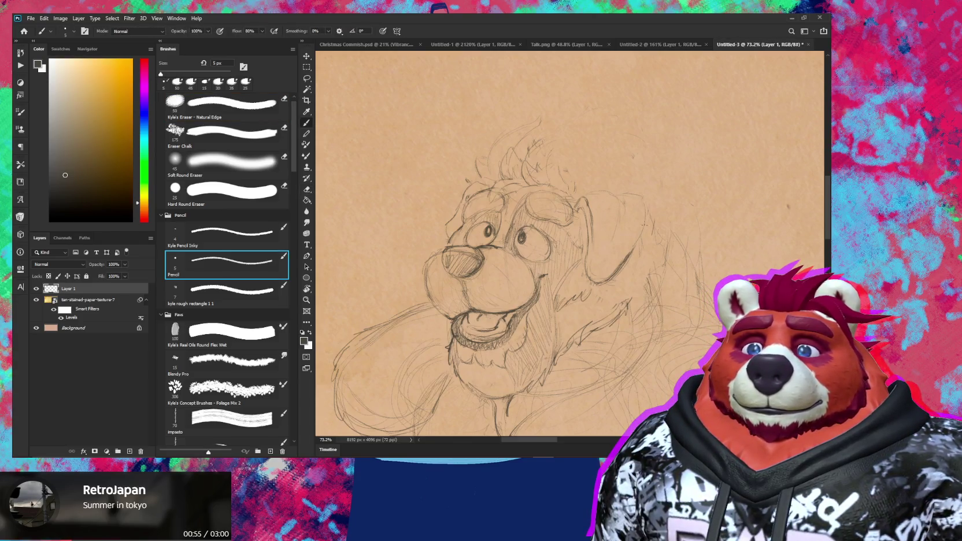
{"action": "key", "text": "e"}
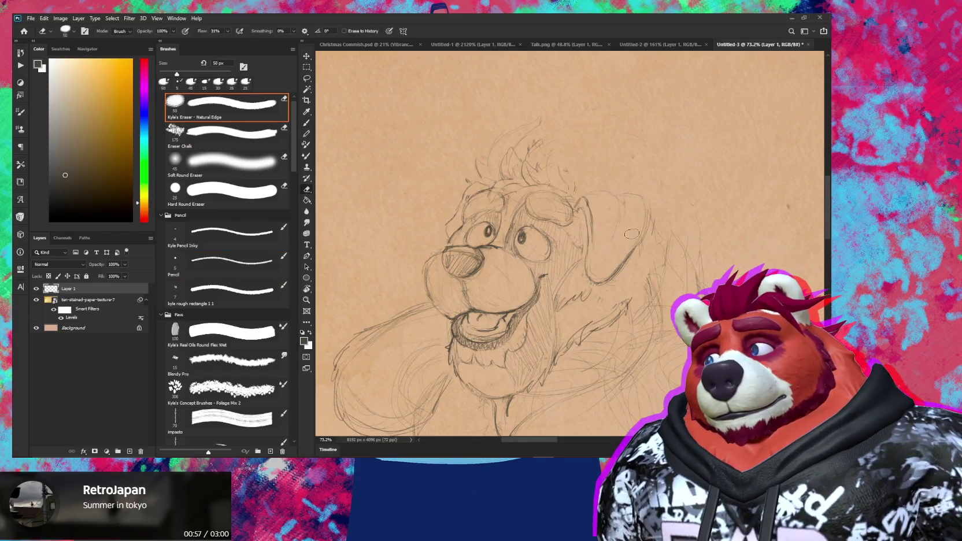
{"action": "scroll", "coordinate": [654, 239], "scroll_direction": "down", "scroll_amount": 5}
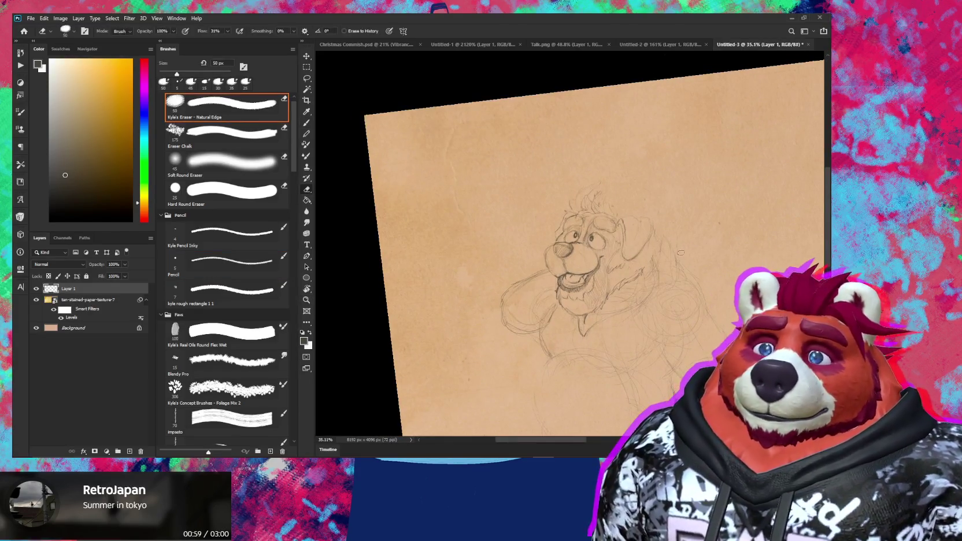
Step: Zoom in on the head to bring the top of the mane into view, then zoom back out
{"action": "key", "text": "z"}
{"action": "mouse_move", "coordinate": [691, 224]}
{"action": "left_mouse_down"}
{"action": "mouse_move", "coordinate": [614, 191]}
{"action": "mouse_move", "coordinate": [647, 192]}
{"action": "left_mouse_up"}
{"action": "key", "text": "b"}
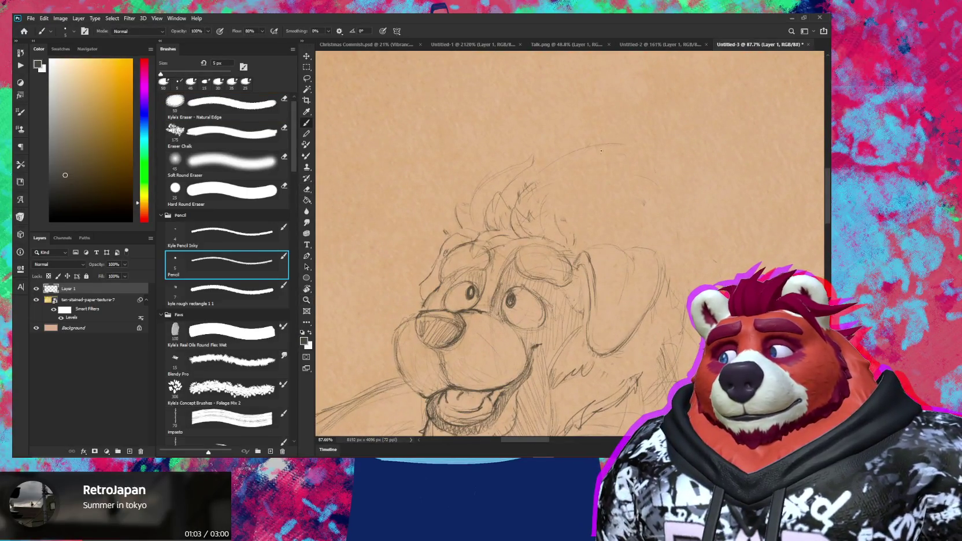
{"action": "left_click_drag", "start_coordinate": [709, 236], "coordinate": [626, 157]}
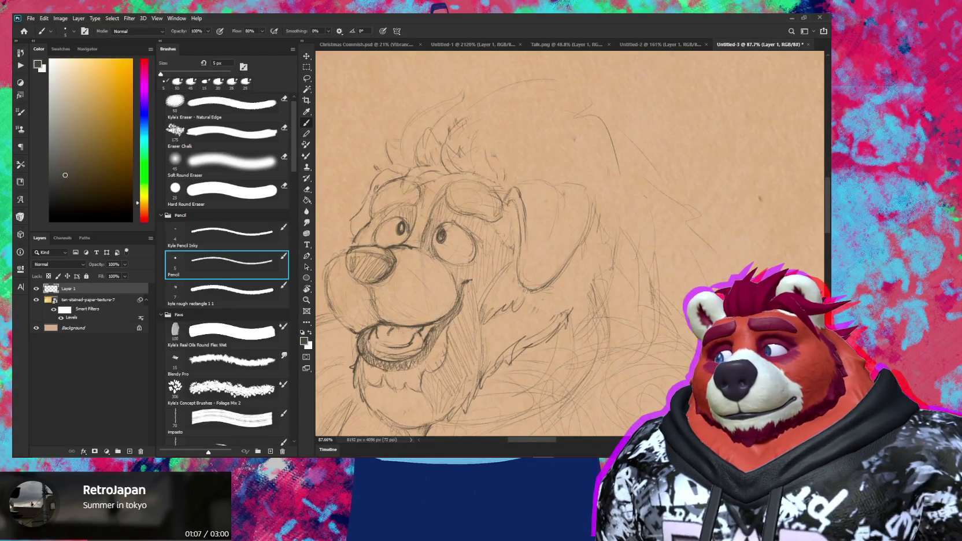
{"action": "key", "text": "h"}
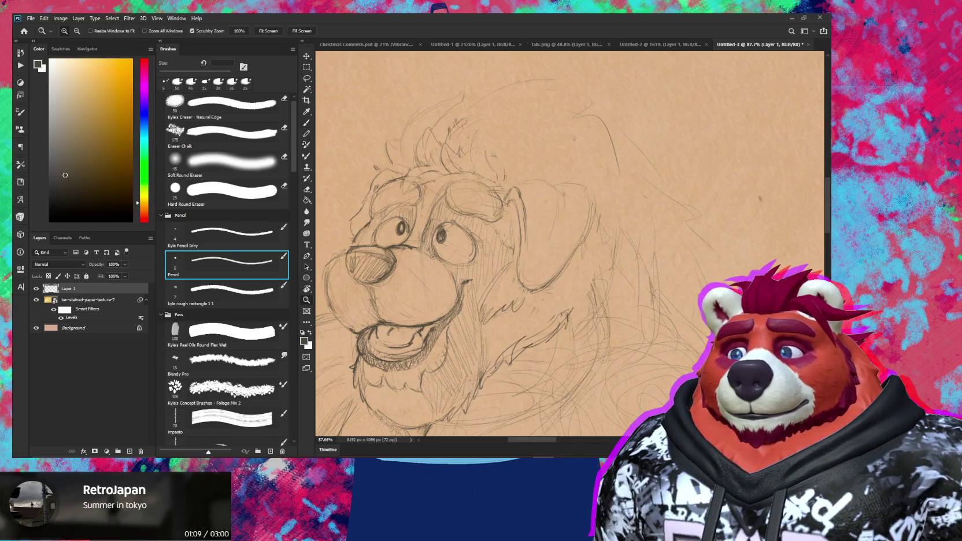
{"action": "left_click_drag", "start_coordinate": [701, 267], "coordinate": [663, 275]}
{"action": "scroll", "coordinate": [663, 275], "scroll_direction": "up", "scroll_amount": 3}
Step: Rotate the page to a drawing angle and pencil loose strands along the mane's upper edge
{"action": "key", "text": "r"}
{"action": "left_click_drag", "start_coordinate": [682, 173], "coordinate": [646, 132]}
{"action": "key", "text": "e"}
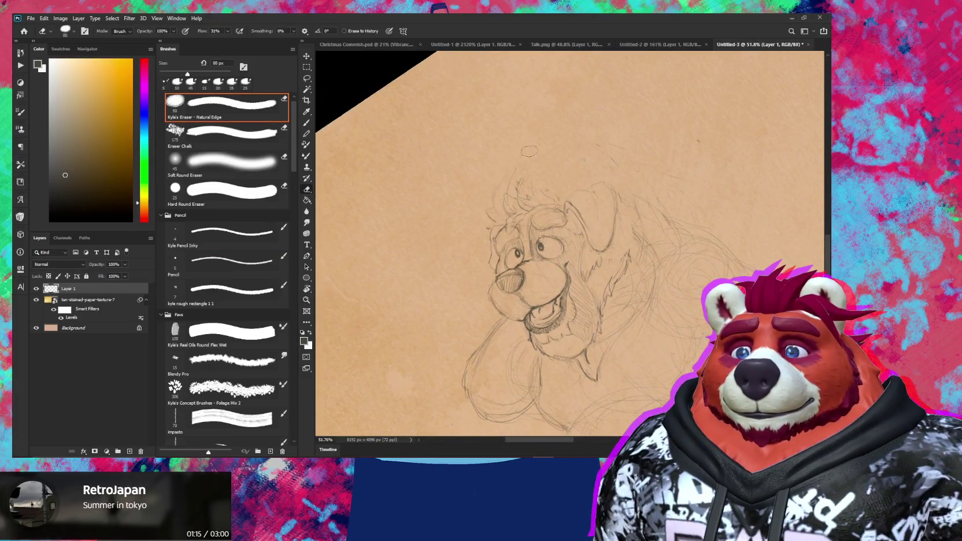
{"action": "key", "text": "b"}
{"action": "left_click_drag", "start_coordinate": [679, 180], "coordinate": [517, 156]}
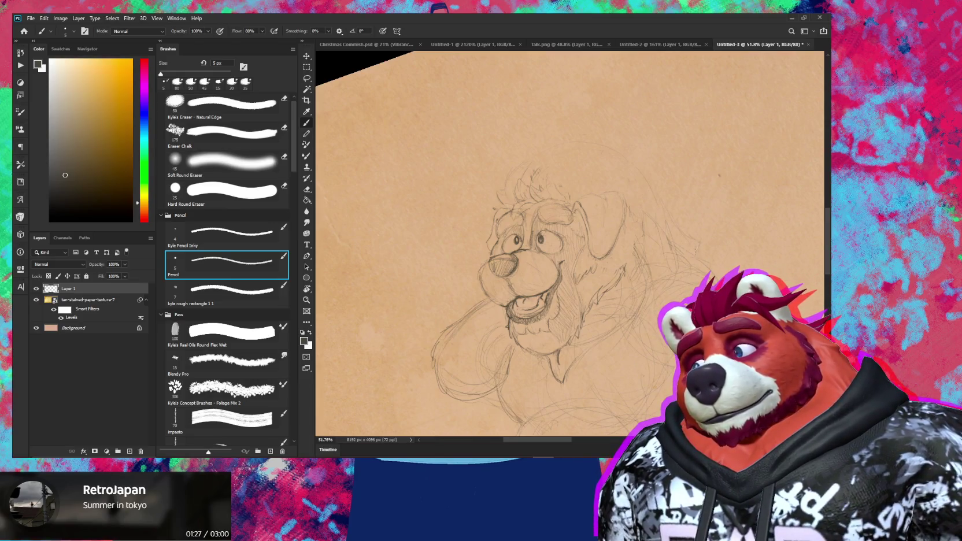
{"action": "key", "text": "z"}
{"action": "left_click_drag", "start_coordinate": [713, 237], "coordinate": [710, 175]}
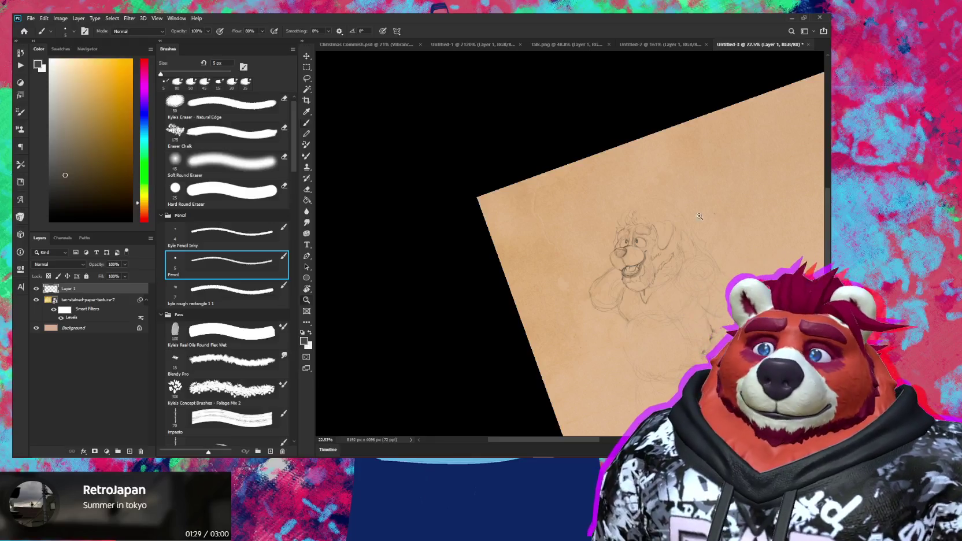
{"action": "key", "text": "b"}
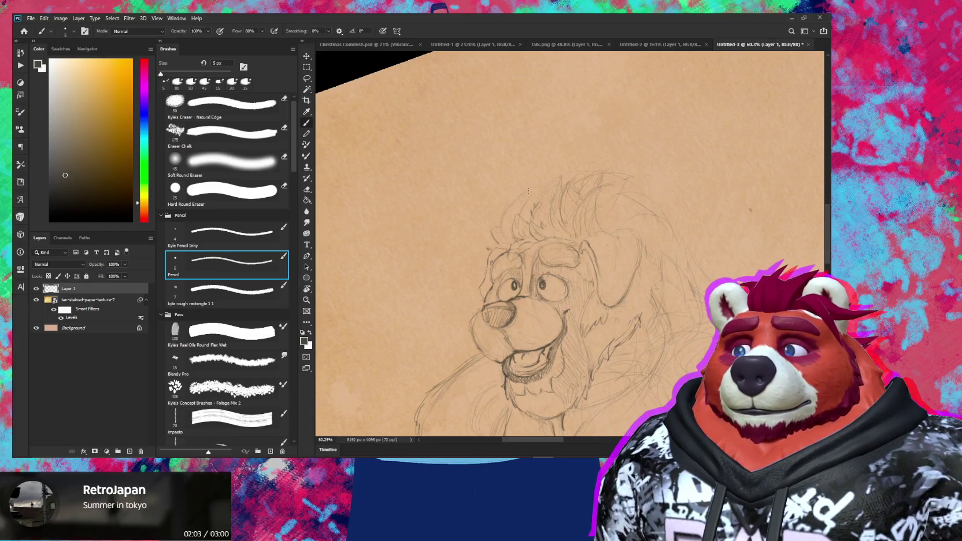
{"action": "scroll", "coordinate": [577, 224], "scroll_direction": "down", "scroll_amount": 5}
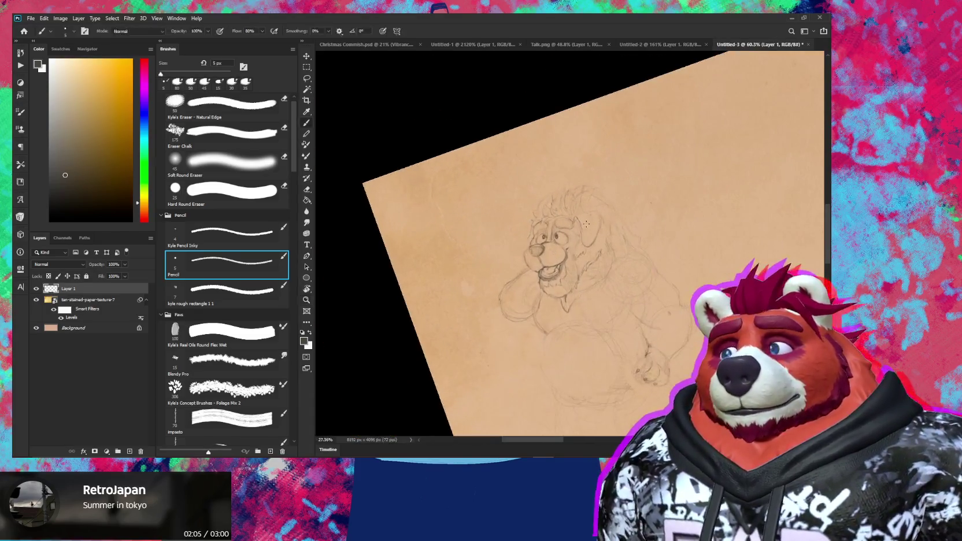
Step: Zoom in on the mane top and alternate pencil and eraser to rework its strands
{"action": "scroll", "coordinate": [577, 223], "scroll_direction": "up", "scroll_amount": 4}
{"action": "scroll", "coordinate": [572, 220], "scroll_direction": "up", "scroll_amount": 4}
{"action": "key", "text": "e"}
{"action": "key", "text": "b"}
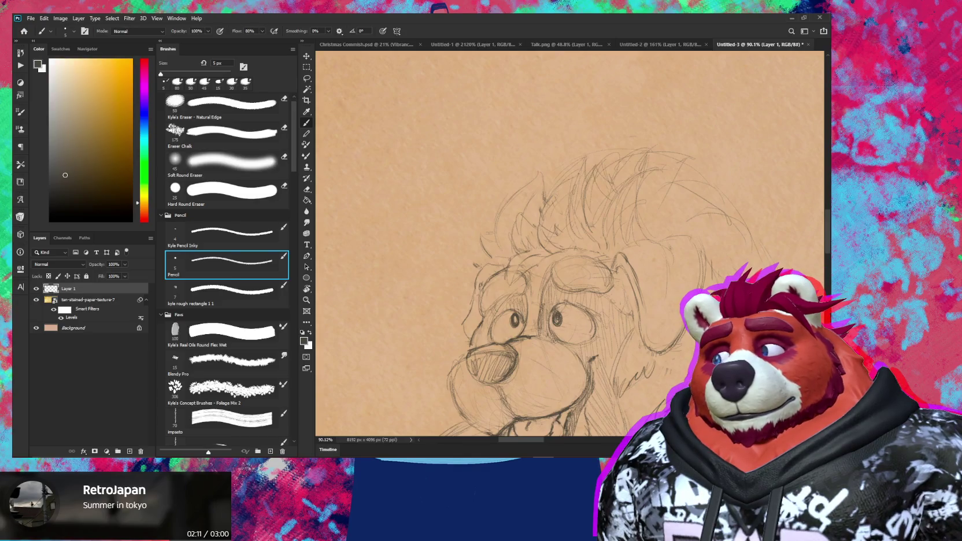
{"action": "key", "text": "e"}
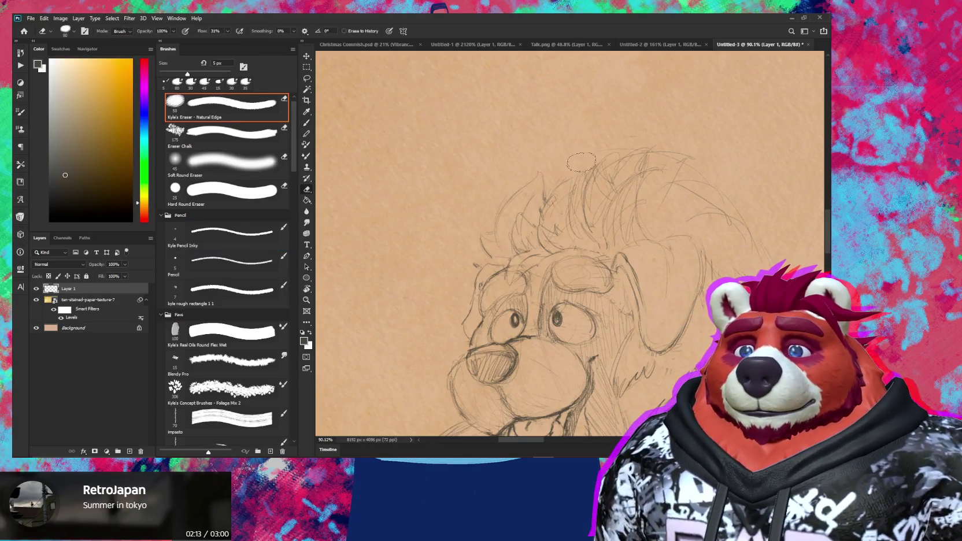
{"action": "key", "text": "b"}
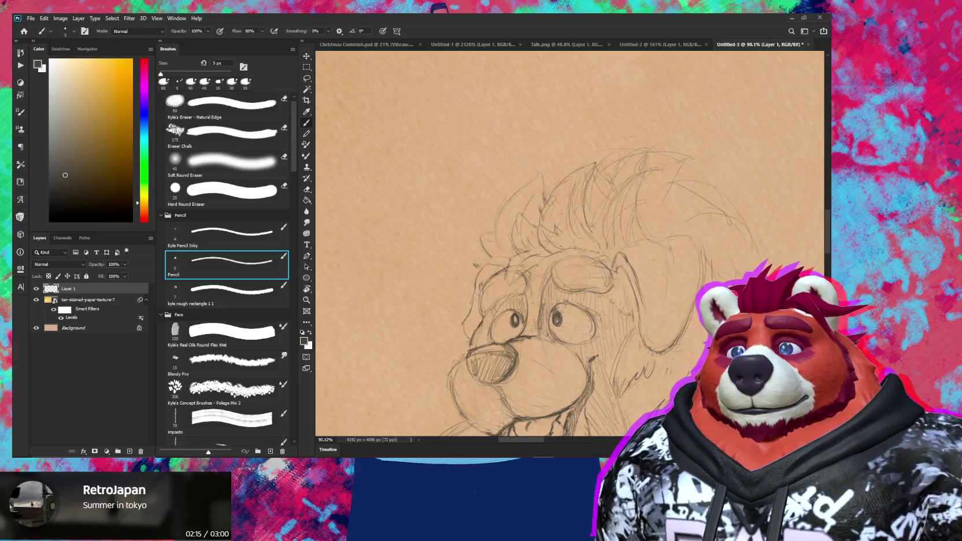
{"action": "key", "text": "e"}
{"action": "key", "text": "b"}
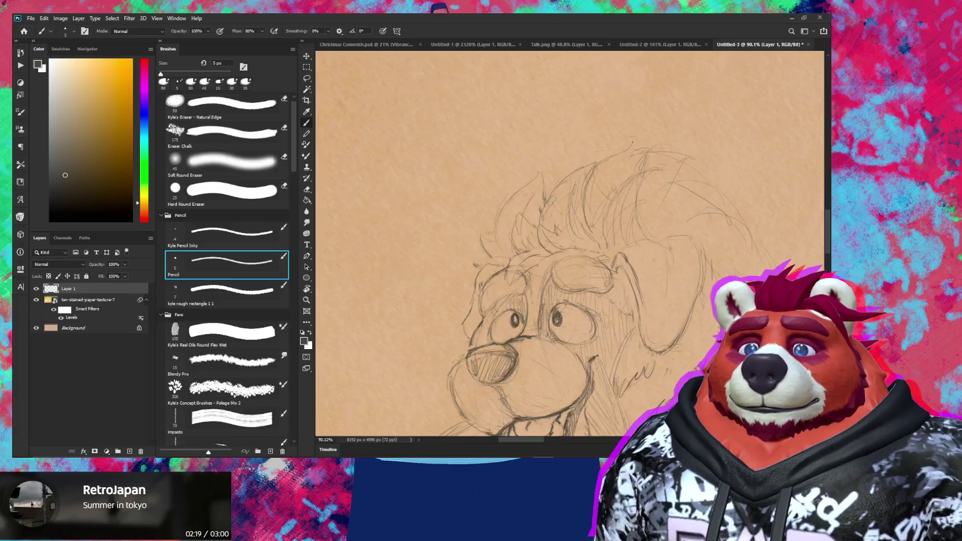
{"action": "key", "text": "e"}
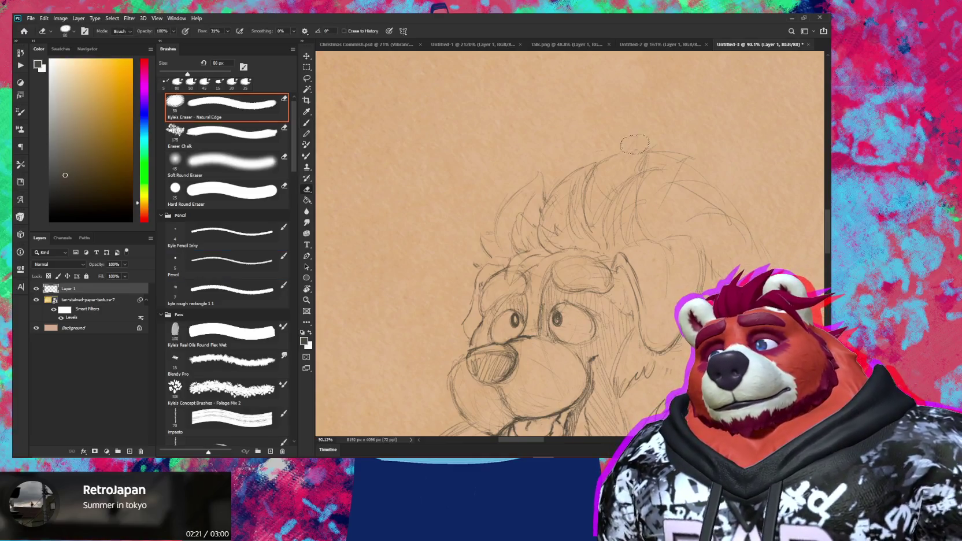
{"action": "key", "text": "b"}
Step: Draw a short strand and sweeping curved strands across the top of the mane
{"action": "left_click_drag", "start_coordinate": [624, 154], "coordinate": [625, 171]}
{"action": "key", "text": "e"}
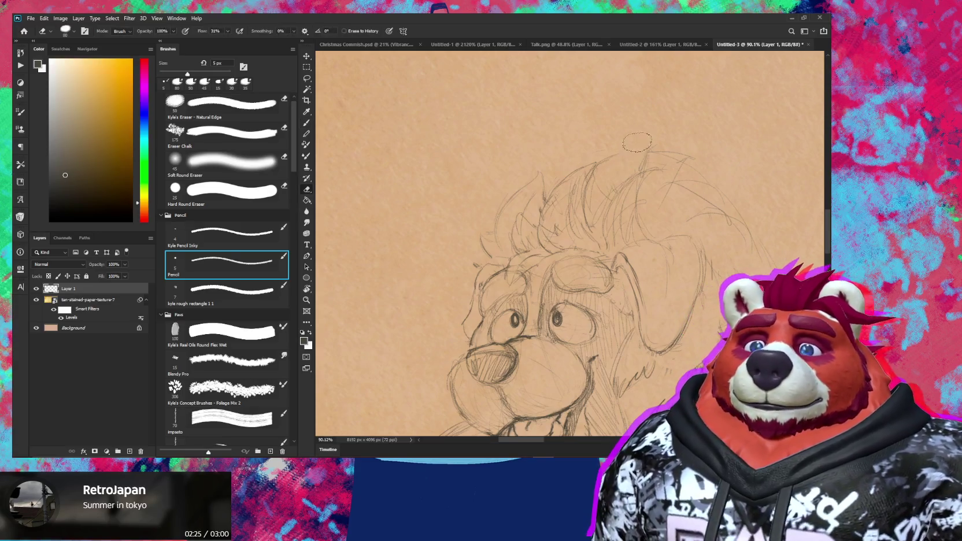
{"action": "key", "text": "b"}
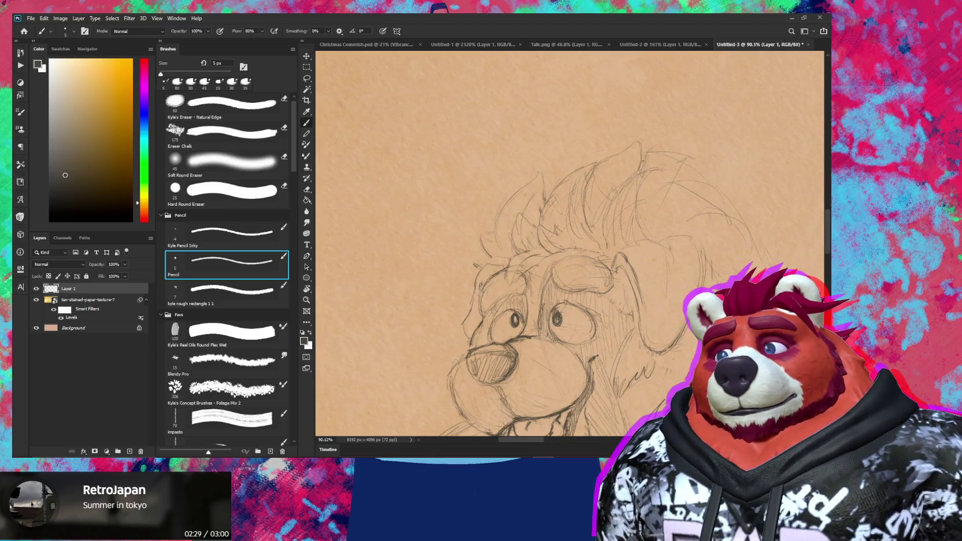
{"action": "mouse_move", "coordinate": [721, 173]}
{"action": "left_mouse_down"}
{"action": "mouse_move", "coordinate": [650, 181]}
{"action": "mouse_move", "coordinate": [578, 168]}
{"action": "left_mouse_up"}
{"action": "key", "text": "e"}
{"action": "left_click_drag", "start_coordinate": [644, 179], "coordinate": [613, 173]}
{"action": "key", "text": "b"}
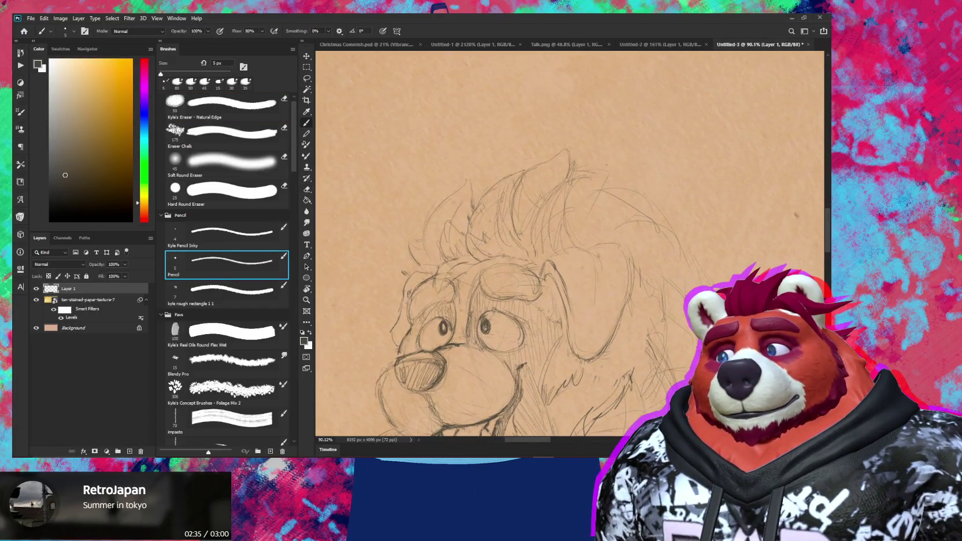
Step: Add another pencil stroke of strands along the top of the mane
{"action": "key", "text": "e"}
{"action": "key", "text": "b"}
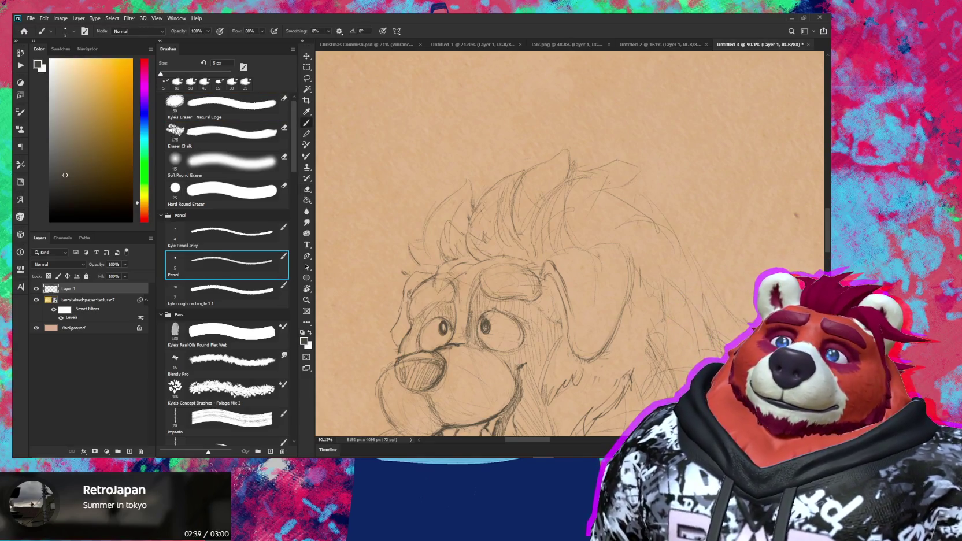
{"action": "left_click_drag", "start_coordinate": [563, 151], "coordinate": [643, 171]}
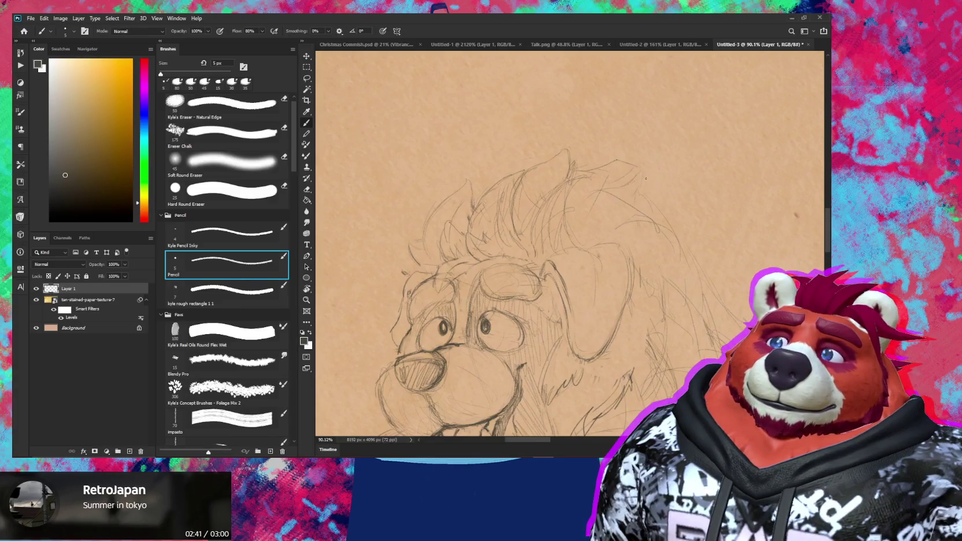
{"action": "scroll", "coordinate": [639, 177], "scroll_direction": "down", "scroll_amount": 5}
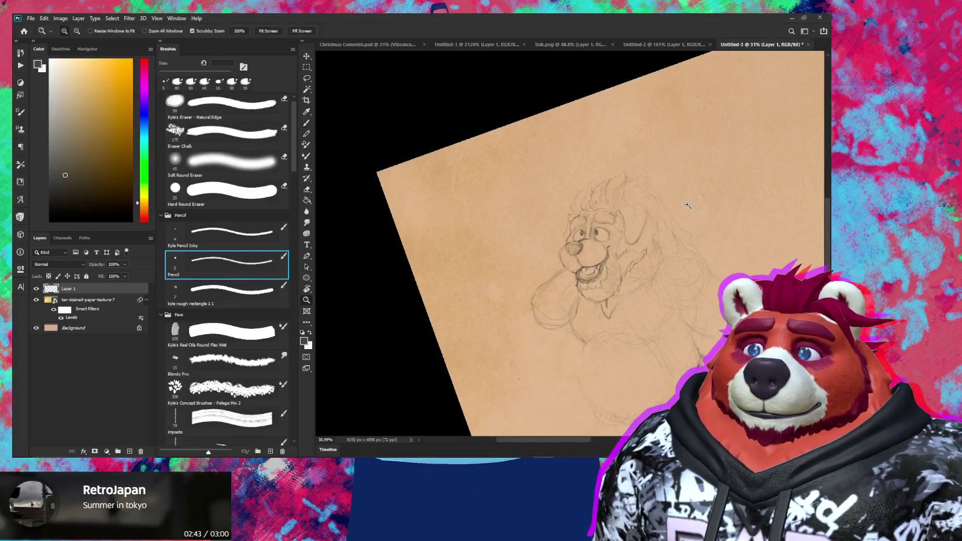
{"action": "scroll", "coordinate": [637, 168], "scroll_direction": "up", "scroll_amount": 2}
{"action": "key", "text": "e"}
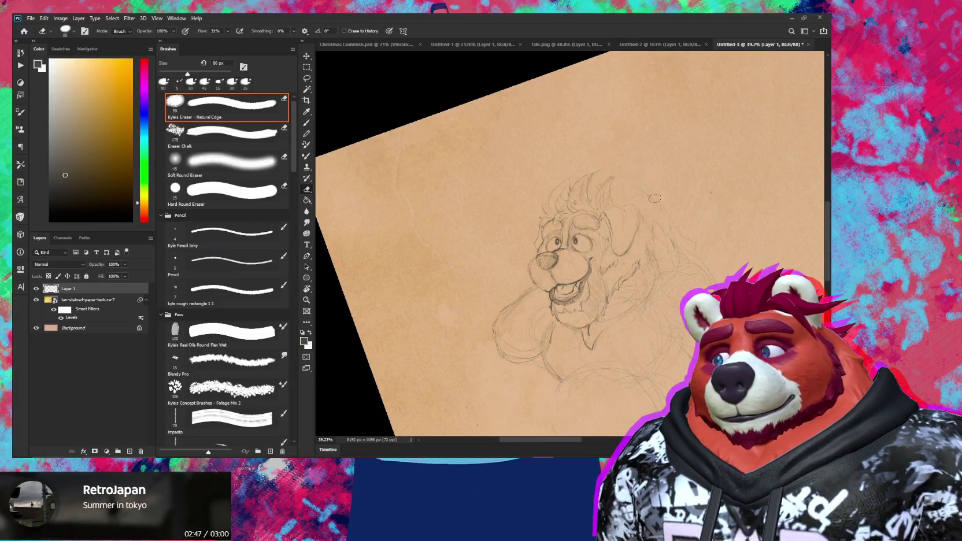
{"action": "scroll", "coordinate": [653, 195], "scroll_direction": "down", "scroll_amount": 2}
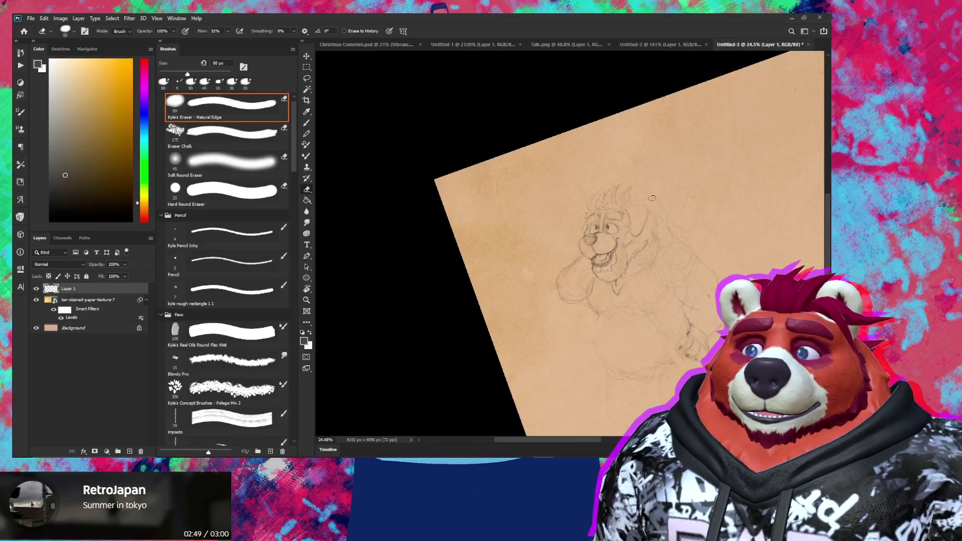
Step: Rotate the page counter-clockwise, reset it upright, and recentre on the bear's head
{"action": "key", "text": "r"}
{"action": "left_click_drag", "start_coordinate": [654, 198], "coordinate": [630, 198]}
{"action": "scroll", "coordinate": [608, 198], "scroll_direction": "up", "scroll_amount": 5}
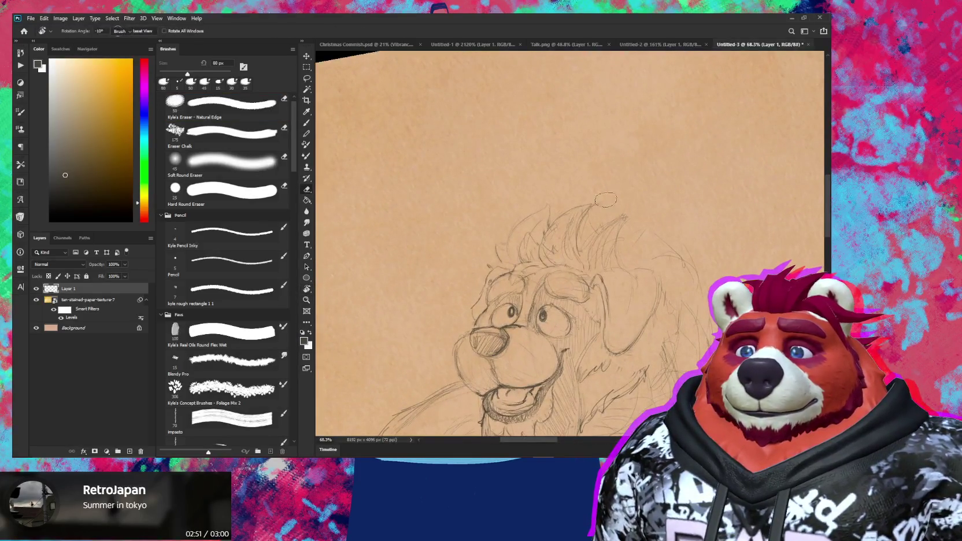
{"action": "key", "text": "r"}
{"action": "left_click_drag", "start_coordinate": [661, 200], "coordinate": [575, 201]}
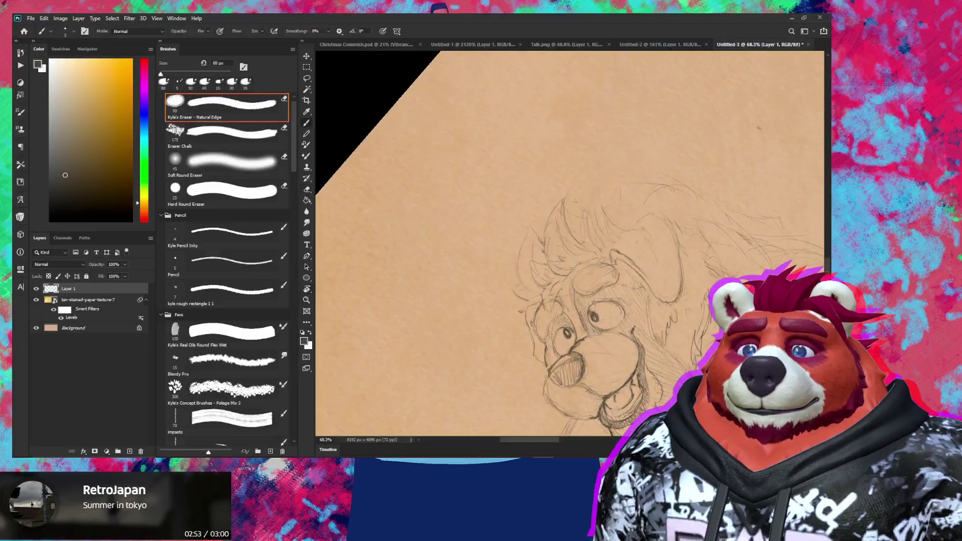
{"action": "key", "text": "Escape"}
{"action": "scroll", "coordinate": [579, 250], "scroll_direction": "down", "scroll_amount": 1}
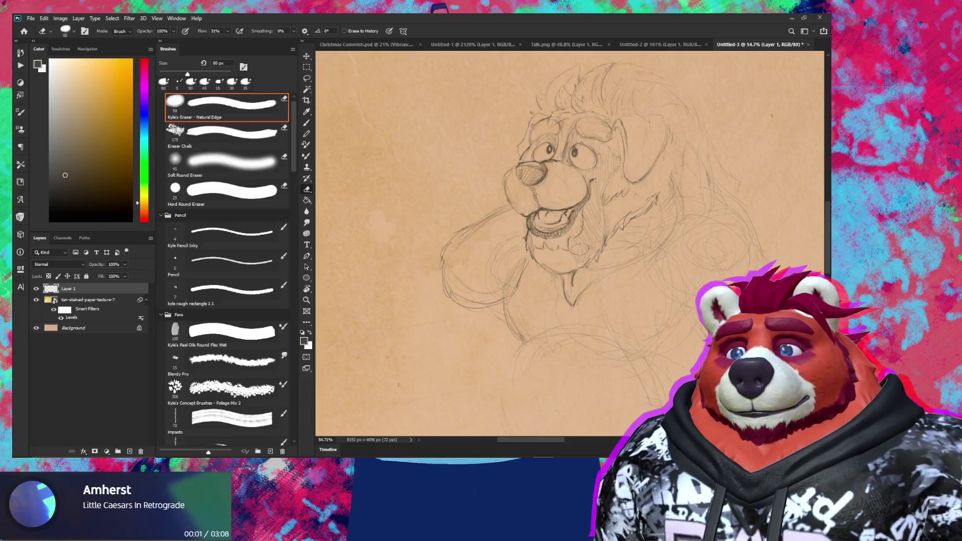
{"action": "mouse_move", "coordinate": [601, 254]}
{"action": "left_mouse_down"}
{"action": "mouse_move", "coordinate": [581, 262]}
{"action": "mouse_move", "coordinate": [578, 280]}
{"action": "left_mouse_up"}
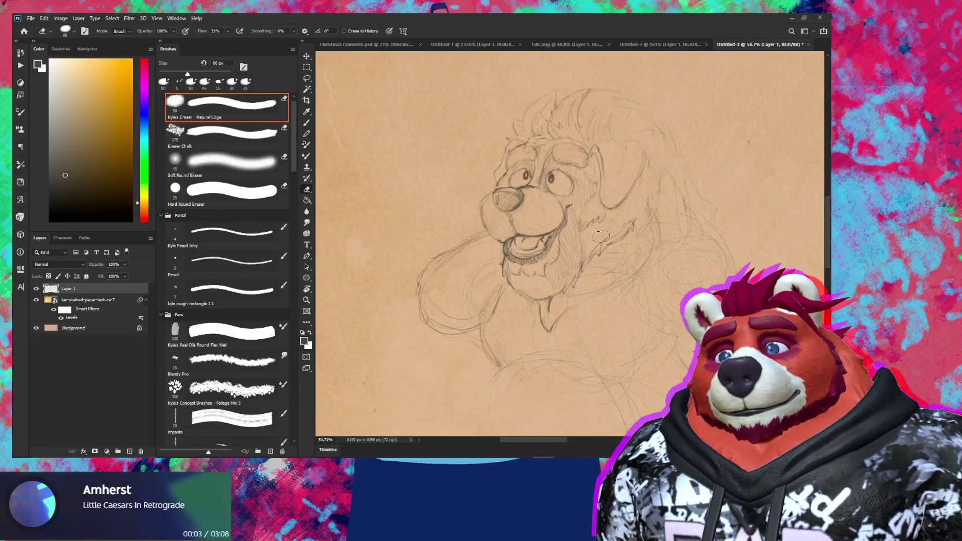
Step: Alternate pencil and eraser to clean up stray lines around the head
{"action": "key", "text": "b"}
{"action": "key", "text": "e"}
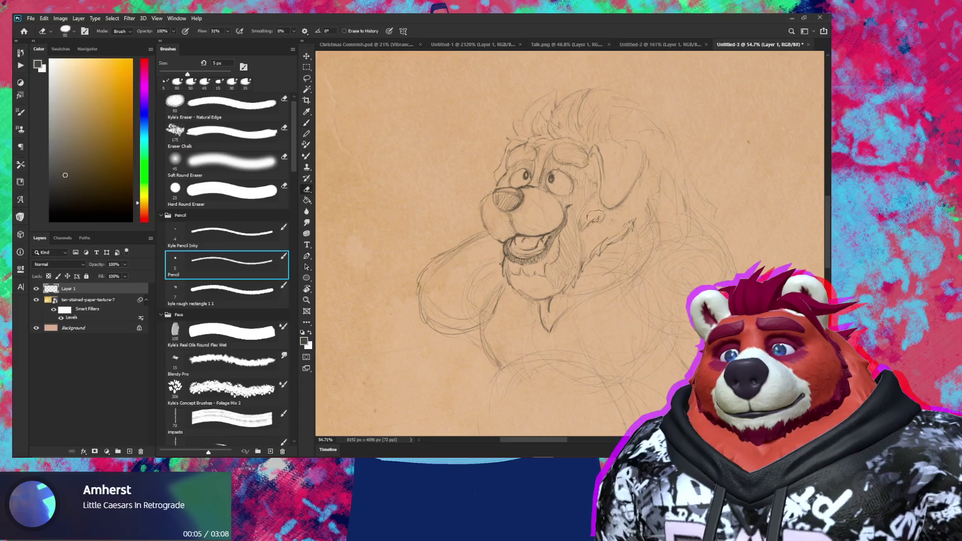
{"action": "key", "text": "b"}
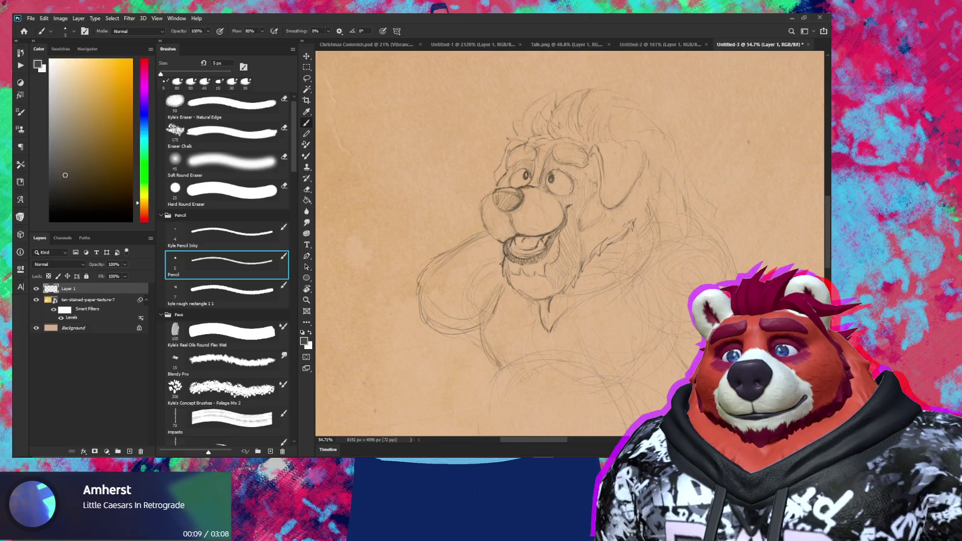
{"action": "key", "text": "e"}
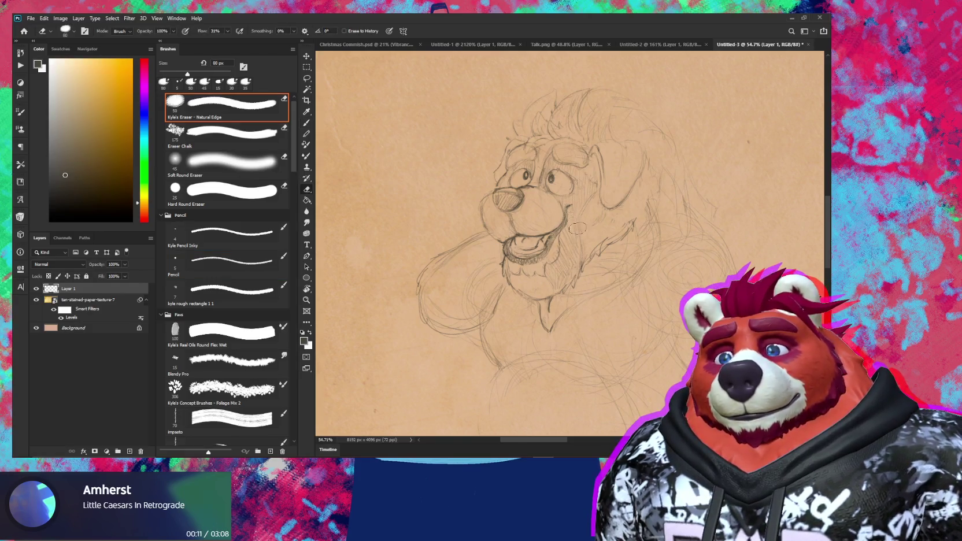
{"action": "key", "text": "b"}
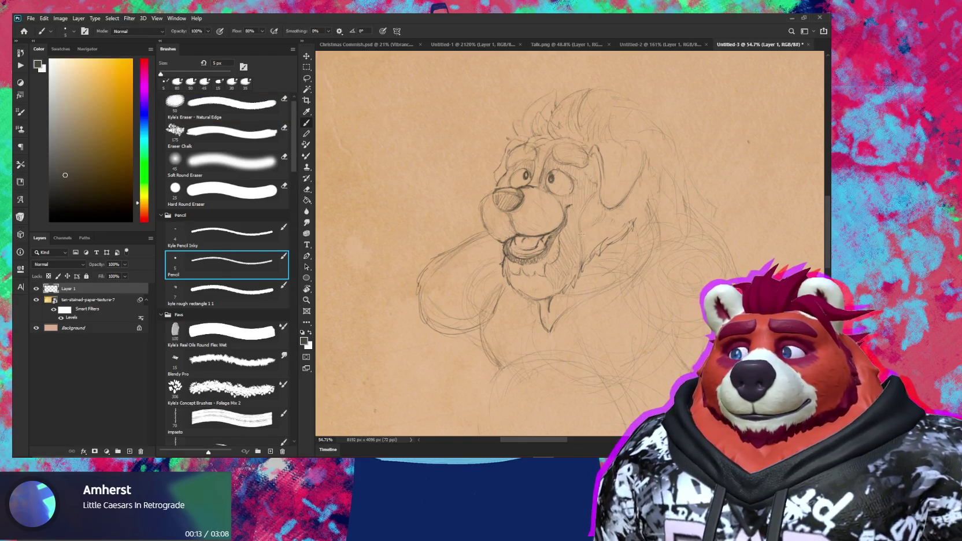
{"action": "key", "text": "e"}
{"action": "key", "text": "b"}
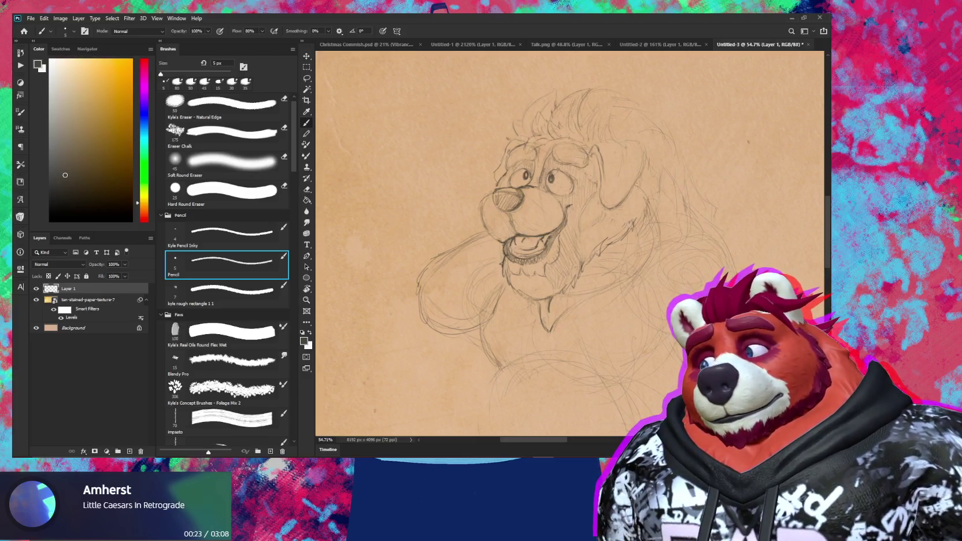
Step: Zoom out to the whole page upright, then switch to the Natural Edge eraser and zoom on the head
{"action": "key", "text": "e"}
{"action": "key", "text": "z"}
{"action": "mouse_move", "coordinate": [620, 215]}
{"action": "left_mouse_down"}
{"action": "mouse_move", "coordinate": [668, 293]}
{"action": "mouse_move", "coordinate": [685, 227]}
{"action": "mouse_move", "coordinate": [642, 213]}
{"action": "left_mouse_up"}
{"action": "key", "text": "r"}
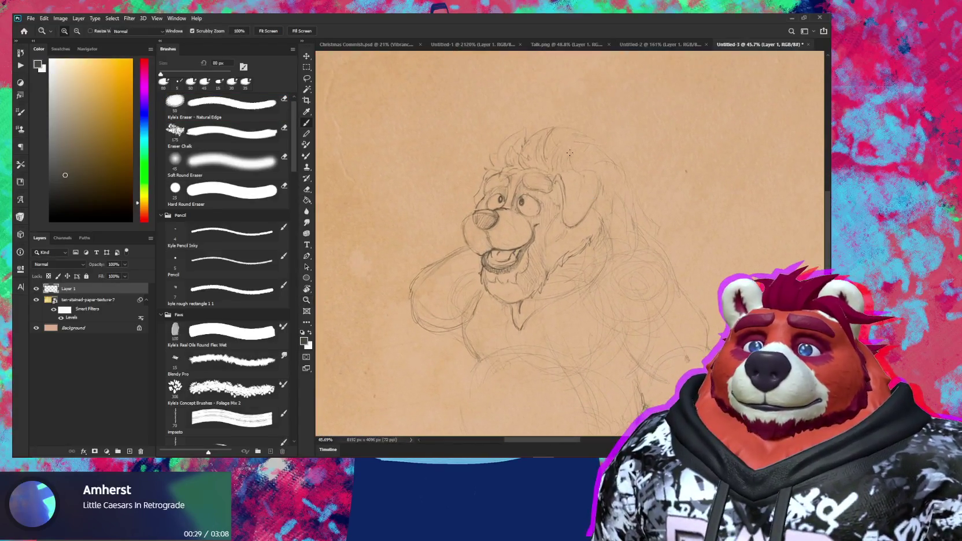
{"action": "key", "text": "b"}
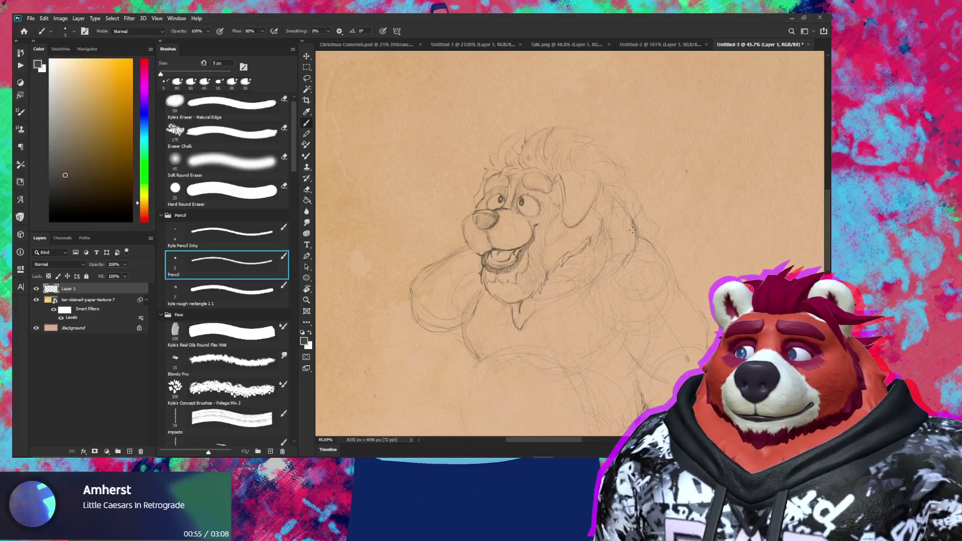
{"action": "key", "text": "e"}
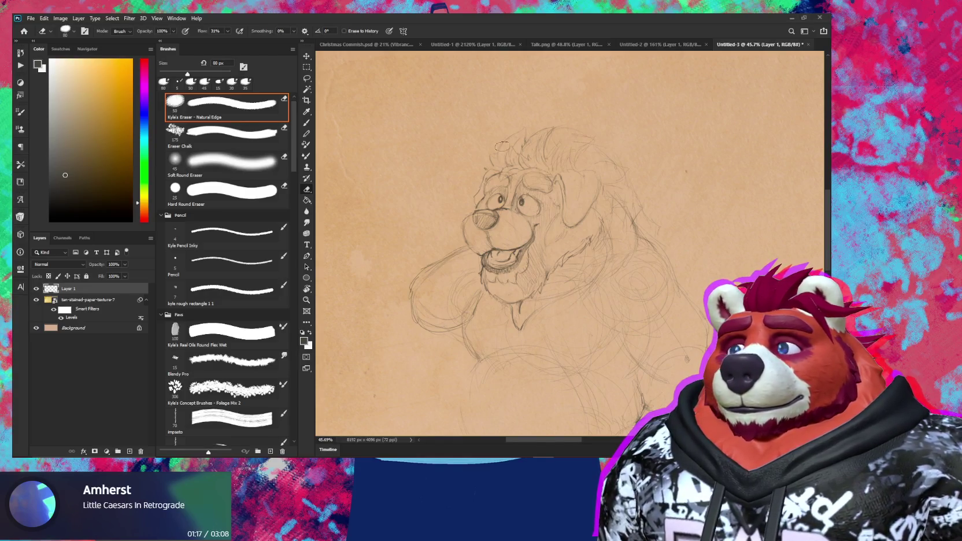
{"action": "left_click_drag", "start_coordinate": [485, 139], "coordinate": [579, 205]}
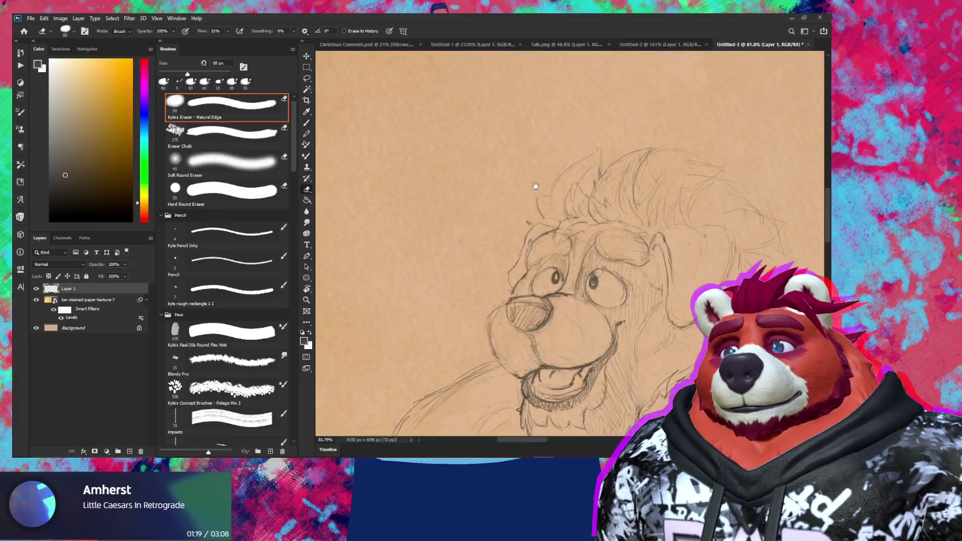
Step: Redraw the head with a short 5 px pencil stroke and erase parts of the head and ear outlines
{"action": "key", "text": "b"}
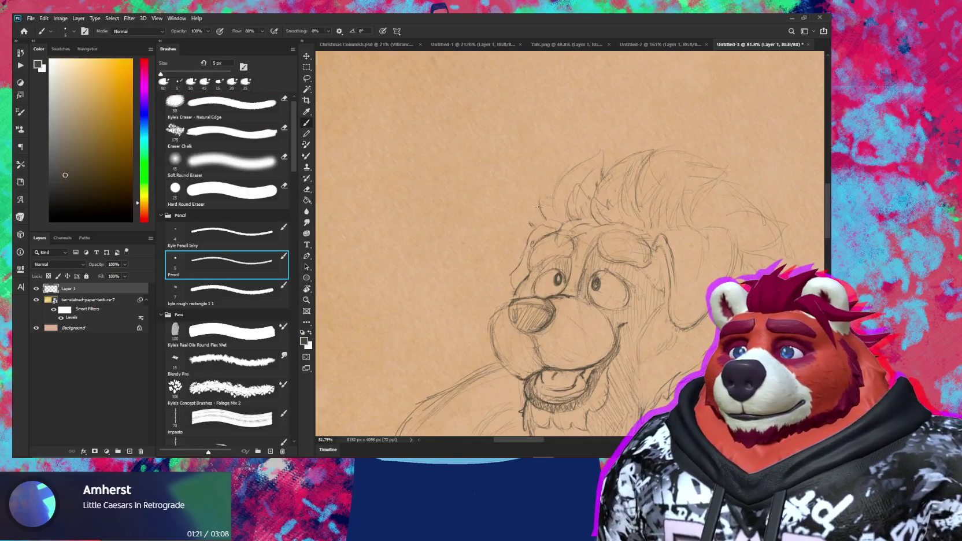
{"action": "mouse_move", "coordinate": [523, 197]}
{"action": "left_mouse_down"}
{"action": "mouse_move", "coordinate": [539, 221]}
{"action": "mouse_move", "coordinate": [519, 191]}
{"action": "mouse_move", "coordinate": [528, 222]}
{"action": "left_mouse_up"}
{"action": "key", "text": "e"}
{"action": "key", "text": "b"}
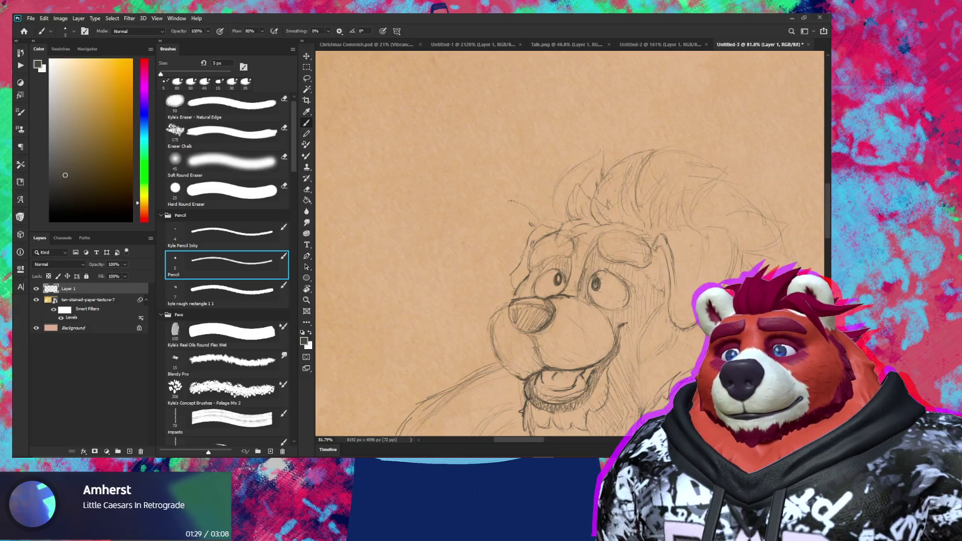
{"action": "key", "text": "e"}
{"action": "key", "text": "b"}
{"action": "mouse_move", "coordinate": [537, 218]}
{"action": "left_mouse_down"}
{"action": "mouse_move", "coordinate": [532, 225]}
{"action": "mouse_move", "coordinate": [546, 189]}
{"action": "left_mouse_up"}
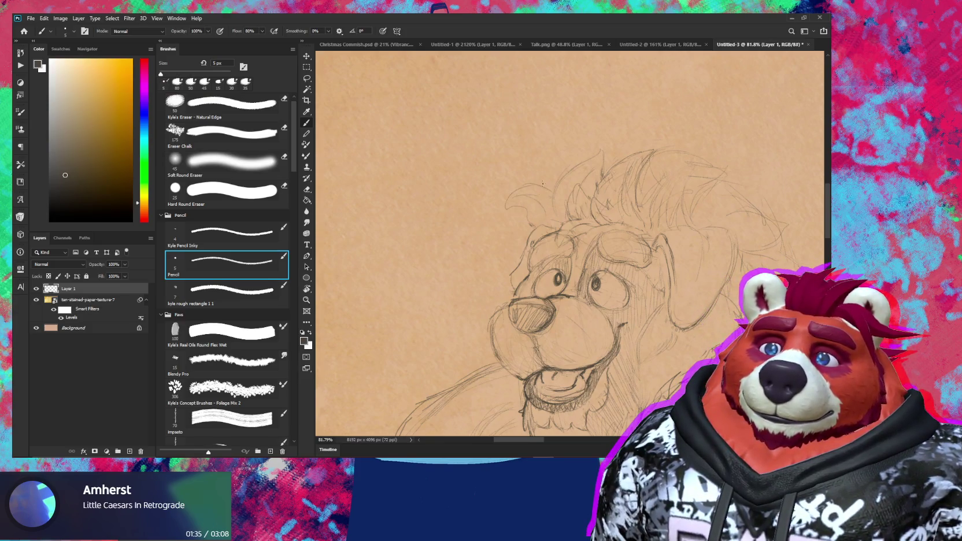
{"action": "key", "text": "e"}
{"action": "left_click_drag", "start_coordinate": [509, 216], "coordinate": [505, 207]}
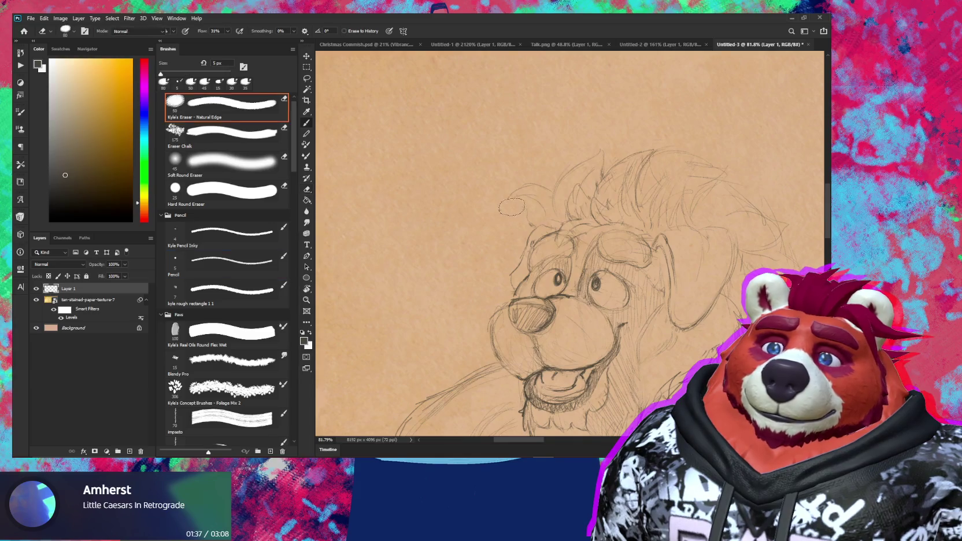
{"action": "key", "text": "b"}
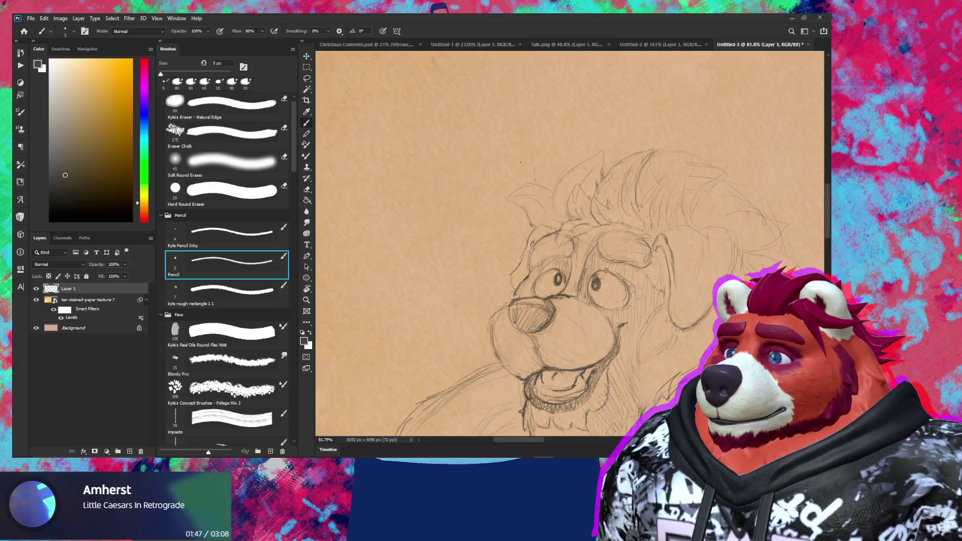
Step: Bring the chest and shoulder into view and rework them with the pencil and eraser
{"action": "key", "text": "e"}
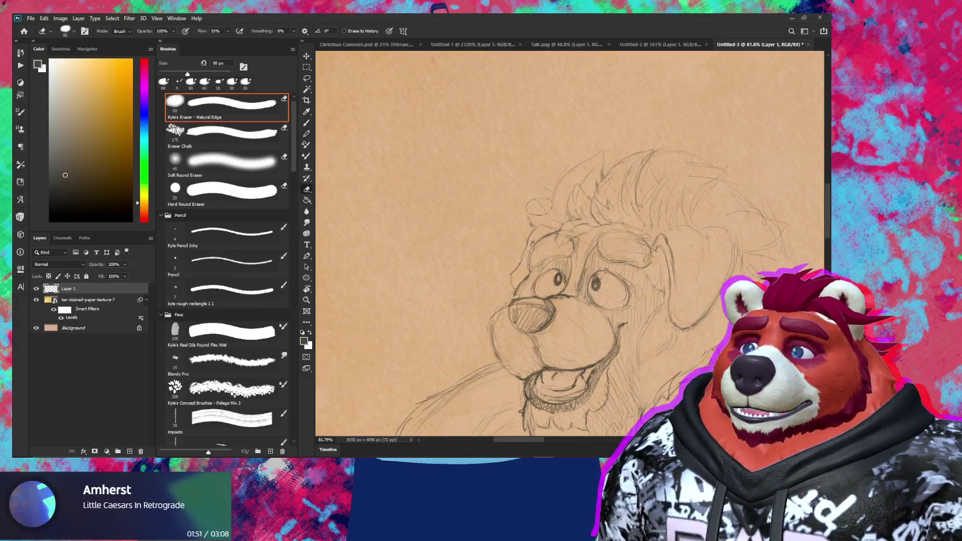
{"action": "left_click_drag", "start_coordinate": [682, 325], "coordinate": [569, 225]}
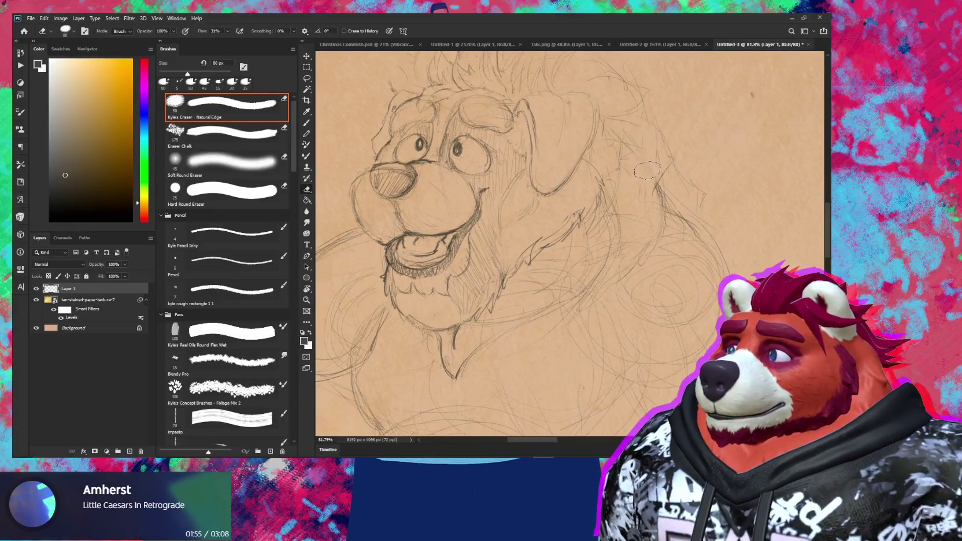
{"action": "key", "text": "b"}
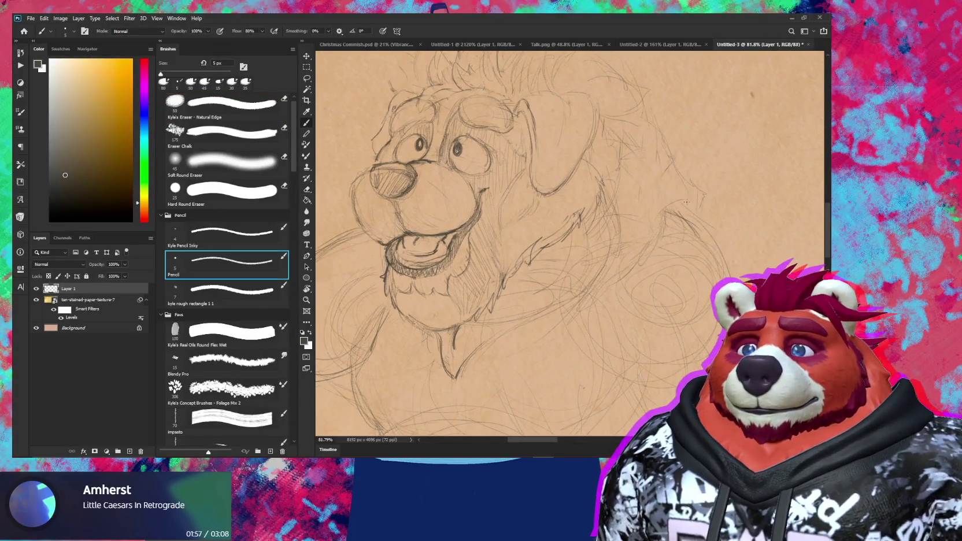
{"action": "key", "text": "e"}
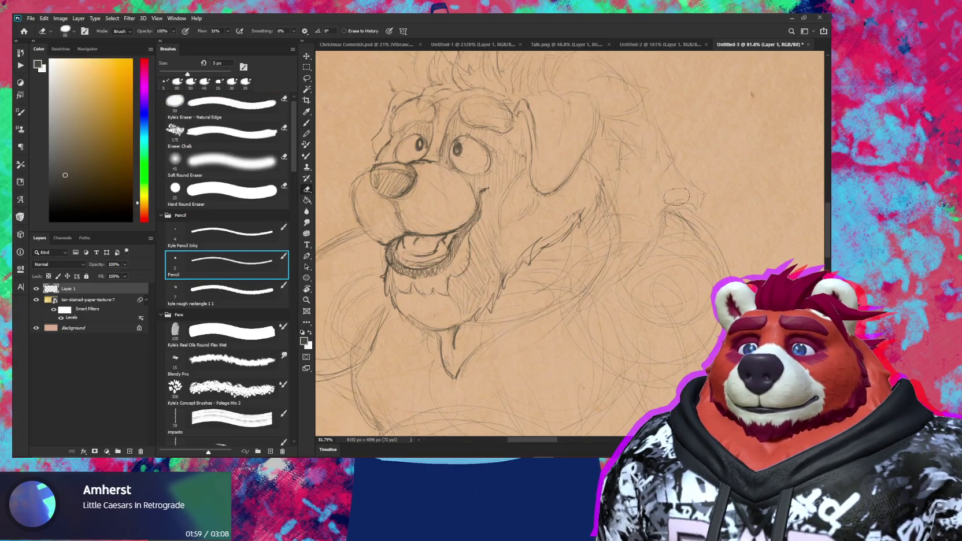
{"action": "key", "text": "b"}
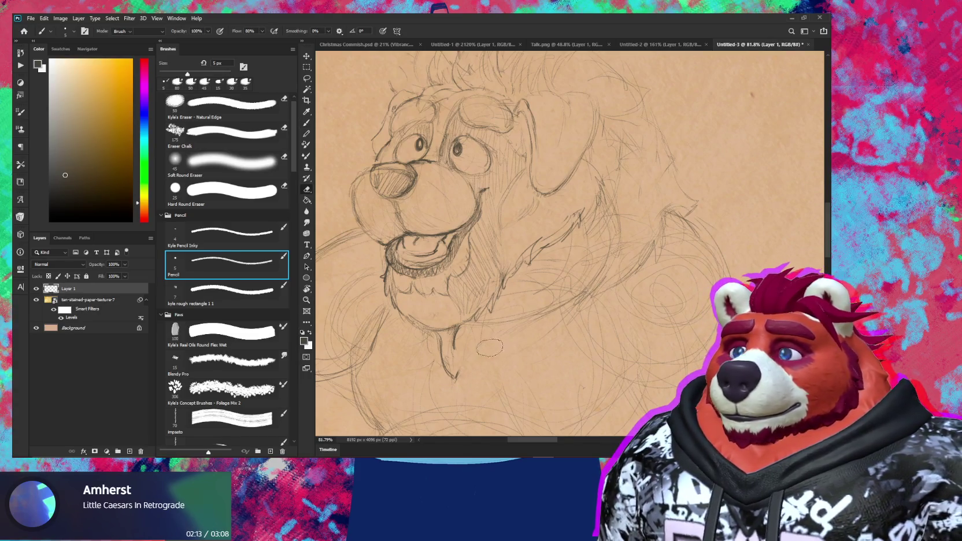
{"action": "key", "text": "e"}
{"action": "key", "text": "b"}
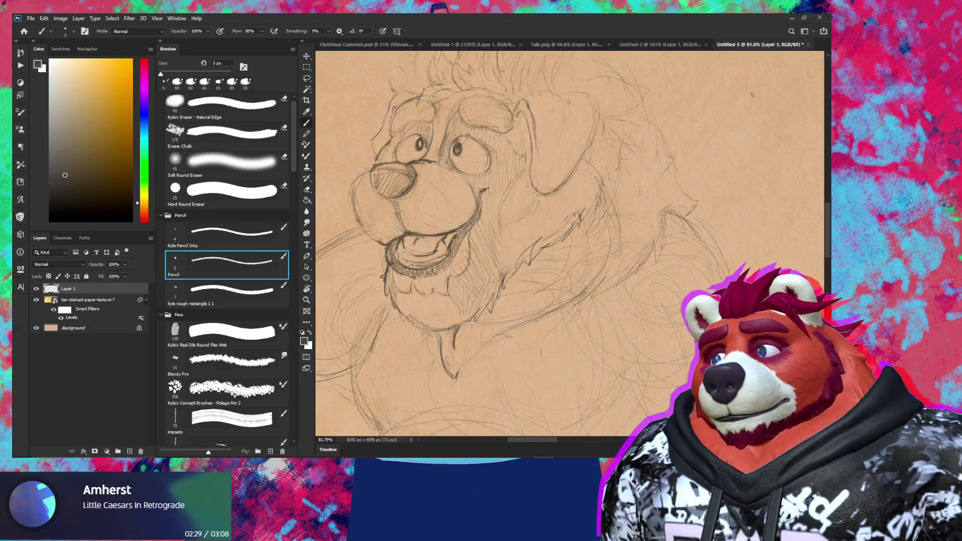
Step: Zoom in on the chest and erase its stray lines with a 45 px eraser
{"action": "key", "text": "z"}
{"action": "left_click", "coordinate": [511, 386], "text": "alt"}
{"action": "left_click_drag", "start_coordinate": [510, 387], "coordinate": [543, 385]}
{"action": "key", "text": "e"}
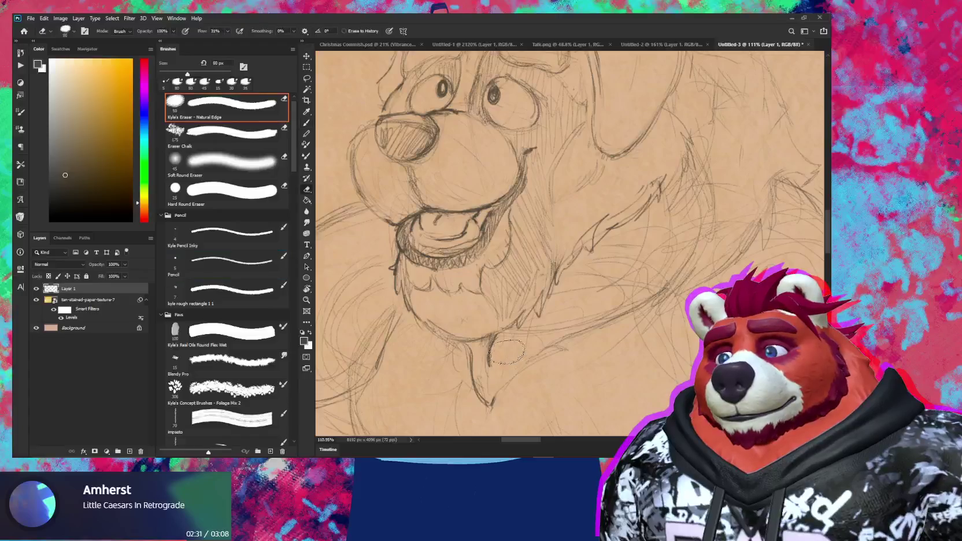
{"action": "key", "text": "bracketleft"}
{"action": "key", "text": "bracketleft"}
{"action": "key", "text": "bracketleft"}
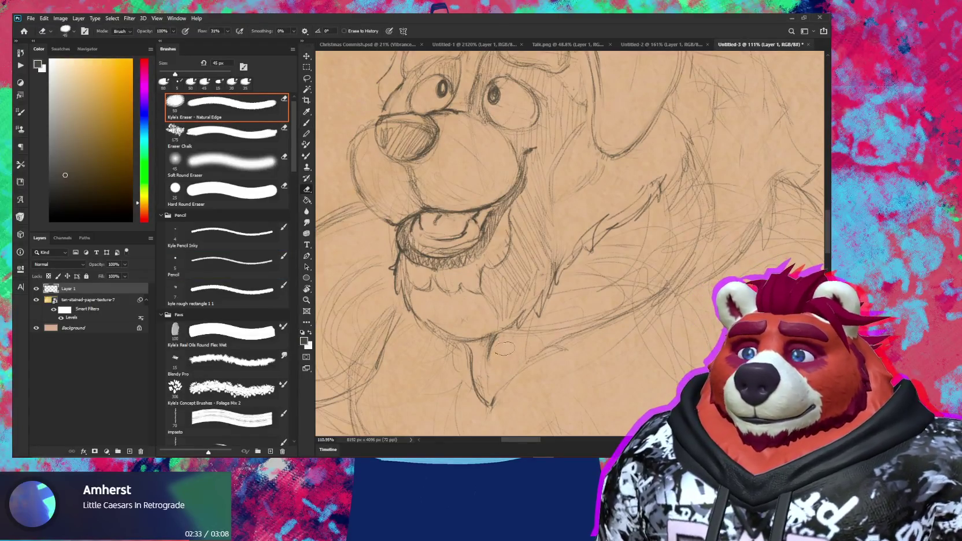
{"action": "left_click_drag", "start_coordinate": [555, 312], "coordinate": [595, 277]}
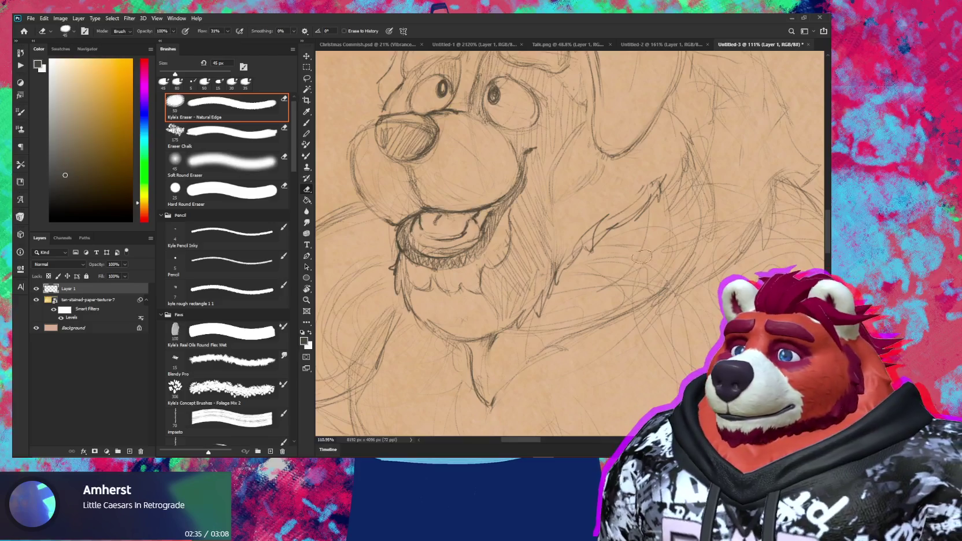
Step: Zoom out and begin a freehand lasso around the bear's head
{"action": "key", "text": "z"}
{"action": "mouse_move", "coordinate": [640, 302]}
{"action": "left_mouse_down"}
{"action": "mouse_move", "coordinate": [584, 340]}
{"action": "mouse_move", "coordinate": [617, 310]}
{"action": "left_mouse_up"}
{"action": "key", "text": "l"}
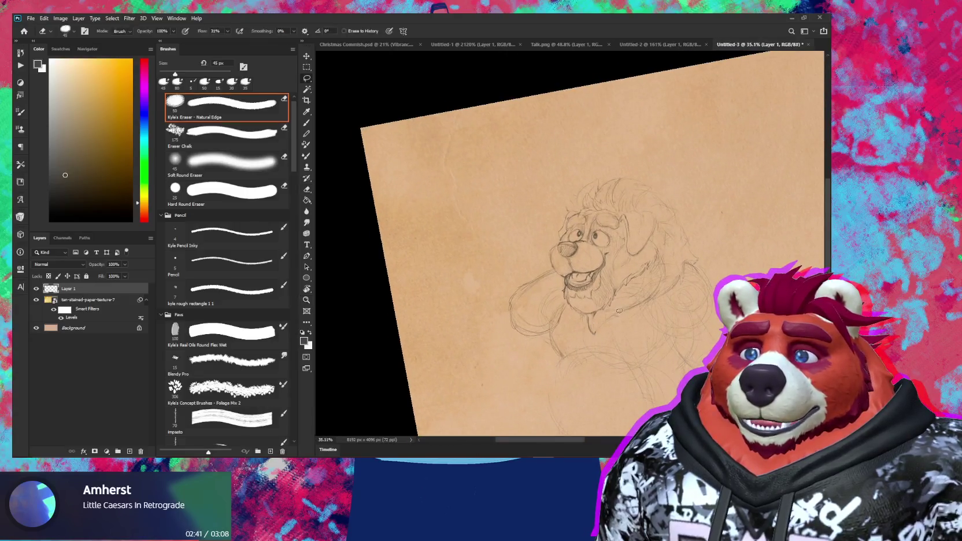
{"action": "left_click_drag", "start_coordinate": [567, 312], "coordinate": [709, 239]}
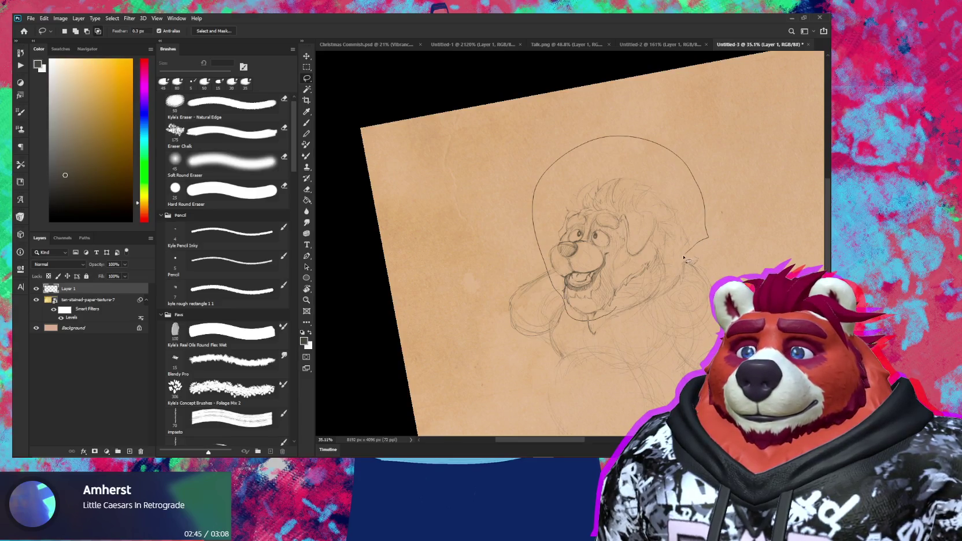
Step: Scale the lassoed head down to about 87% and move it up and left
{"action": "left_click_drag", "start_coordinate": [628, 304], "coordinate": [628, 304]}
{"action": "key", "text": "ctrl+t"}
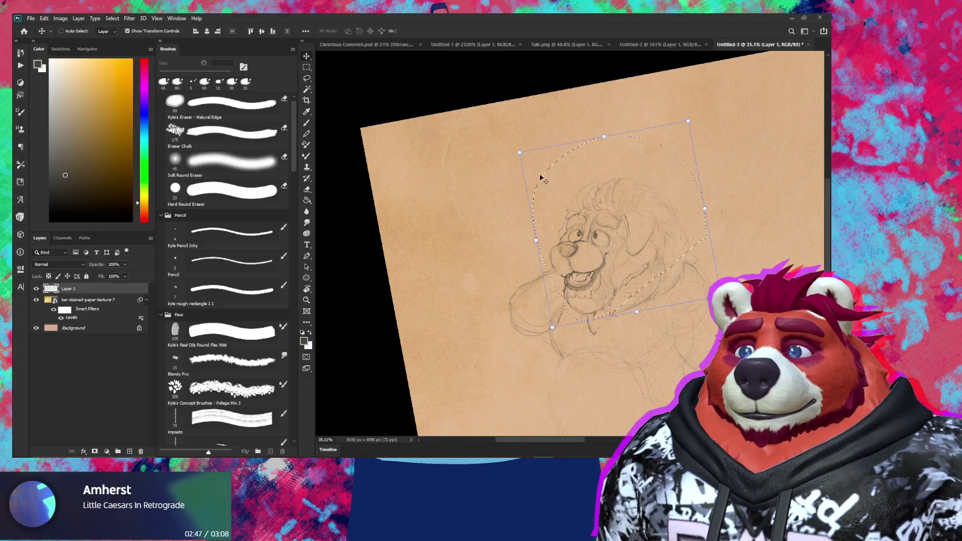
{"action": "left_click_drag", "start_coordinate": [537, 164], "coordinate": [553, 162]}
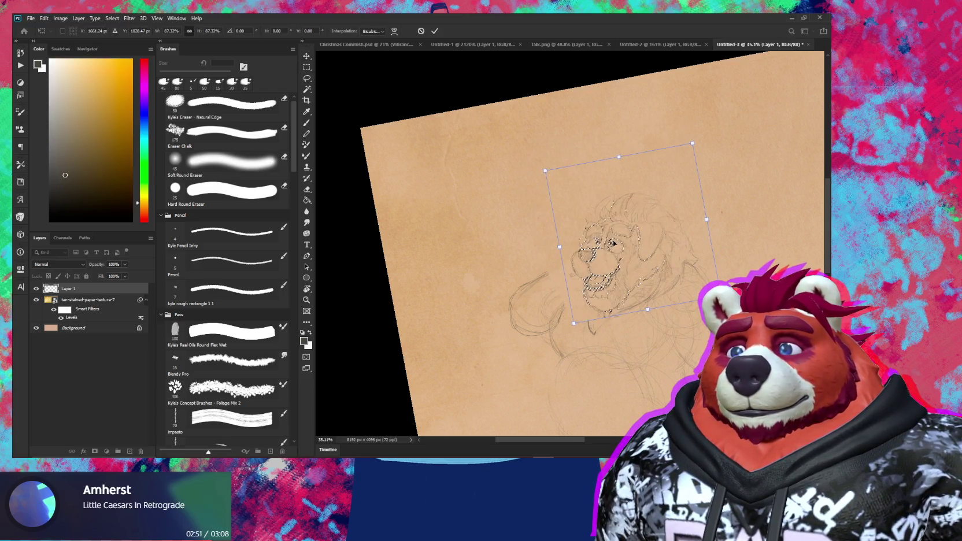
{"action": "left_click_drag", "start_coordinate": [623, 226], "coordinate": [607, 221]}
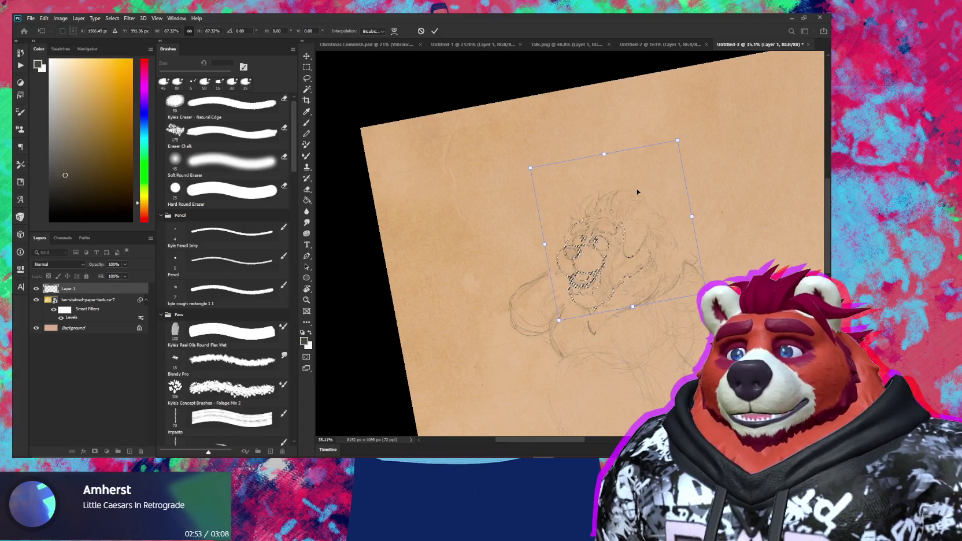
{"action": "key", "text": "Return"}
Step: Pan down to centre the whole bear, including its lower body, in view
{"action": "left_click_drag", "start_coordinate": [673, 387], "coordinate": [613, 258]}
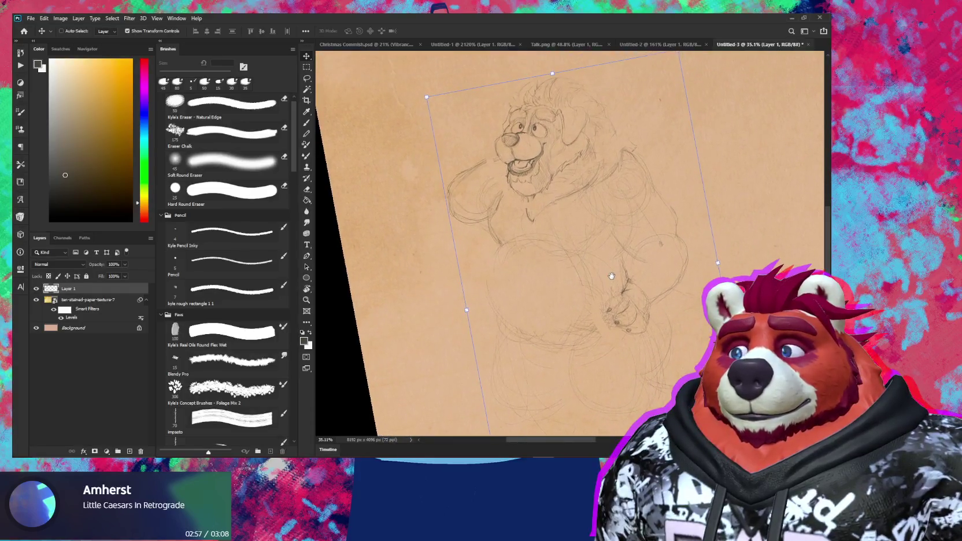
{"action": "left_click_drag", "start_coordinate": [652, 314], "coordinate": [631, 324]}
{"action": "key", "text": "b"}
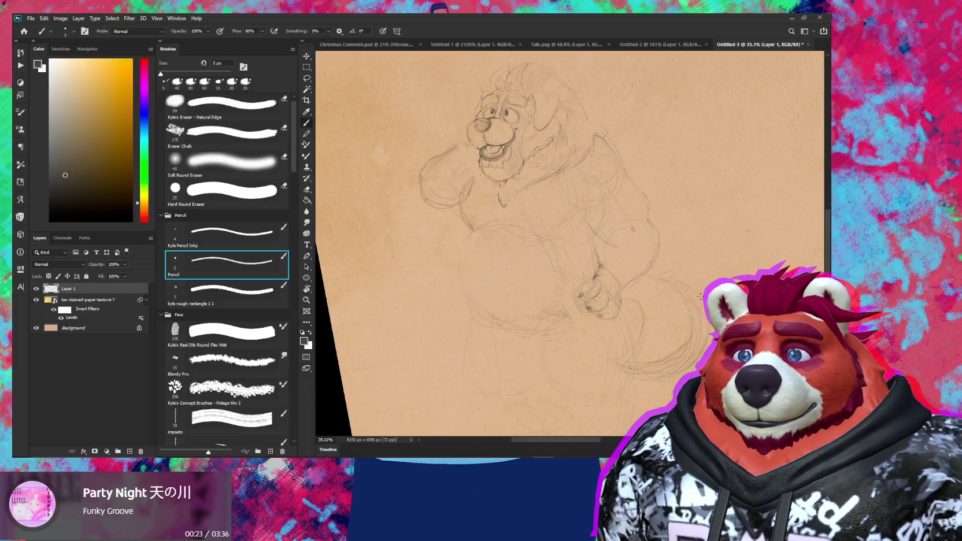
Step: Rotate the canvas view about 100 degrees and rework mane lines with pencil and eraser
{"action": "key", "text": "ctrl"}
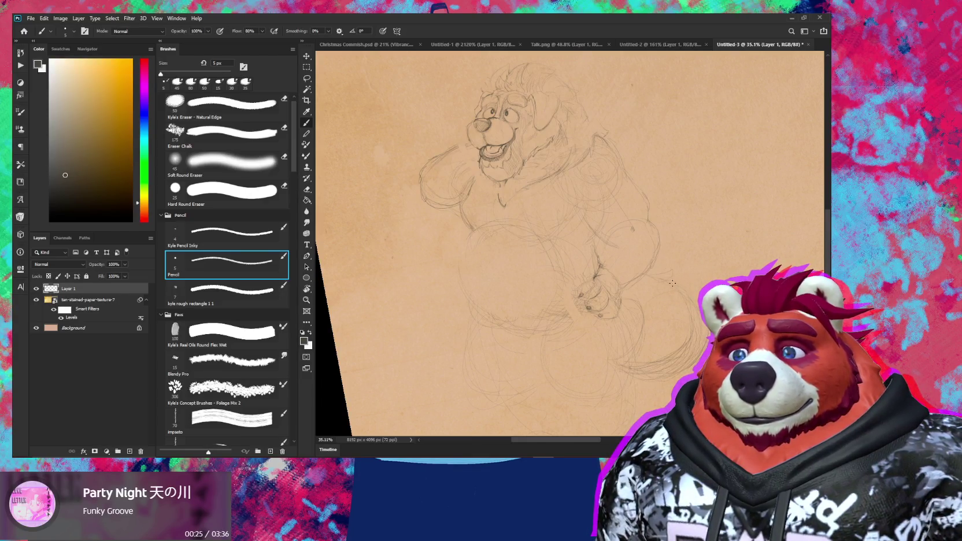
{"action": "left_click_drag", "start_coordinate": [691, 285], "coordinate": [624, 189]}
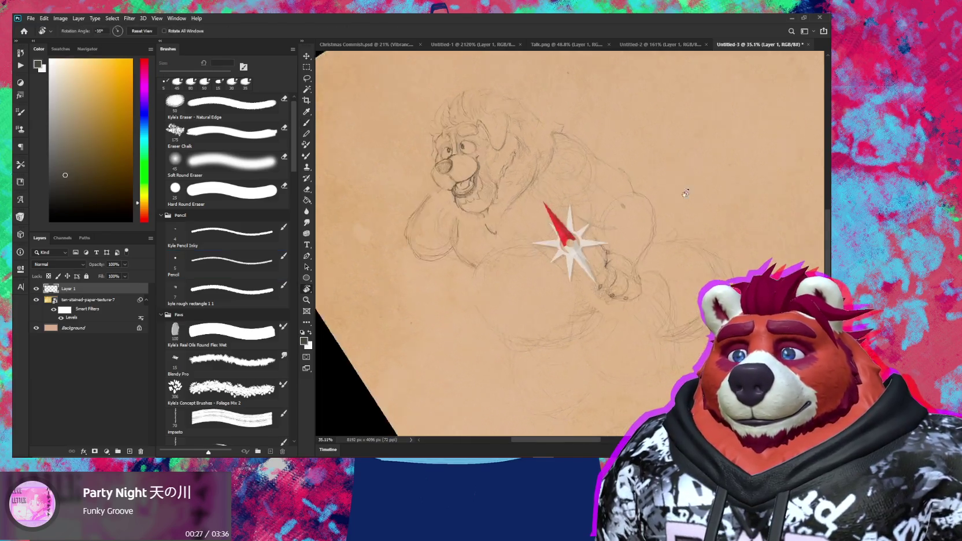
{"action": "key", "text": "e"}
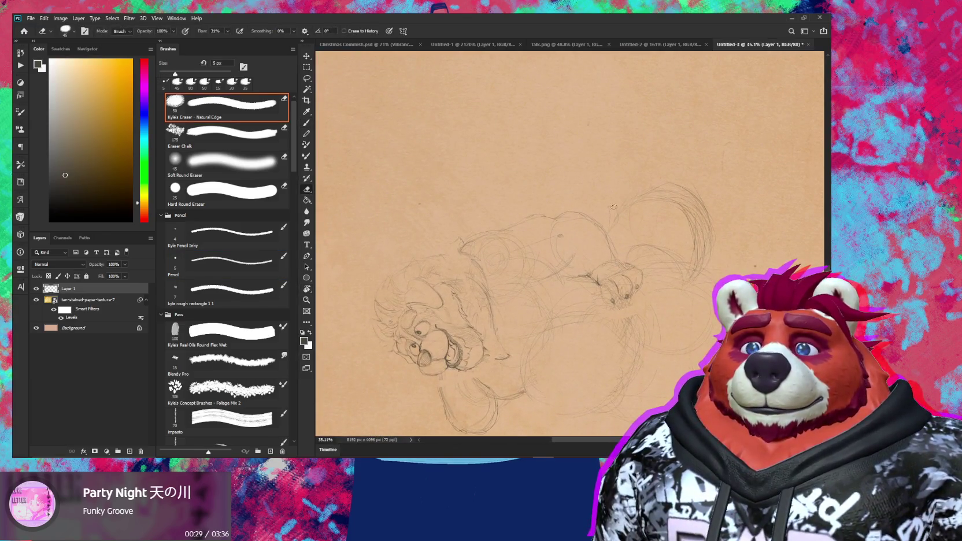
{"action": "key", "text": "b"}
{"action": "key", "text": "e"}
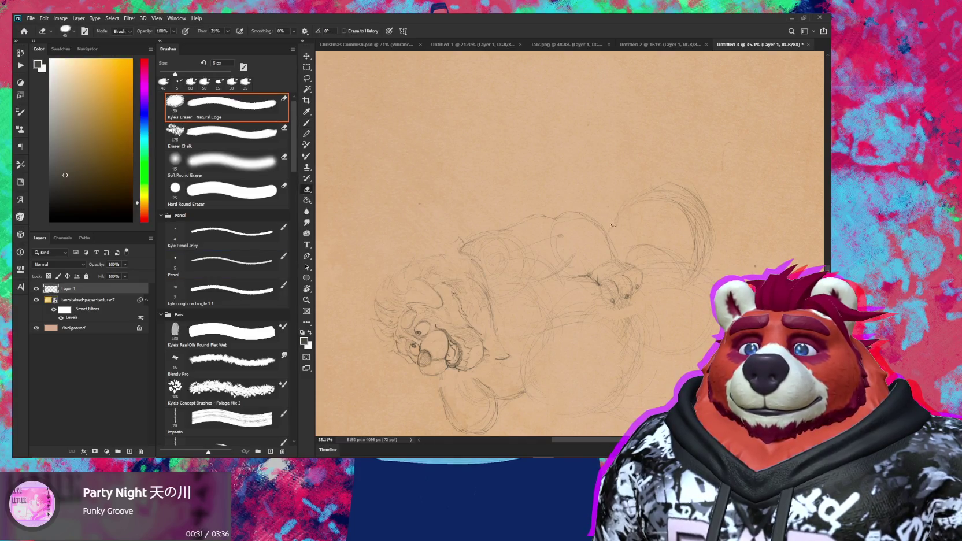
{"action": "key", "text": "b"}
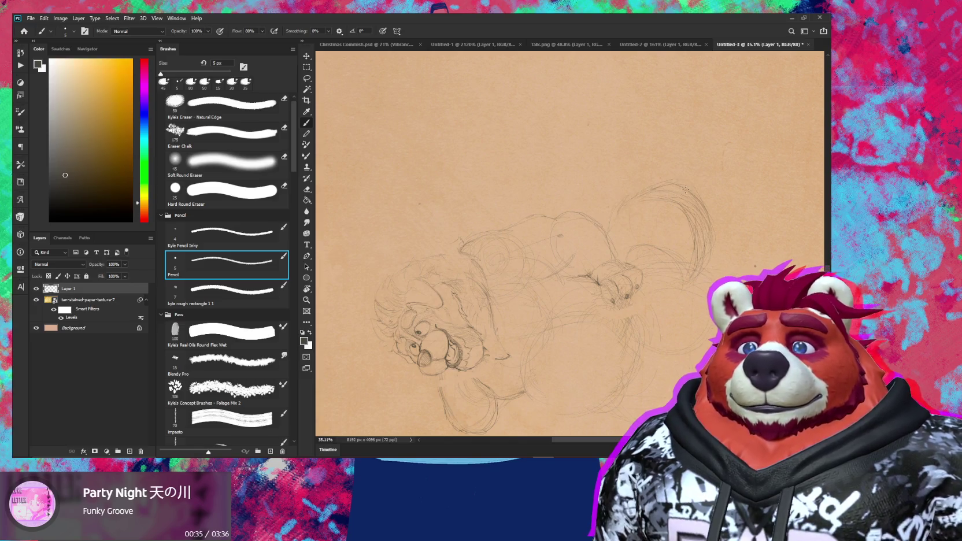
Step: Turn the bear upright, zoom in on its face and refine lines with pencil and eraser
{"action": "key", "text": "r"}
{"action": "left_click_drag", "start_coordinate": [687, 190], "coordinate": [645, 332]}
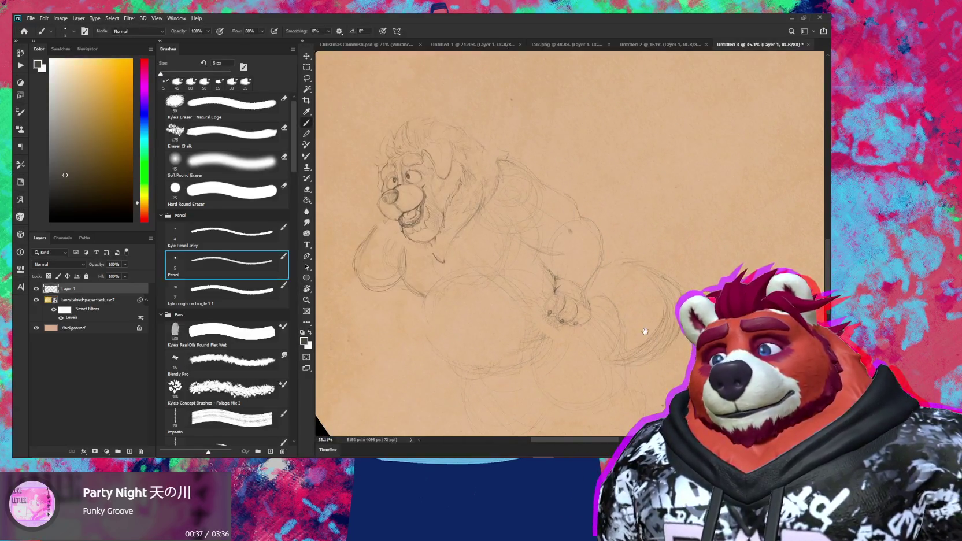
{"action": "key", "text": "z"}
{"action": "left_click_drag", "start_coordinate": [572, 253], "coordinate": [617, 253]}
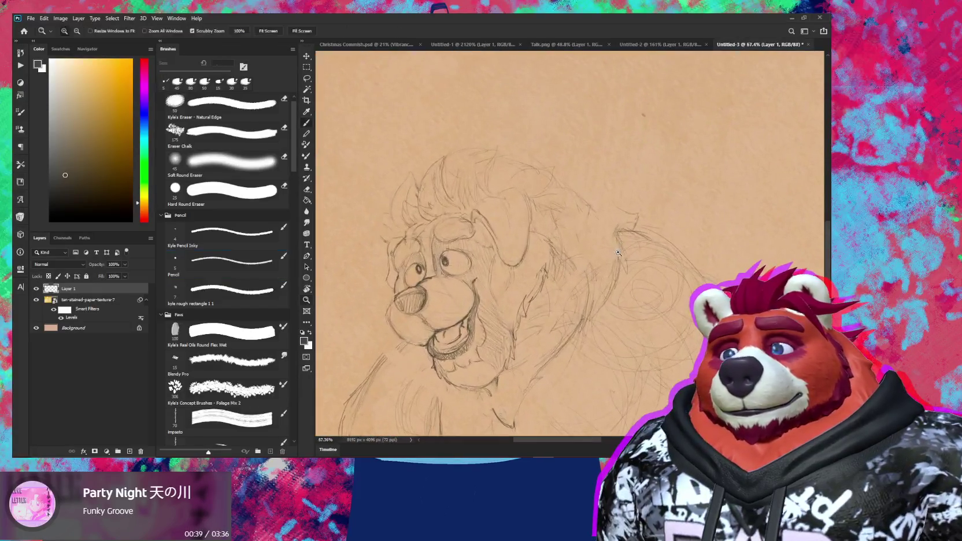
{"action": "key", "text": "b"}
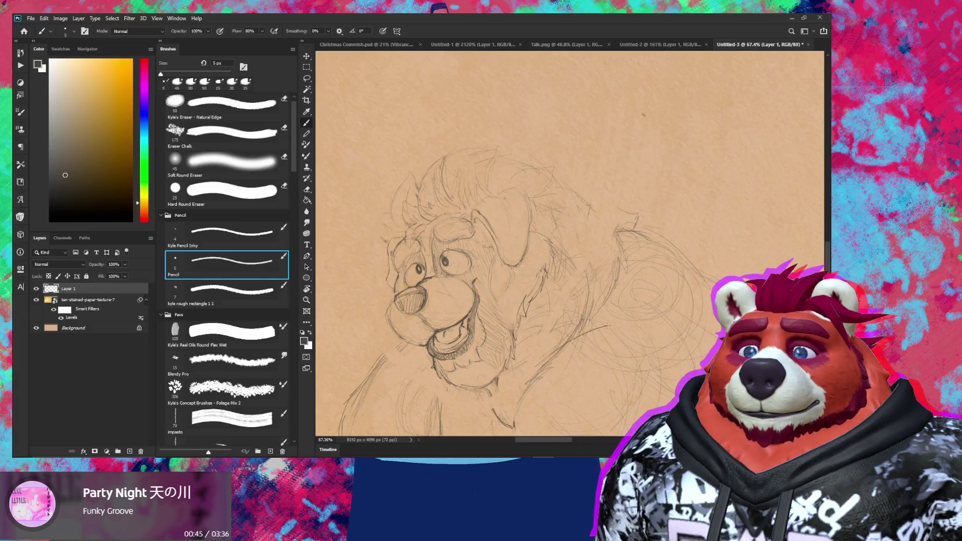
{"action": "key", "text": "e"}
{"action": "key", "text": "b"}
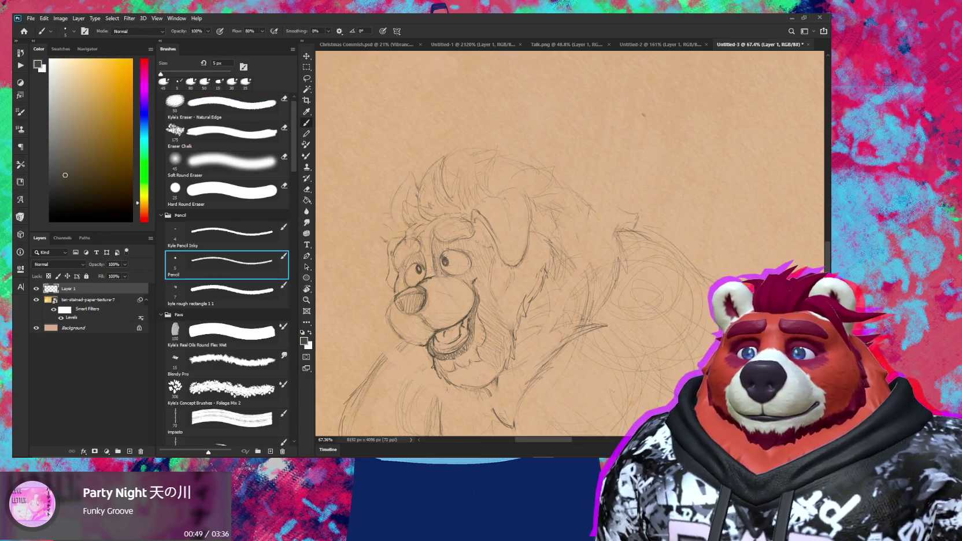
Step: Reset the view rotation, refine the shoulder lines and recentre the bear
{"action": "key", "text": "z"}
{"action": "mouse_move", "coordinate": [588, 322]}
{"action": "left_mouse_down"}
{"action": "mouse_move", "coordinate": [588, 353]}
{"action": "mouse_move", "coordinate": [578, 323]}
{"action": "mouse_move", "coordinate": [612, 323]}
{"action": "left_mouse_up"}
{"action": "key", "text": "r"}
{"action": "key", "text": "z"}
{"action": "key", "text": "e"}
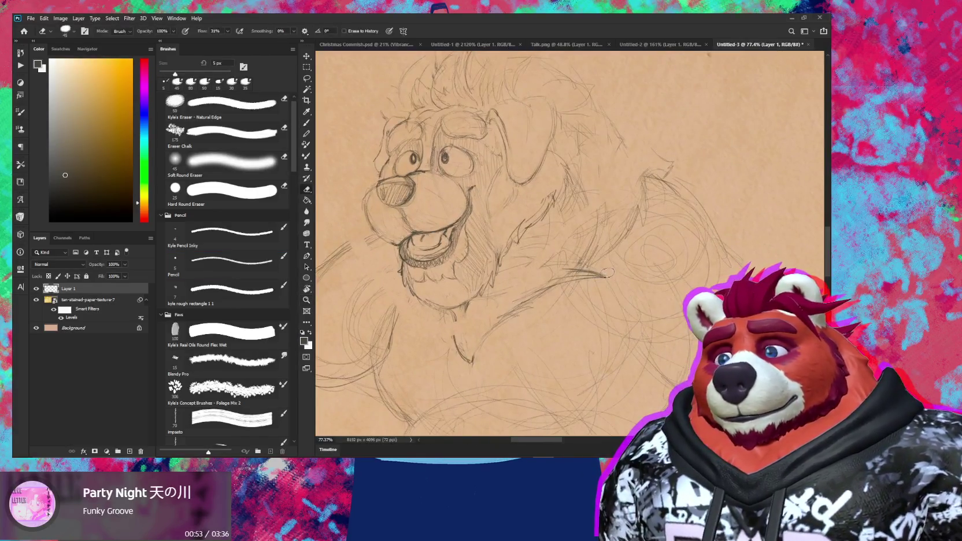
{"action": "key", "text": "b"}
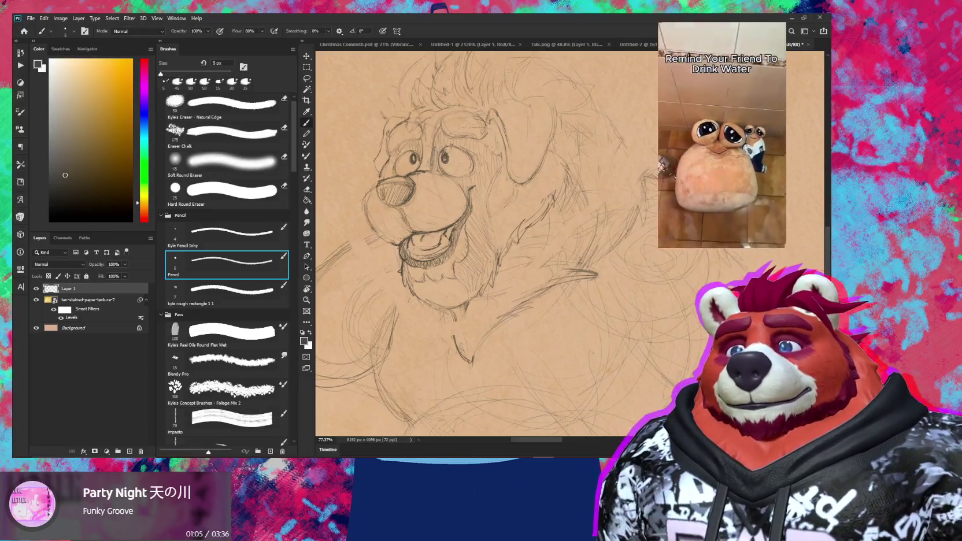
{"action": "mouse_move", "coordinate": [541, 281]}
{"action": "left_mouse_down"}
{"action": "mouse_move", "coordinate": [603, 300]}
{"action": "mouse_move", "coordinate": [652, 296]}
{"action": "mouse_move", "coordinate": [592, 328]}
{"action": "left_mouse_up"}
{"action": "scroll", "coordinate": [652, 297], "scroll_direction": "down", "scroll_amount": 2}
{"action": "key", "text": "l"}
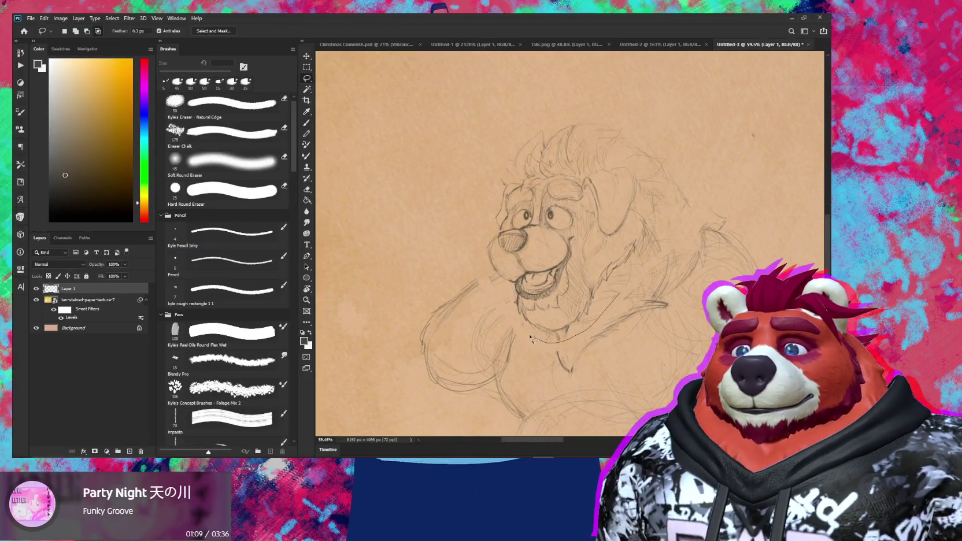
Step: Lasso the head, move it up and right, and rotate it counter-clockwise
{"action": "left_click_drag", "start_coordinate": [488, 165], "coordinate": [629, 111]}
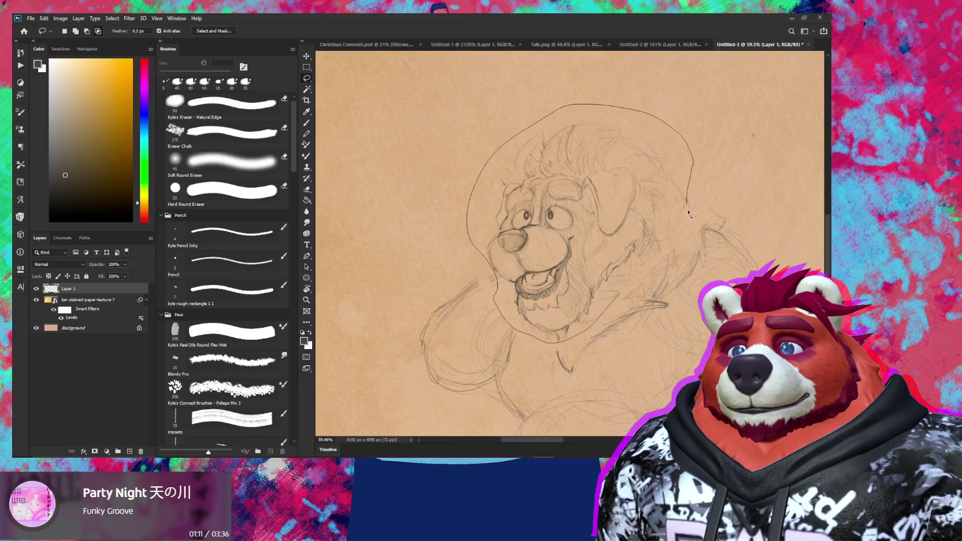
{"action": "left_click_drag", "start_coordinate": [610, 284], "coordinate": [611, 286]}
{"action": "key", "text": "v"}
{"action": "left_click_drag", "start_coordinate": [615, 244], "coordinate": [627, 225]}
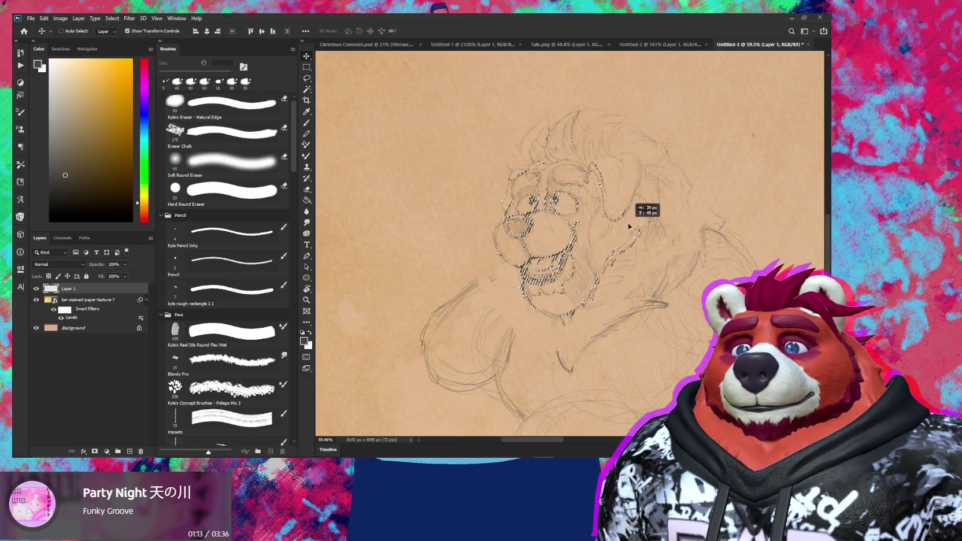
{"action": "key", "text": "ctrl+d"}
{"action": "key", "text": "ctrl+t"}
{"action": "left_click_drag", "start_coordinate": [622, 262], "coordinate": [631, 253]}
{"action": "key", "text": "Return"}
Step: Tidy the chest and shoulder lines by alternating the 5 px pencil and eraser
{"action": "key", "text": "b"}
{"action": "key", "text": "e"}
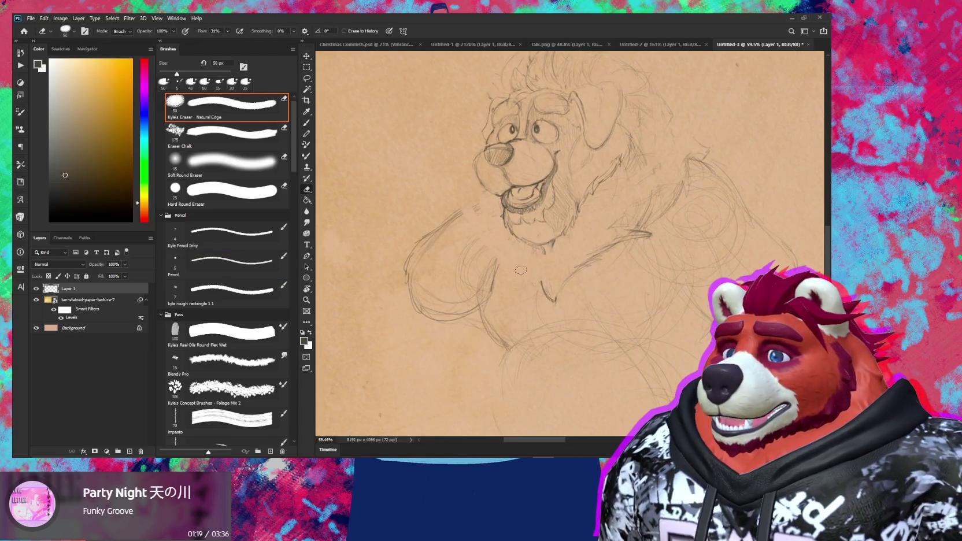
{"action": "key", "text": "b"}
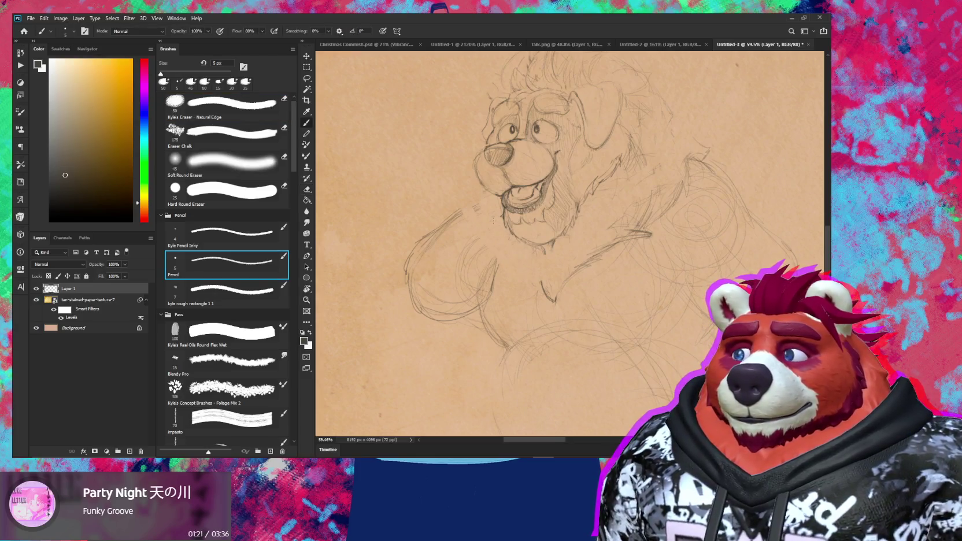
{"action": "key", "text": "e"}
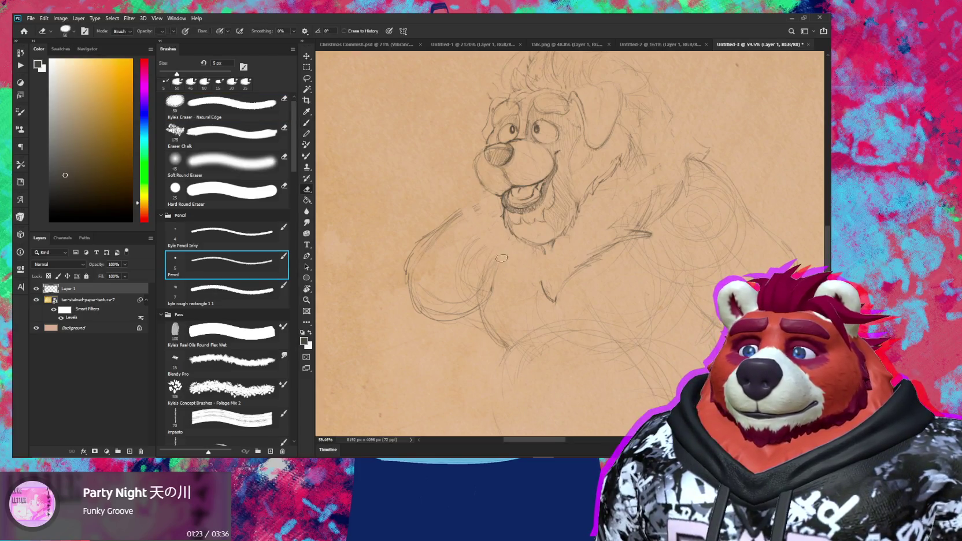
{"action": "key", "text": "b"}
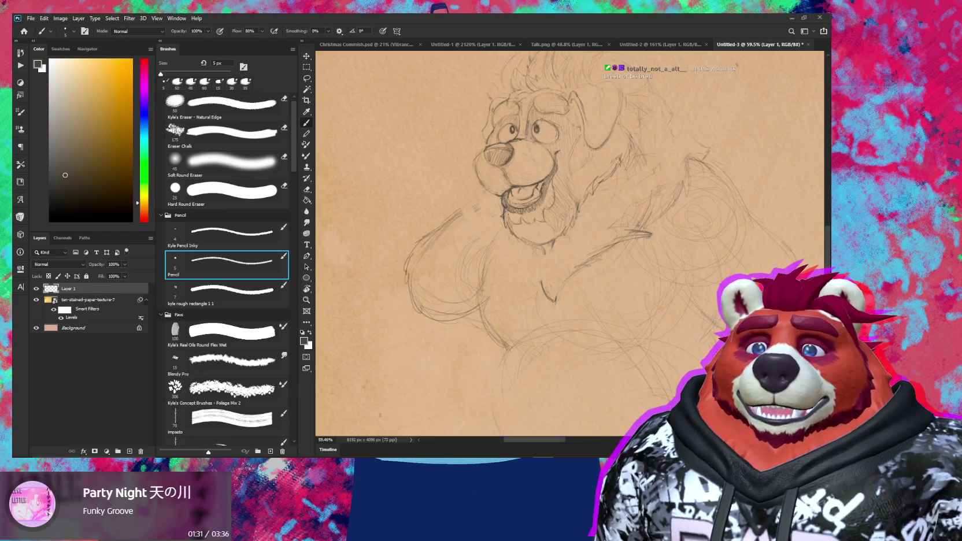
{"action": "key", "text": "e"}
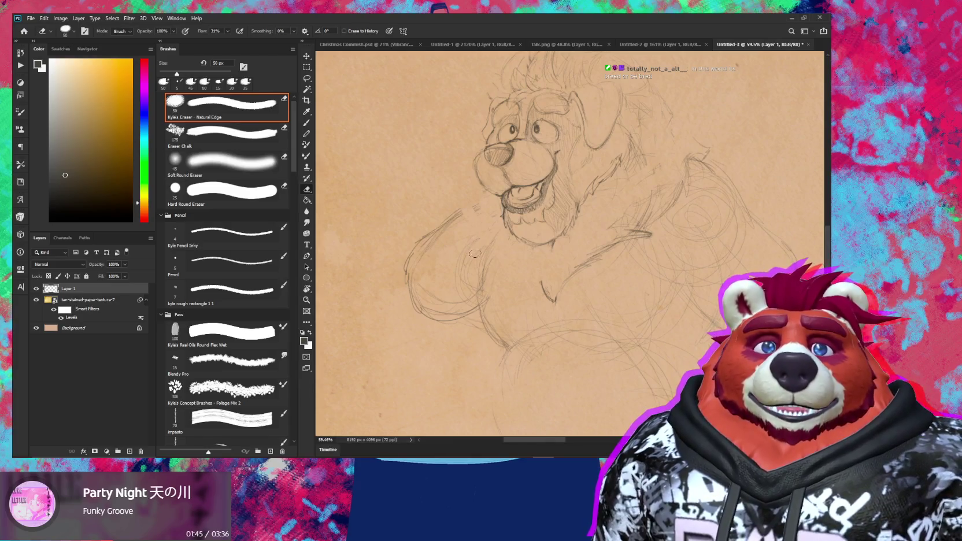
{"action": "key", "text": "b"}
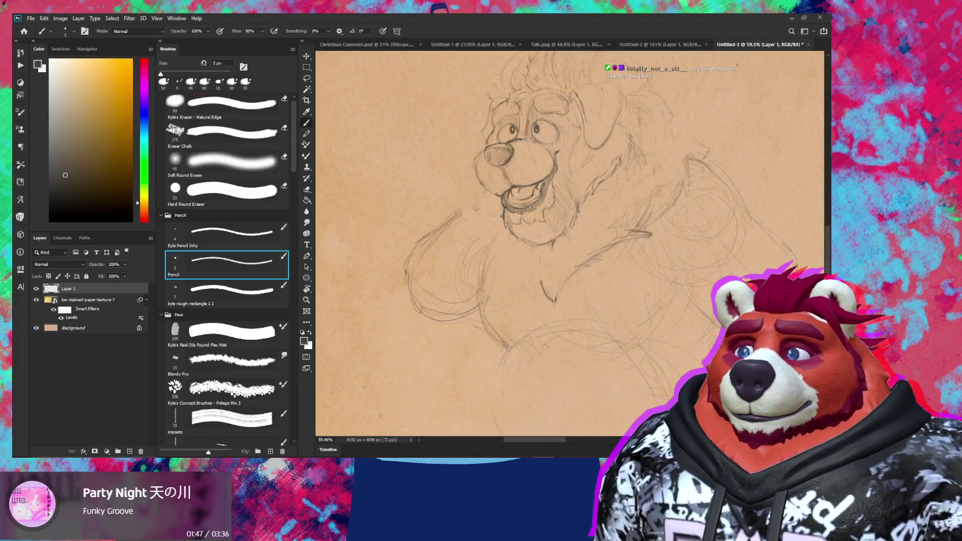
Step: Finish erasing chest lines and save the sketch as Saint Concept.psd
{"action": "key", "text": "e"}
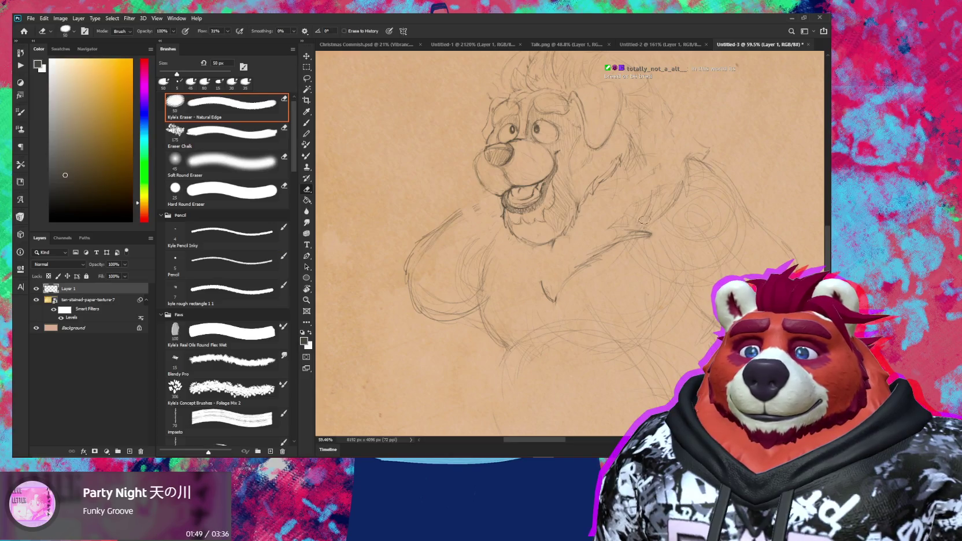
{"action": "key", "text": "b"}
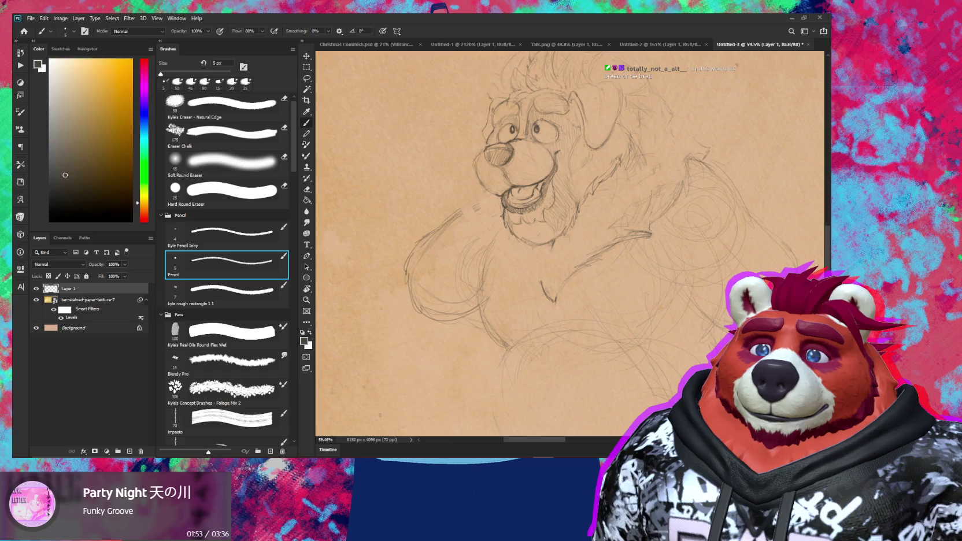
{"action": "key", "text": "e"}
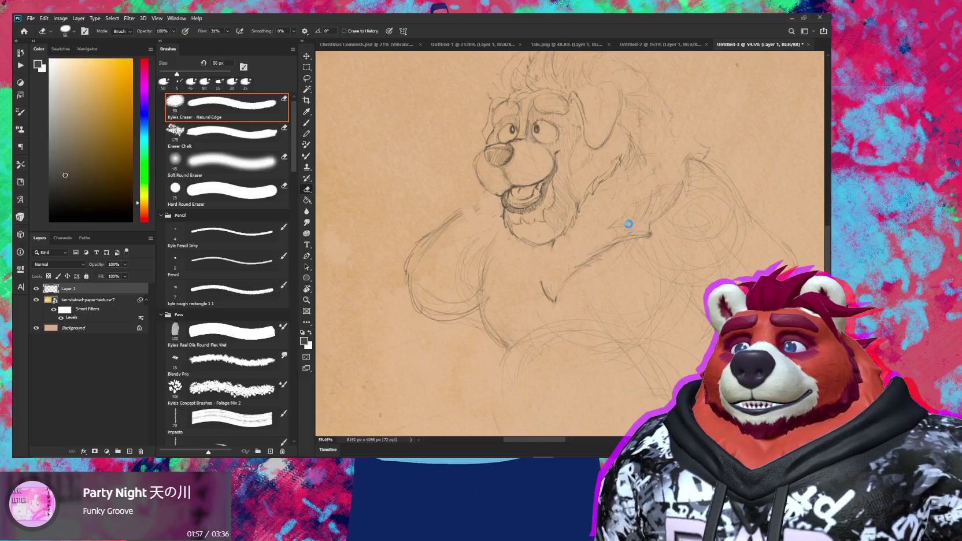
{"action": "key", "text": "ctrl+s"}
{"action": "key", "text": "Escape"}
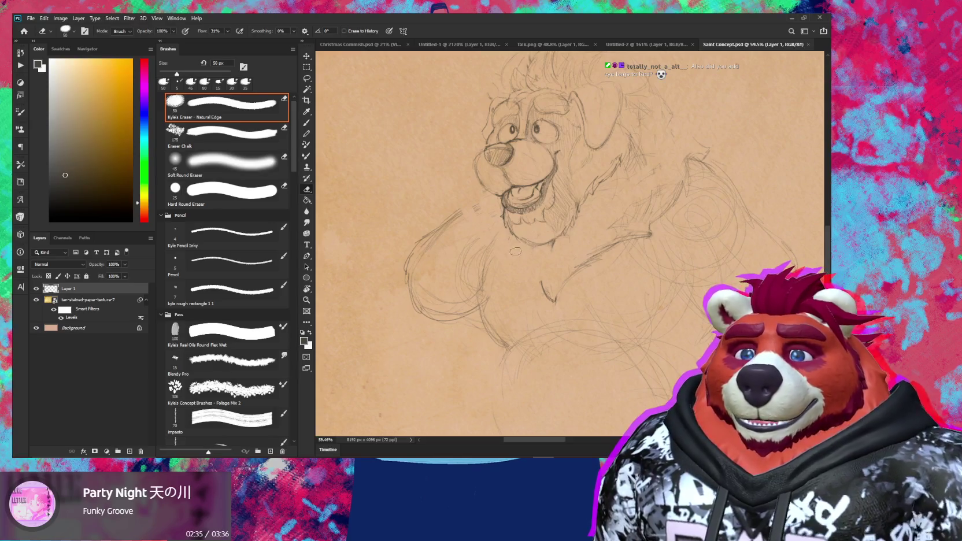
Step: Zoom onto the tilted mouth and erase its stray lines, shrinking the eraser to 45 px
{"action": "key", "text": "r"}
{"action": "left_click_drag", "start_coordinate": [514, 253], "coordinate": [616, 334]}
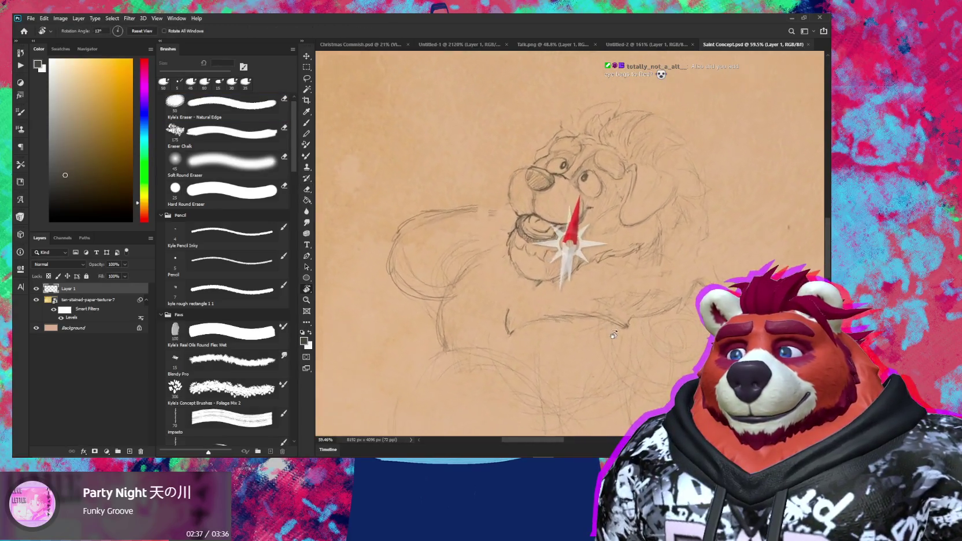
{"action": "key", "text": "z"}
{"action": "left_click_drag", "start_coordinate": [552, 257], "coordinate": [601, 255]}
{"action": "key", "text": "r"}
{"action": "left_click_drag", "start_coordinate": [634, 210], "coordinate": [620, 190]}
{"action": "key", "text": "z"}
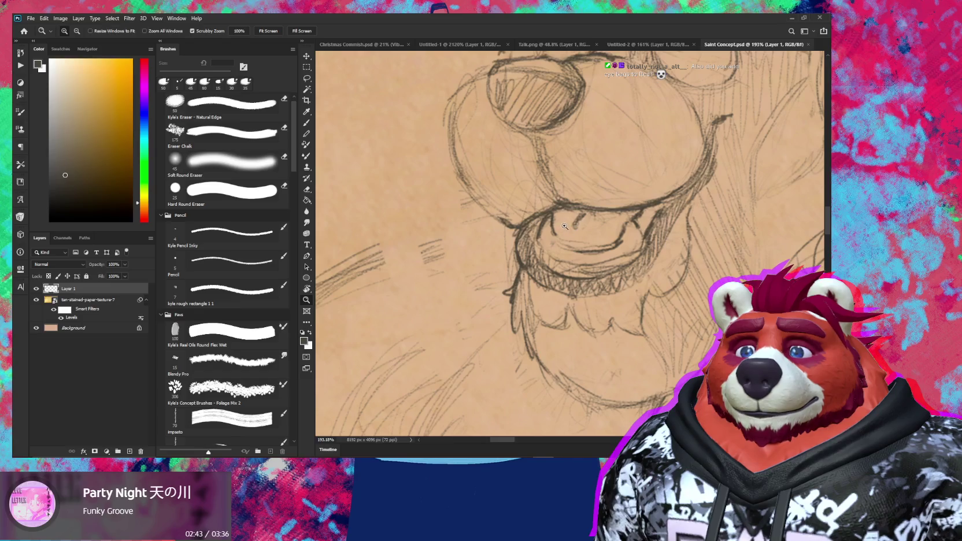
{"action": "key", "text": "e"}
{"action": "mouse_move", "coordinate": [540, 231]}
{"action": "left_mouse_down"}
{"action": "mouse_move", "coordinate": [555, 223]}
{"action": "mouse_move", "coordinate": [547, 242]}
{"action": "mouse_move", "coordinate": [560, 242]}
{"action": "mouse_move", "coordinate": [561, 197]}
{"action": "left_mouse_up"}
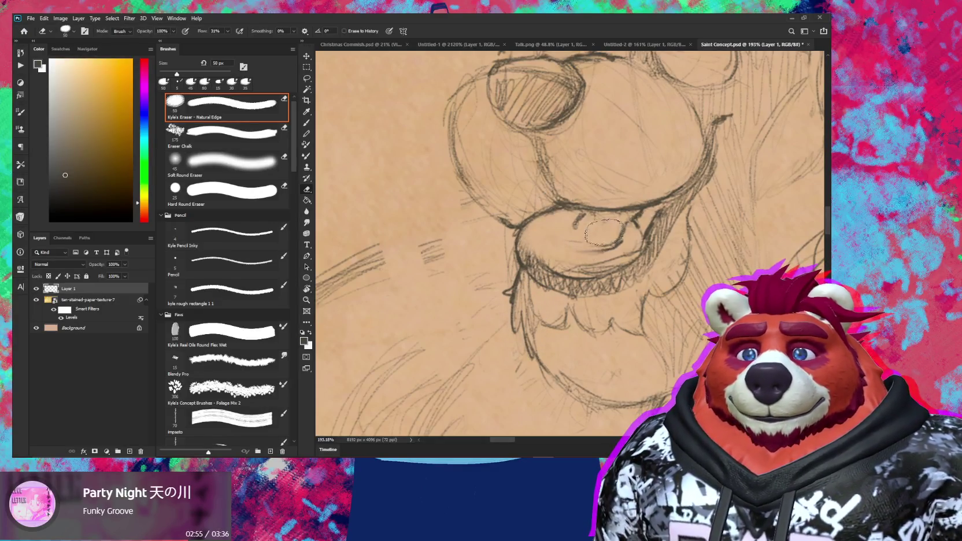
{"action": "key", "text": "bracketleft"}
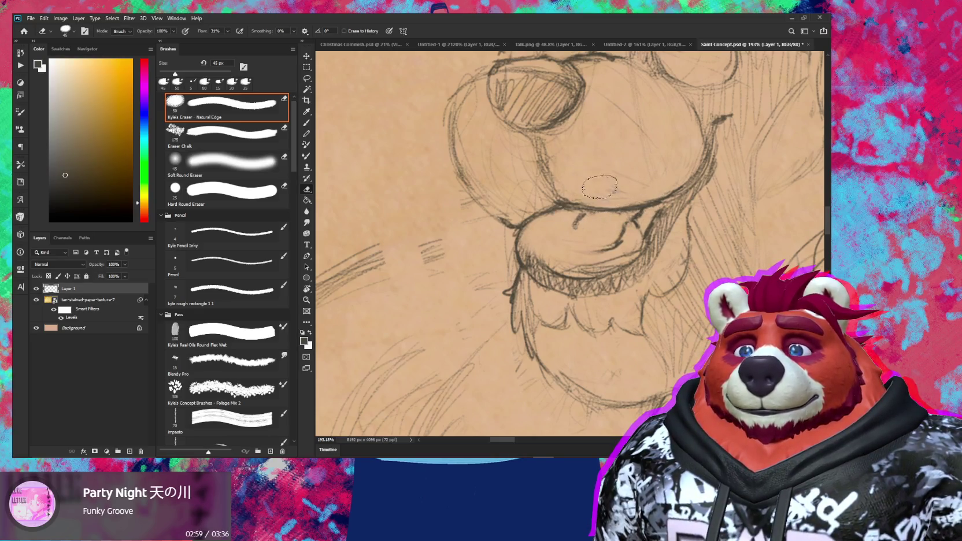
Step: Redraw the left and lower outline of the nose with the pencil
{"action": "left_click_drag", "start_coordinate": [581, 202], "coordinate": [603, 327]}
{"action": "key", "text": "b"}
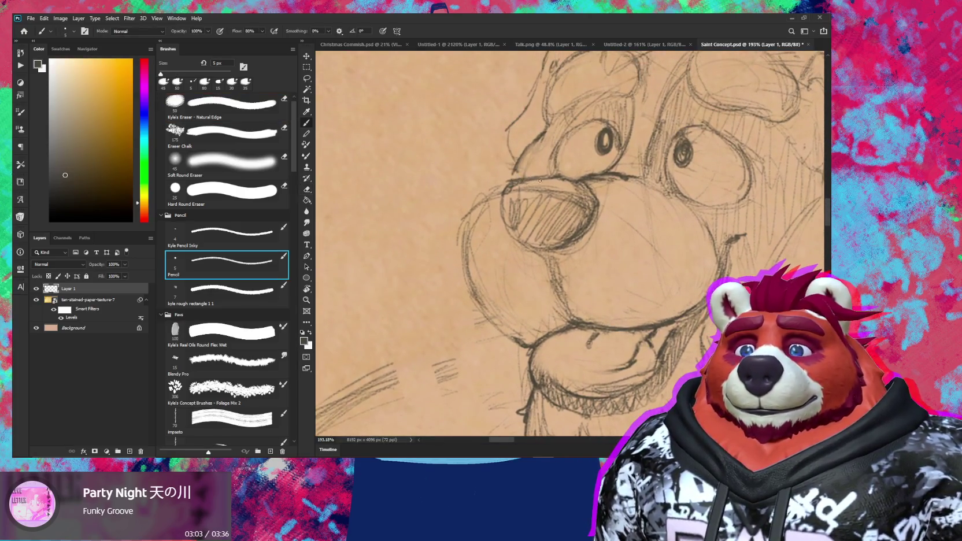
{"action": "mouse_move", "coordinate": [507, 190]}
{"action": "left_mouse_down"}
{"action": "mouse_move", "coordinate": [497, 215]}
{"action": "mouse_move", "coordinate": [525, 238]}
{"action": "left_mouse_up"}
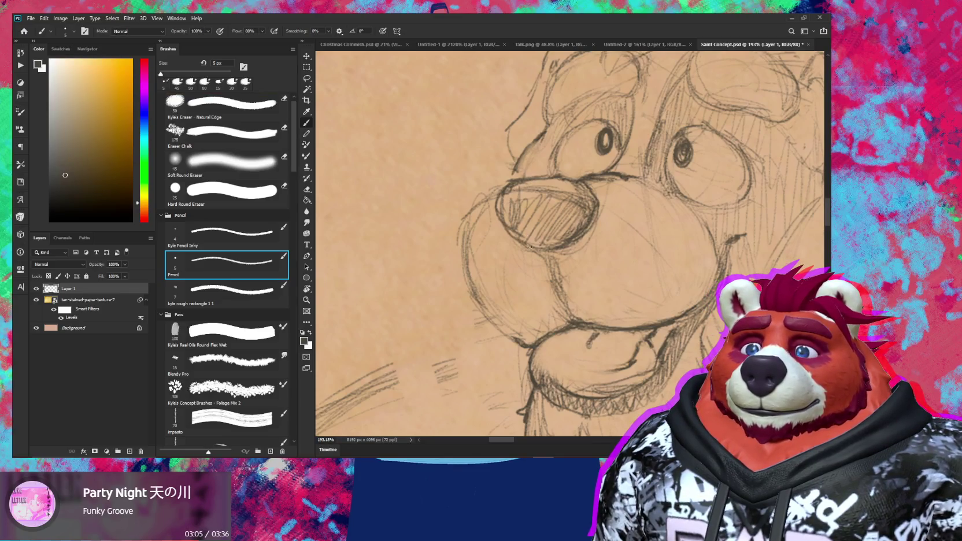
{"action": "scroll", "coordinate": [623, 231], "scroll_direction": "down", "scroll_amount": 5}
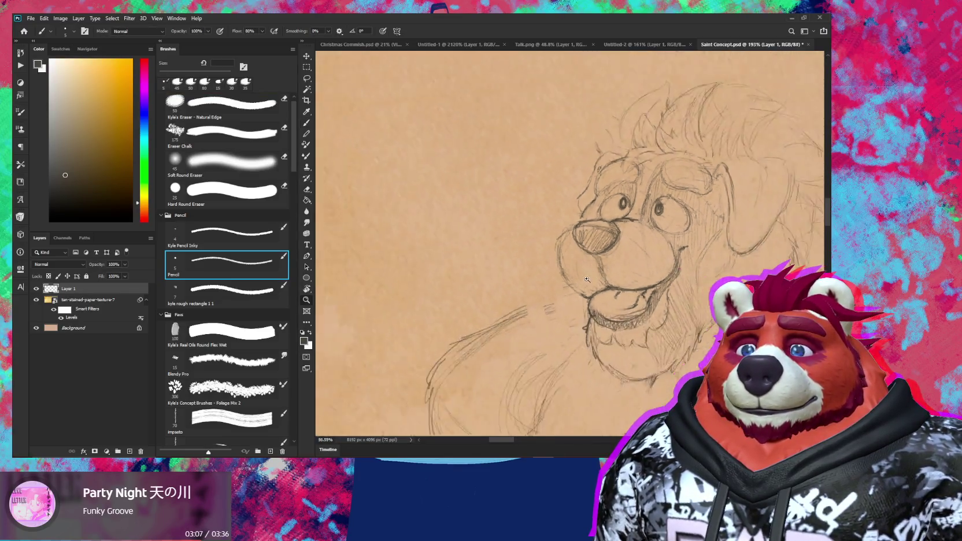
Step: Zoom onto the top of the head and add pencil strokes to the mane
{"action": "key", "text": "r"}
{"action": "left_click_drag", "start_coordinate": [624, 230], "coordinate": [552, 289]}
{"action": "key", "text": "z"}
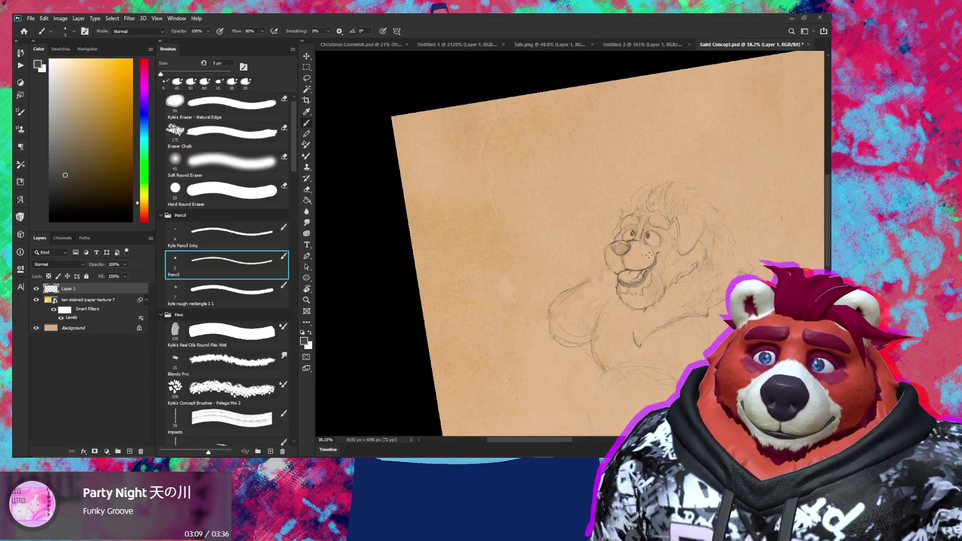
{"action": "left_click", "coordinate": [643, 181]}
{"action": "key", "text": "b"}
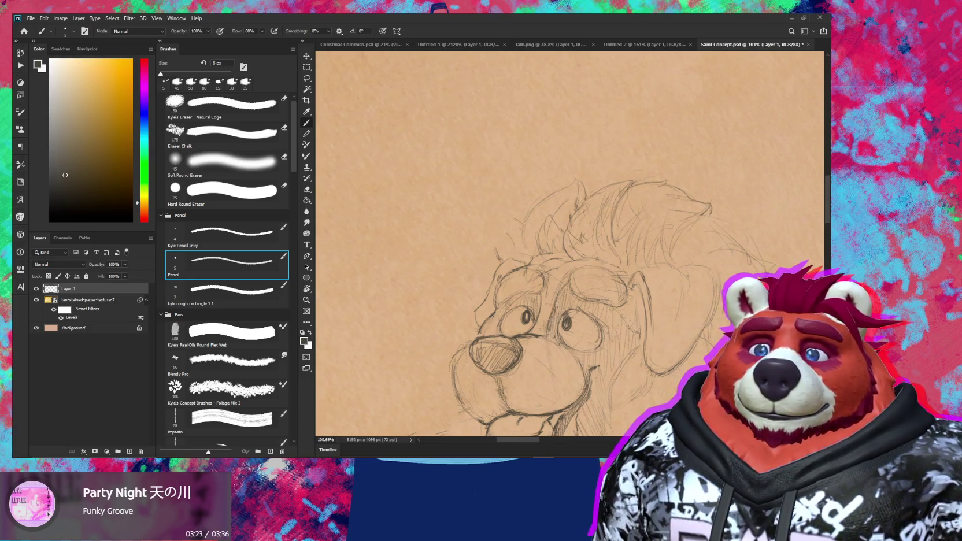
{"action": "key", "text": "r"}
{"action": "mouse_move", "coordinate": [659, 196]}
{"action": "left_mouse_down"}
{"action": "mouse_move", "coordinate": [690, 181]}
{"action": "mouse_move", "coordinate": [658, 204]}
{"action": "left_mouse_up"}
{"action": "key", "text": "z"}
{"action": "left_click_drag", "start_coordinate": [694, 243], "coordinate": [667, 245]}
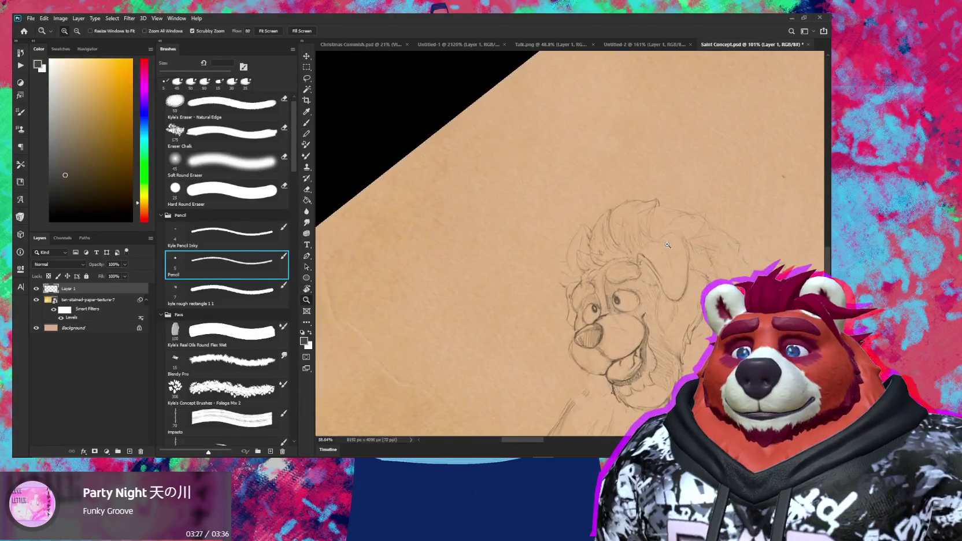
{"action": "key", "text": "r"}
{"action": "key", "text": "Escape"}
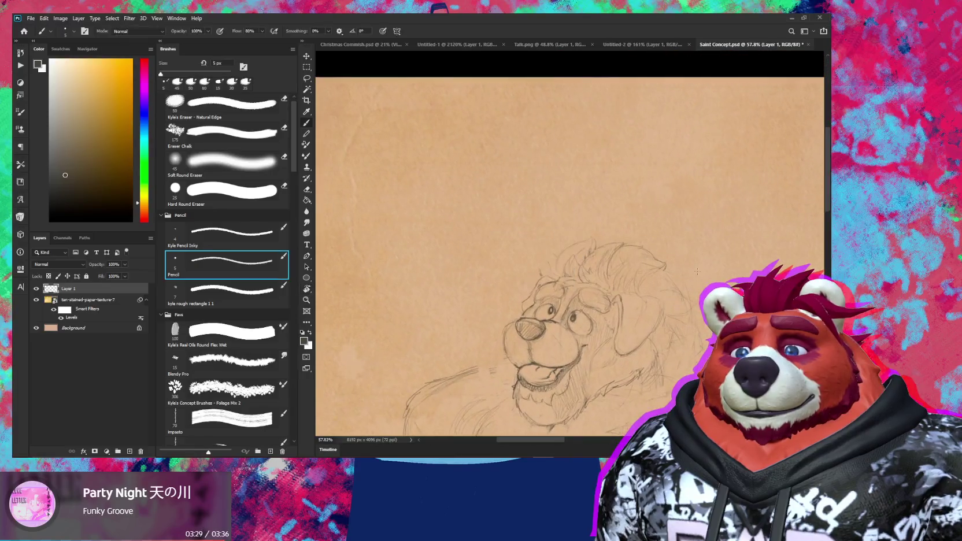
{"action": "left_click_drag", "start_coordinate": [665, 263], "coordinate": [694, 263]}
Step: Start a freehand lasso outline around the top of the mane
{"action": "key", "text": "r"}
{"action": "key", "text": "l"}
{"action": "left_click_drag", "start_coordinate": [627, 200], "coordinate": [508, 213]}
{"action": "mouse_move", "coordinate": [525, 277]}
{"action": "left_mouse_down"}
{"action": "mouse_move", "coordinate": [543, 255]}
{"action": "mouse_move", "coordinate": [570, 281]}
{"action": "left_mouse_up"}
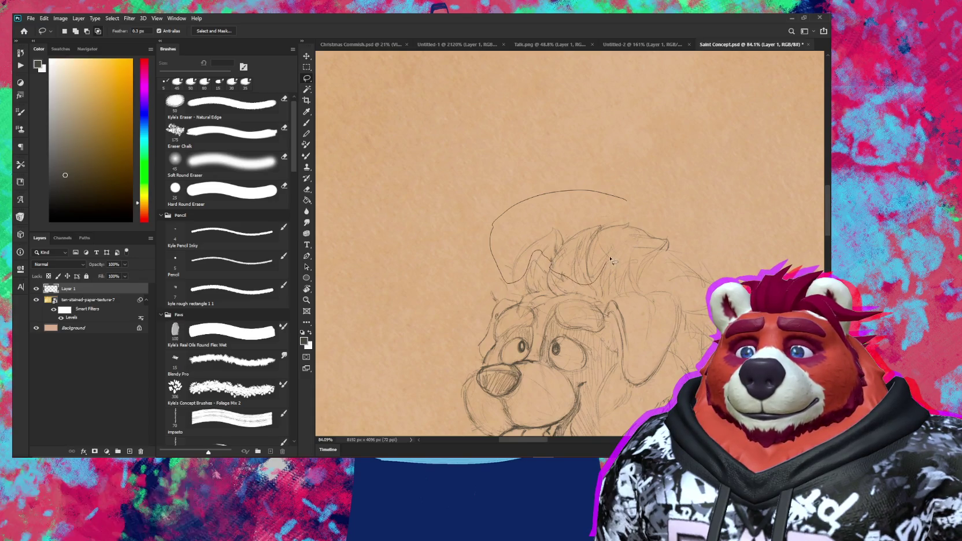
Step: Select the top of the mane and tilt it down on the right
{"action": "left_click_drag", "start_coordinate": [655, 260], "coordinate": [639, 192]}
{"action": "key", "text": "v"}
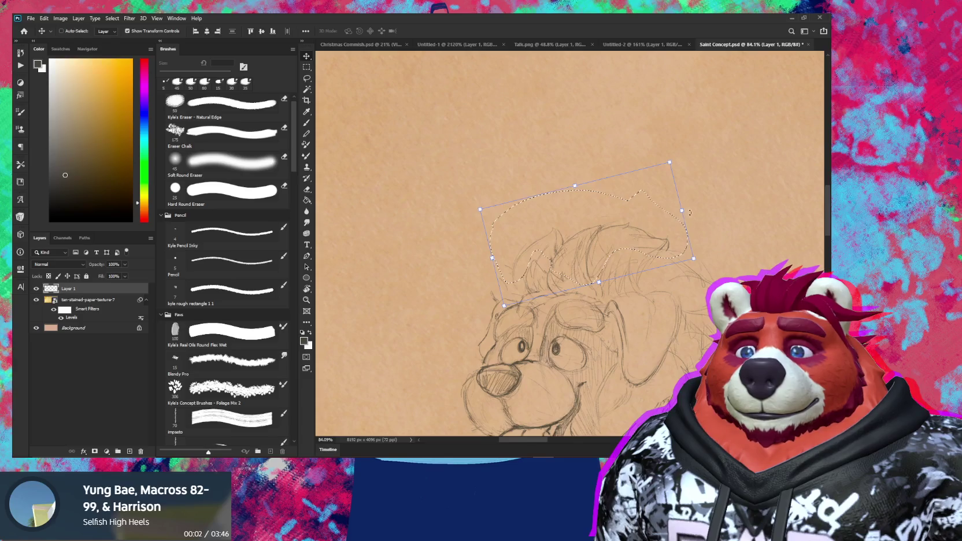
{"action": "left_click_drag", "start_coordinate": [683, 213], "coordinate": [686, 231]}
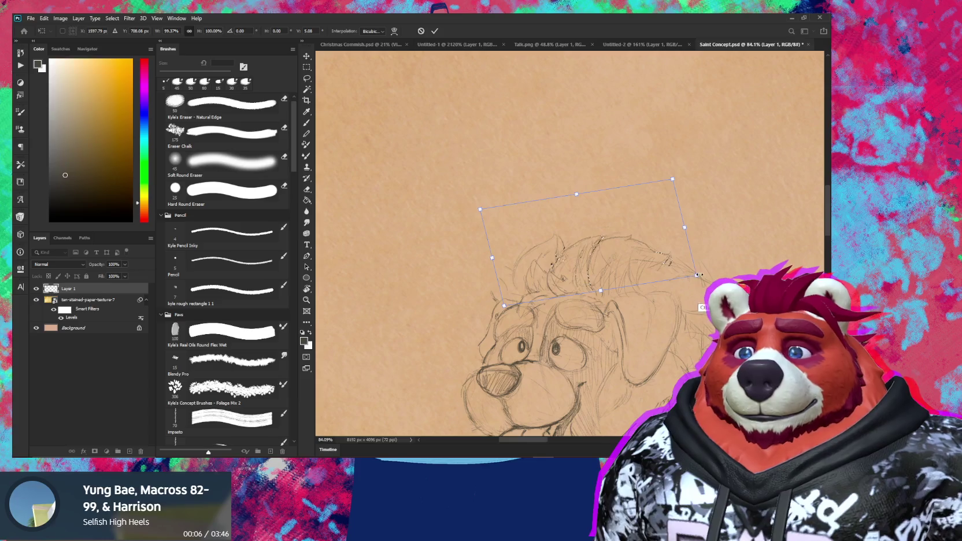
{"action": "key", "text": "Return"}
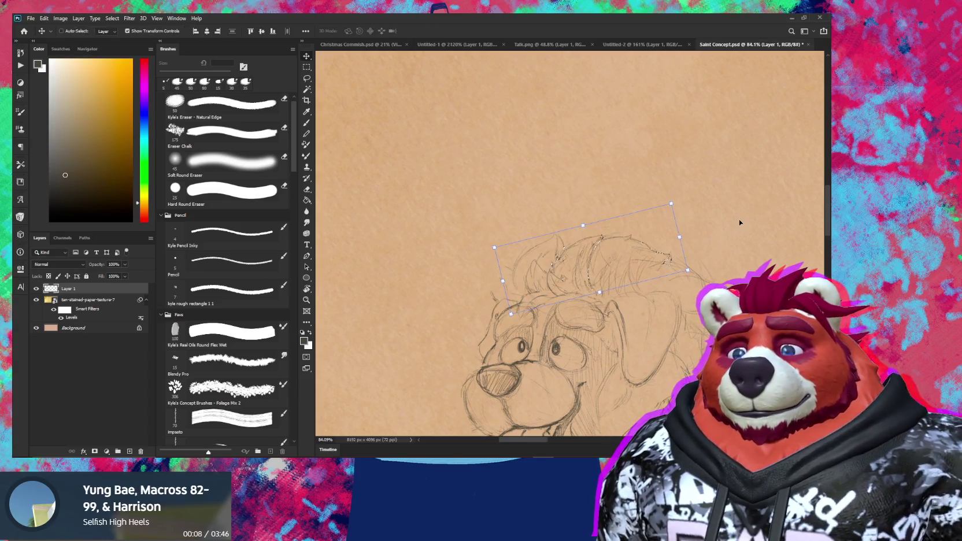
Step: Lighten the sketch lines along the muzzle's left edge, alternating eraser and pencil
{"action": "left_click_drag", "start_coordinate": [686, 270], "coordinate": [618, 223]}
{"action": "key", "text": "e"}
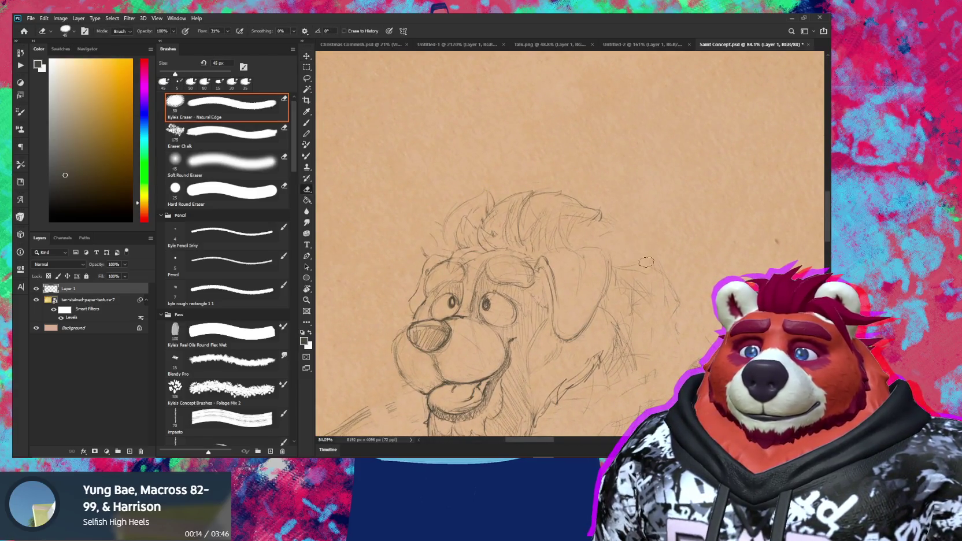
{"action": "key", "text": "b"}
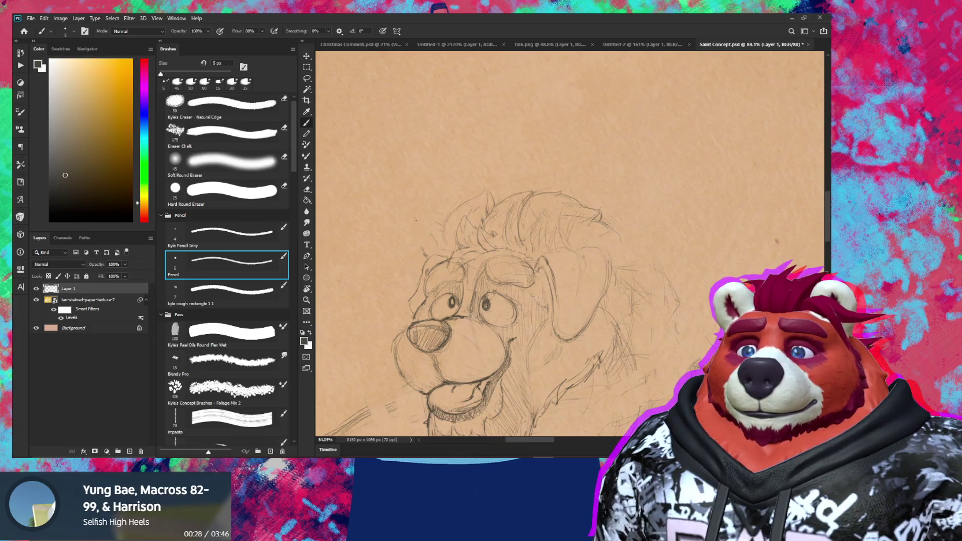
{"action": "key", "text": "e"}
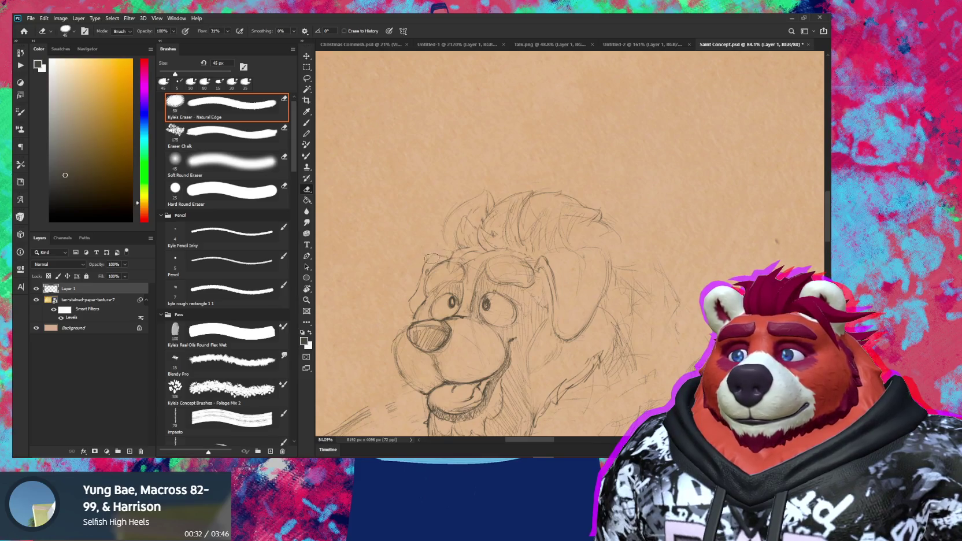
{"action": "left_click_drag", "start_coordinate": [413, 280], "coordinate": [406, 312]}
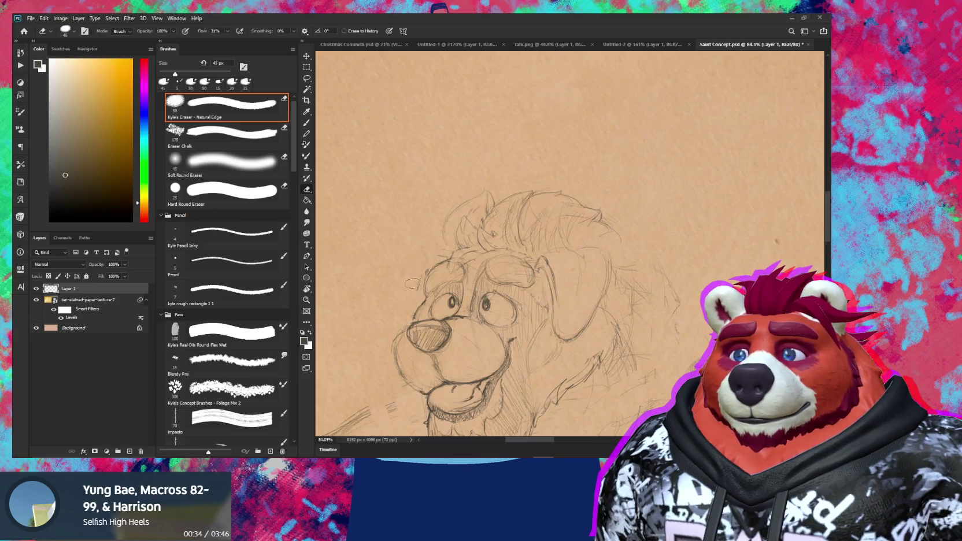
{"action": "key", "text": "b"}
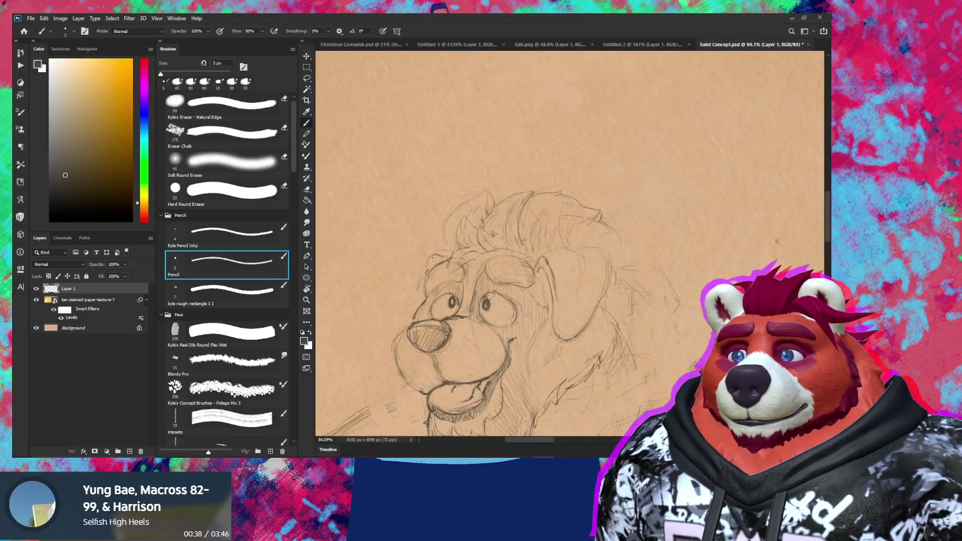
{"action": "key", "text": "e"}
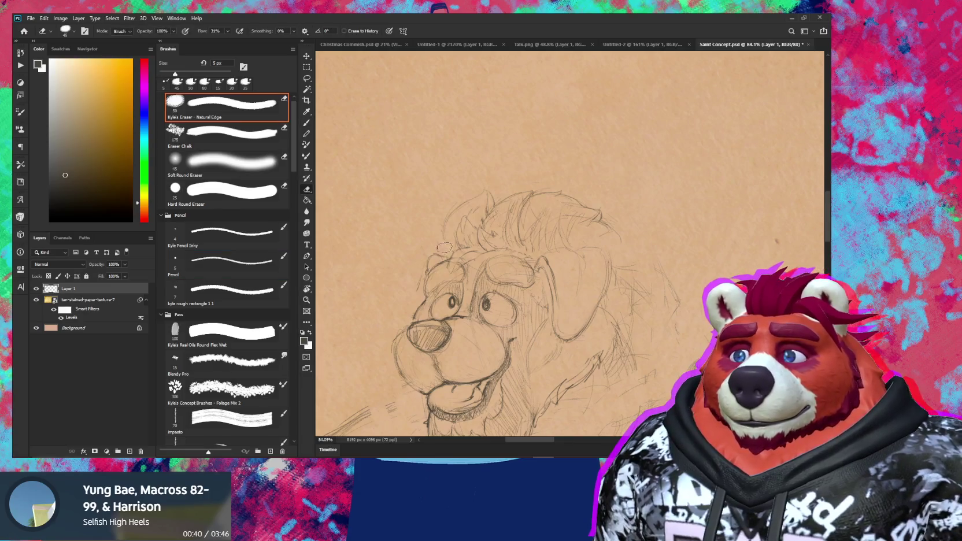
{"action": "key", "text": "b"}
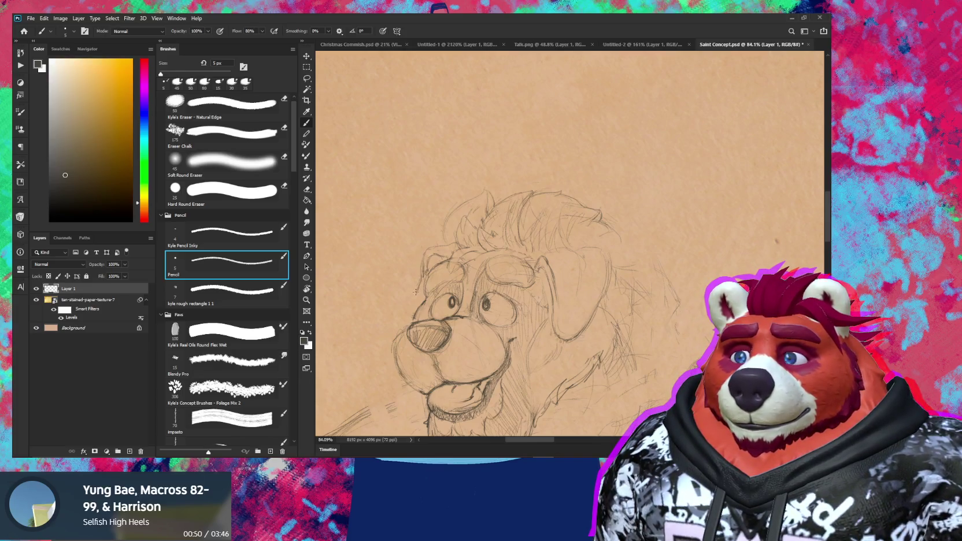
{"action": "key", "text": "e"}
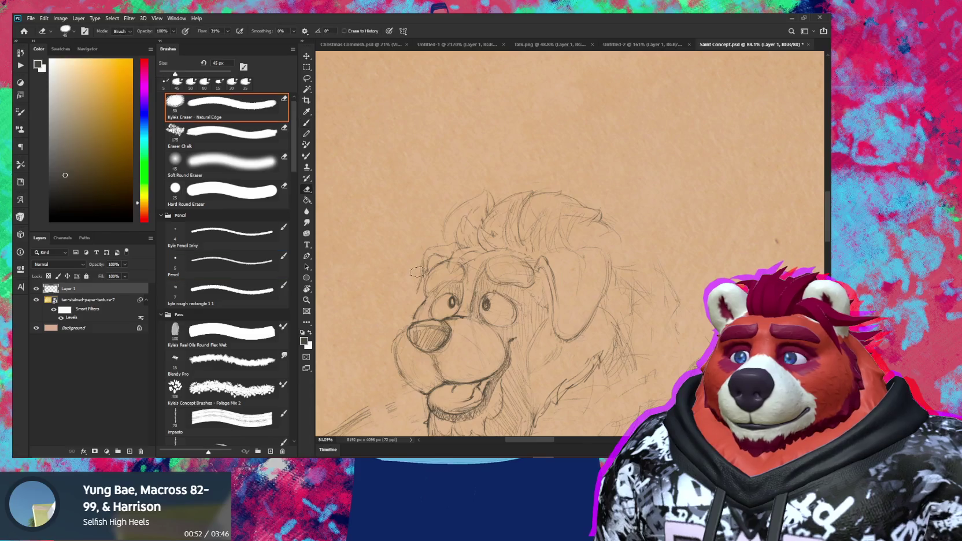
{"action": "key", "text": "b"}
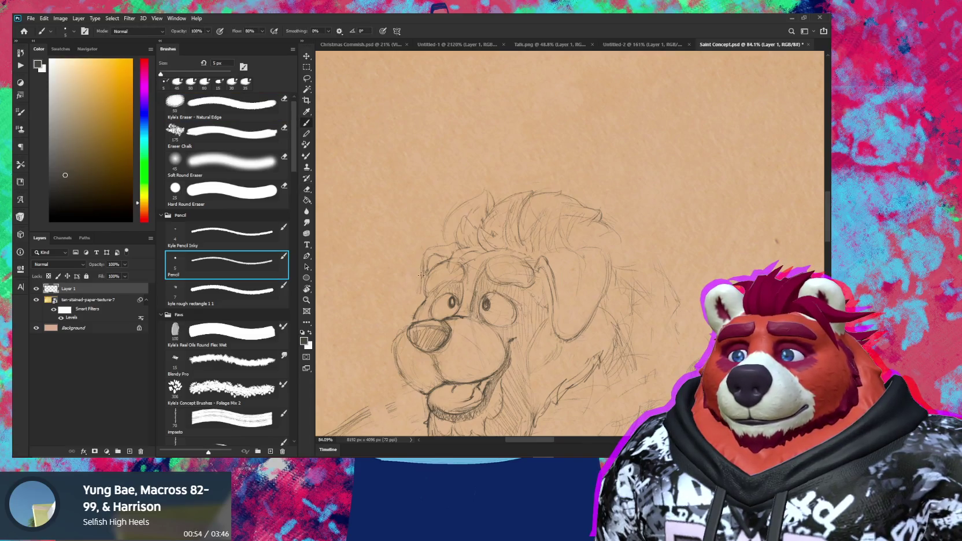
Step: Darken the line along the bear's brow and shrink the eraser to 7 px
{"action": "scroll", "coordinate": [415, 301], "scroll_direction": "down", "scroll_amount": 5}
{"action": "left_click_drag", "start_coordinate": [416, 301], "coordinate": [535, 315]}
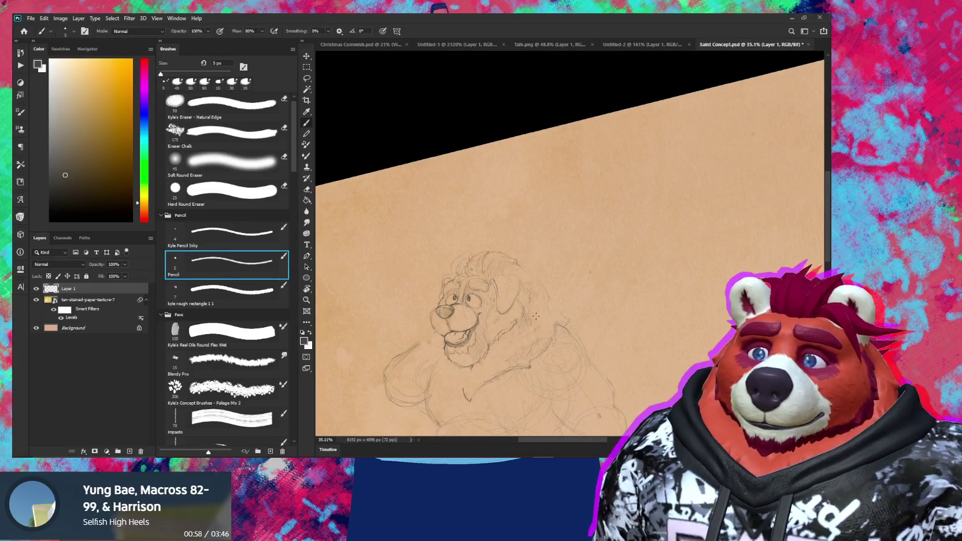
{"action": "scroll", "coordinate": [493, 237], "scroll_direction": "up", "scroll_amount": 5}
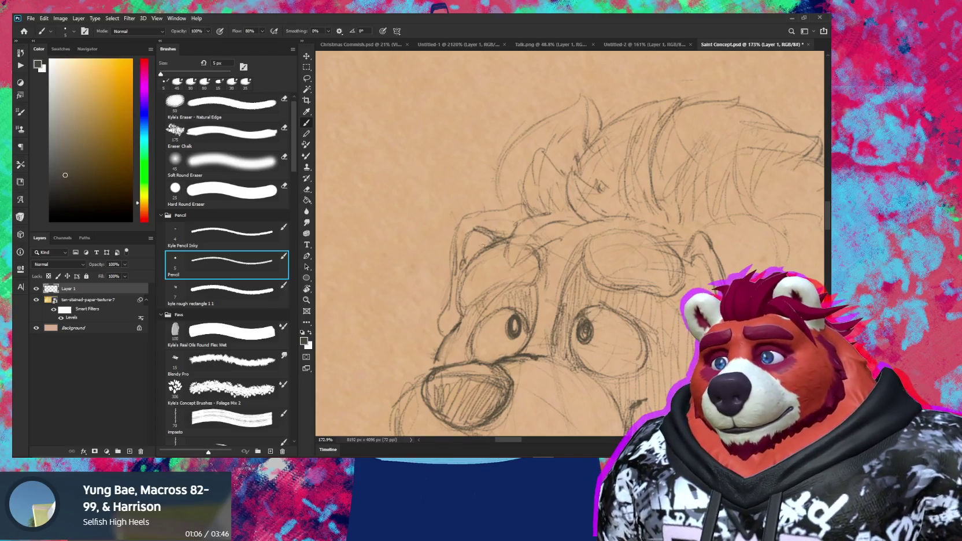
{"action": "left_click_drag", "start_coordinate": [478, 234], "coordinate": [471, 237]}
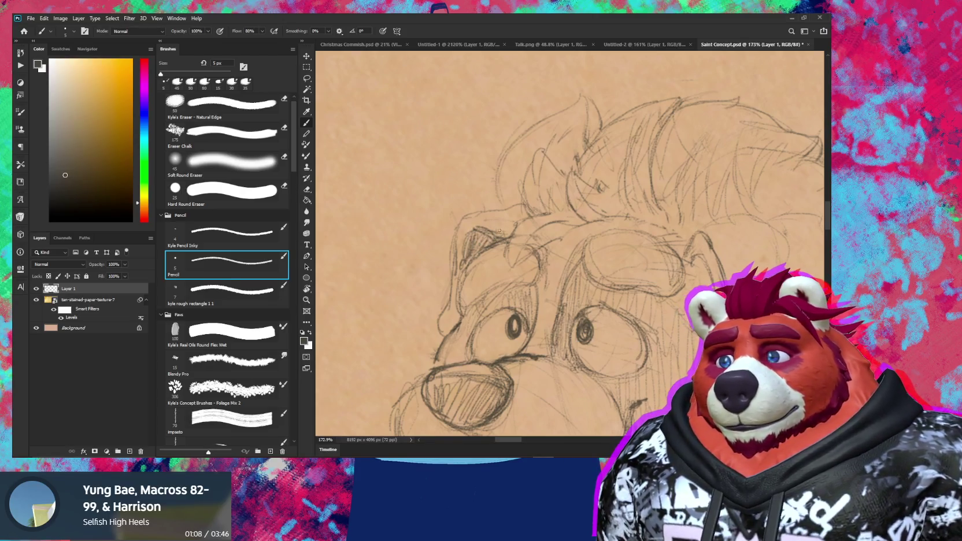
{"action": "key", "text": "e"}
{"action": "key", "text": "bracketleft"}
{"action": "key", "text": "bracketleft"}
{"action": "key", "text": "bracketleft"}
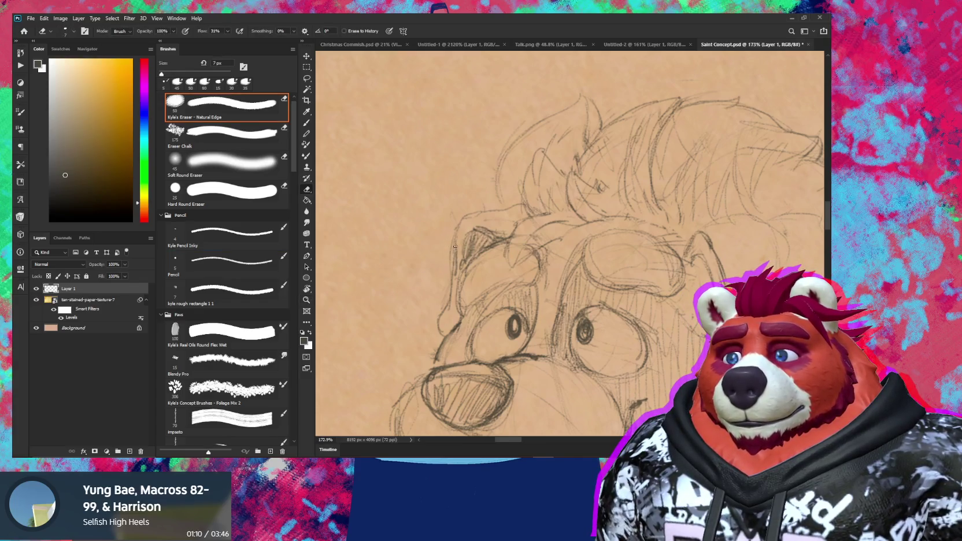
{"action": "key", "text": "b"}
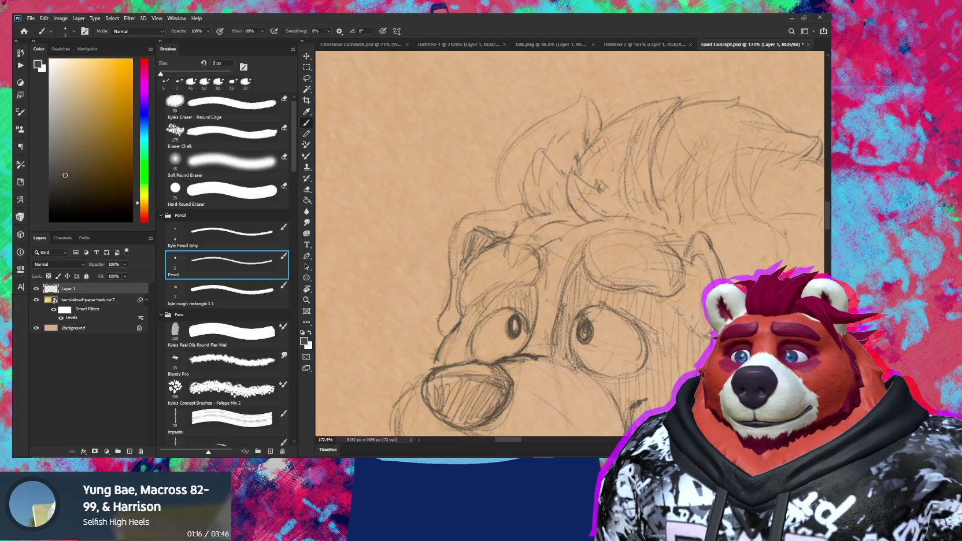
Step: Bring the whole bear sketch into view and enlarge the eraser to 10 px
{"action": "scroll", "coordinate": [477, 308], "scroll_direction": "down", "scroll_amount": 5}
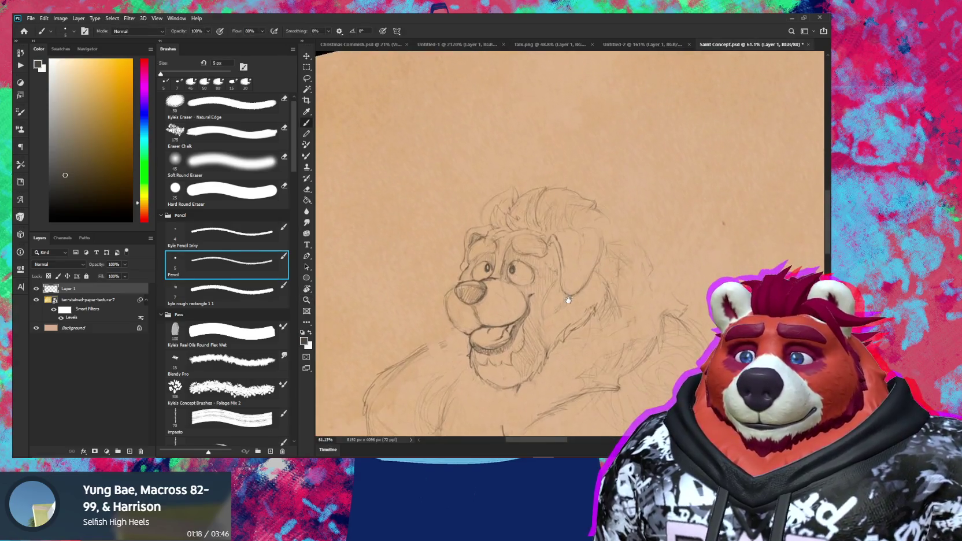
{"action": "left_click_drag", "start_coordinate": [476, 308], "coordinate": [731, 190]}
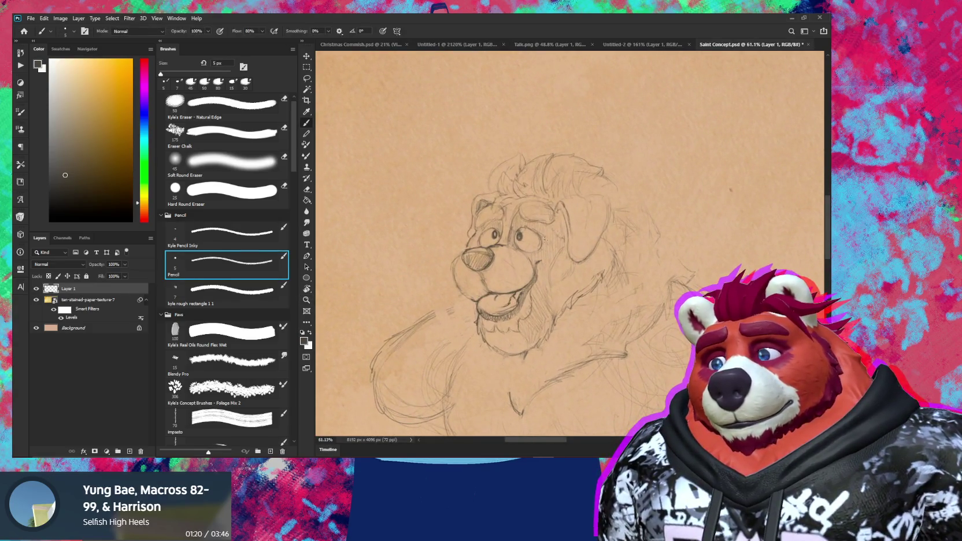
{"action": "key", "text": "e"}
{"action": "scroll", "coordinate": [488, 184], "scroll_direction": "up", "scroll_amount": 4}
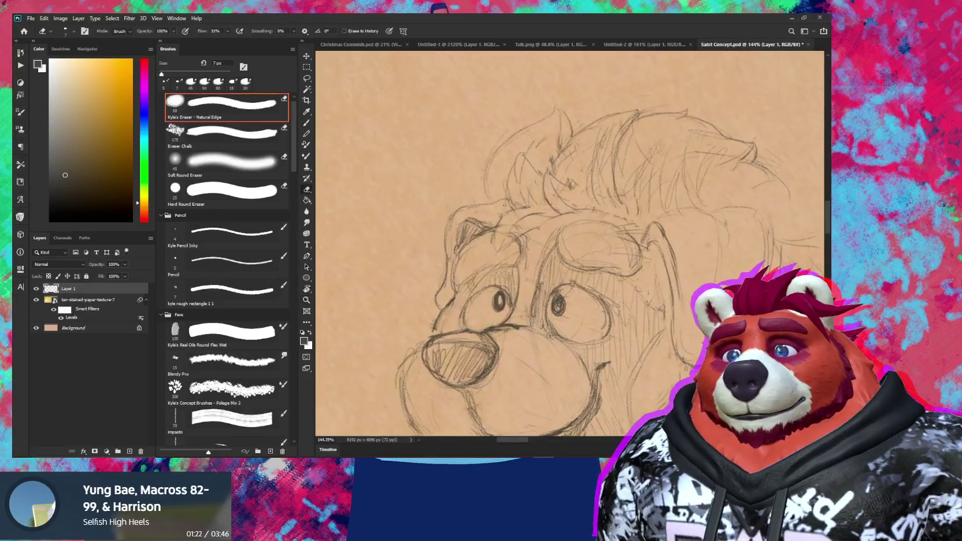
{"action": "key", "text": "bracketright"}
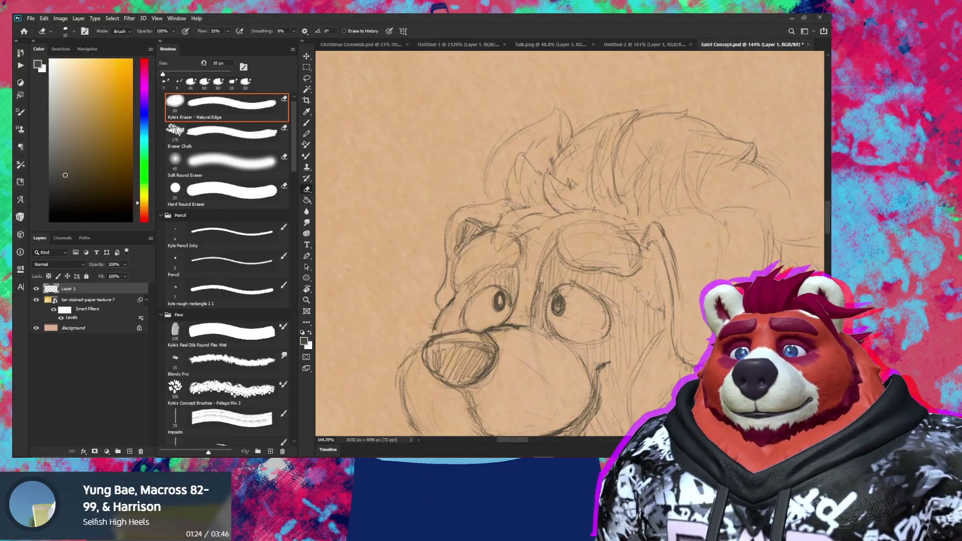
{"action": "key", "text": "b"}
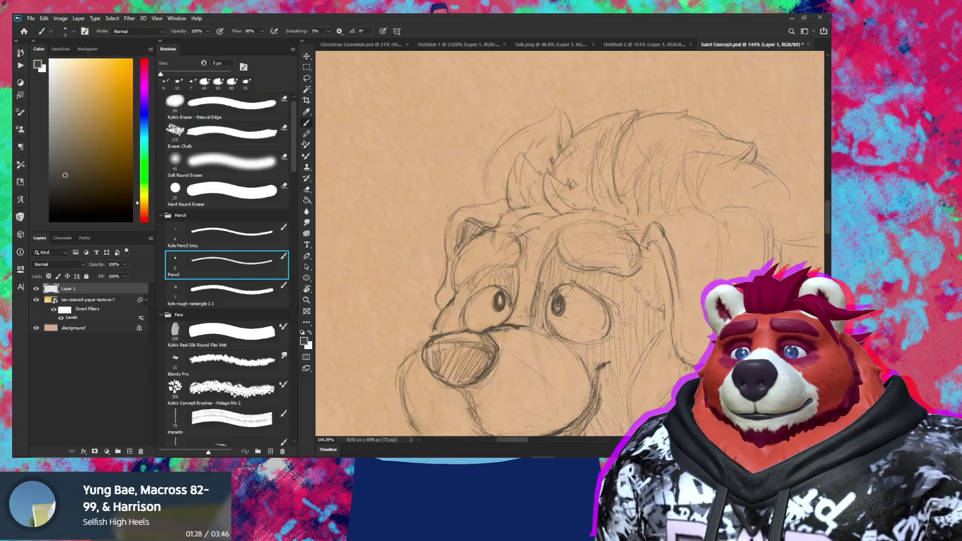
{"action": "key", "text": "e"}
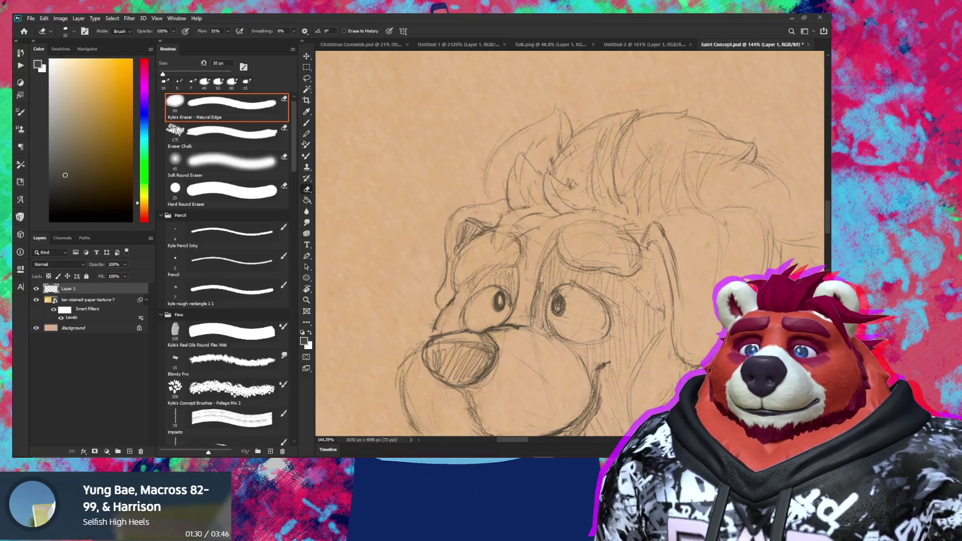
{"action": "key", "text": "b"}
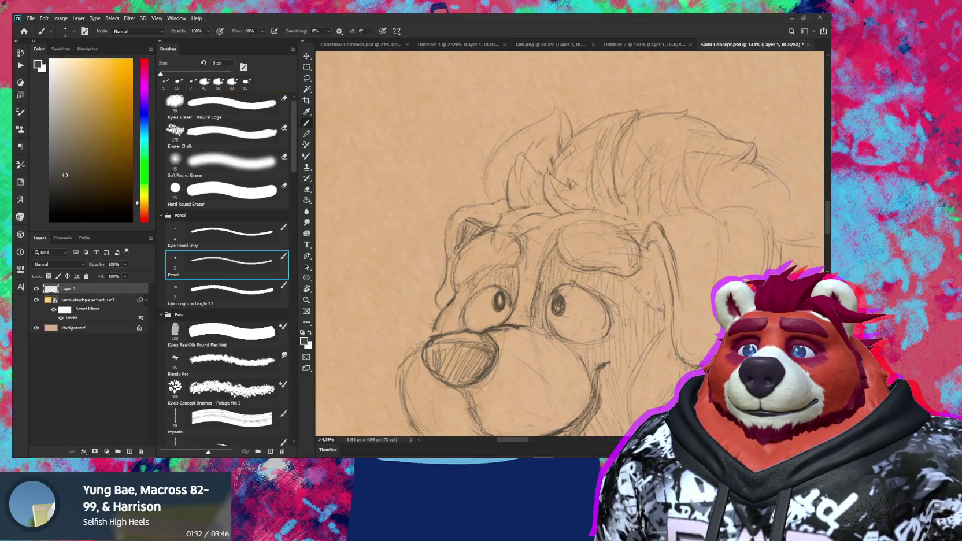
{"action": "key", "text": "e"}
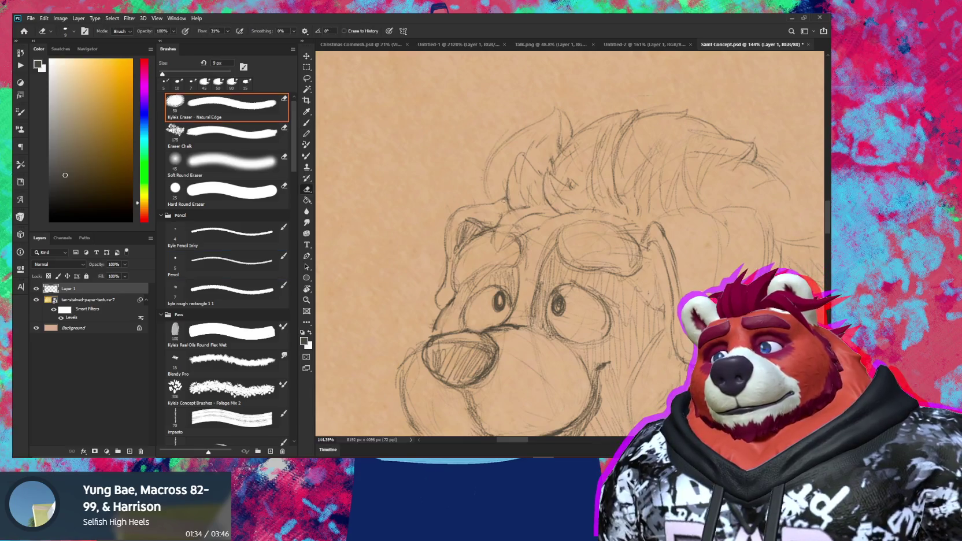
{"action": "key", "text": "b"}
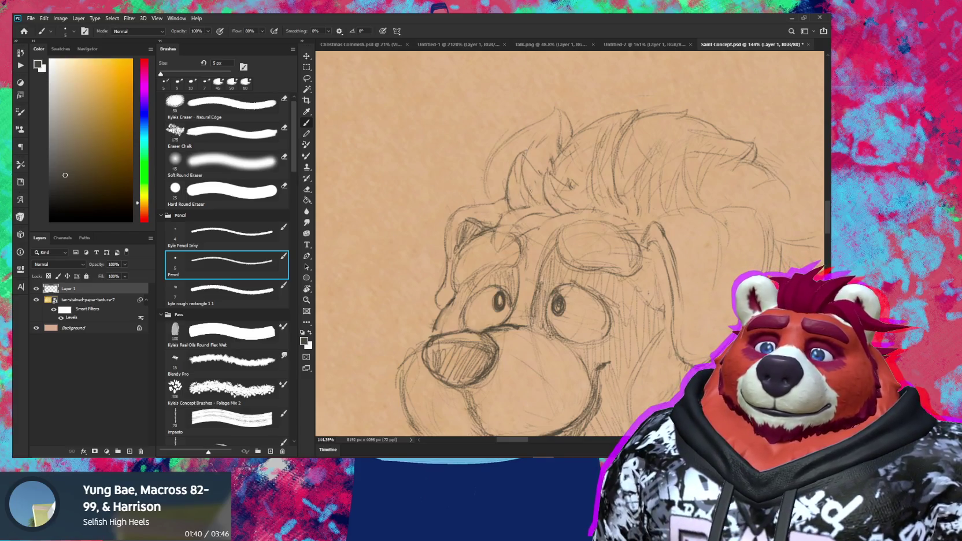
Step: Erase faint stray lines in the bear's mane with a 25 px eraser
{"action": "key", "text": "e"}
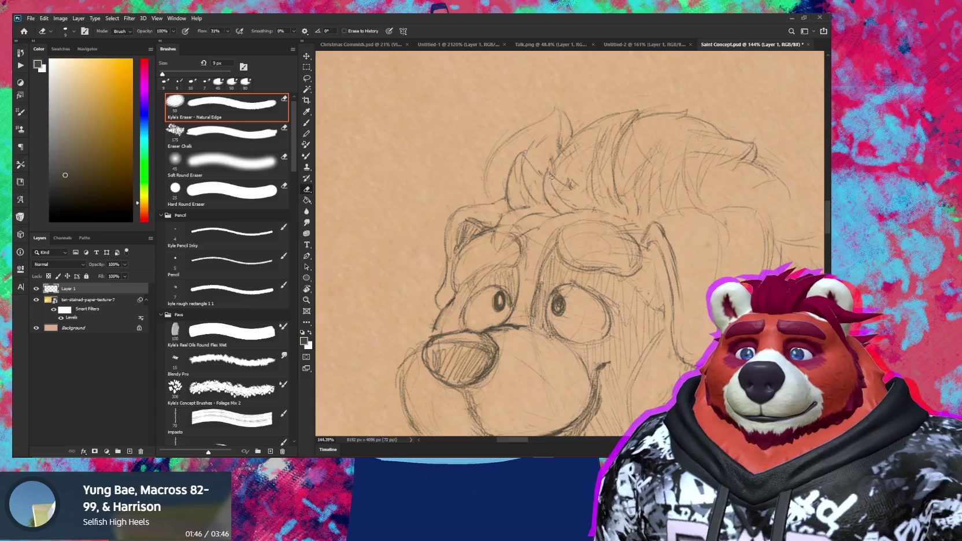
{"action": "key", "text": "b"}
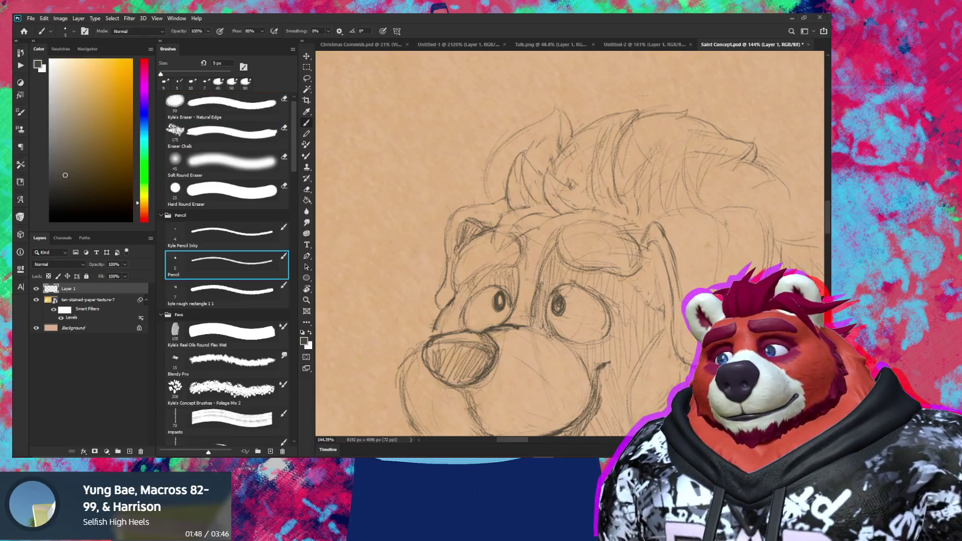
{"action": "key", "text": "e"}
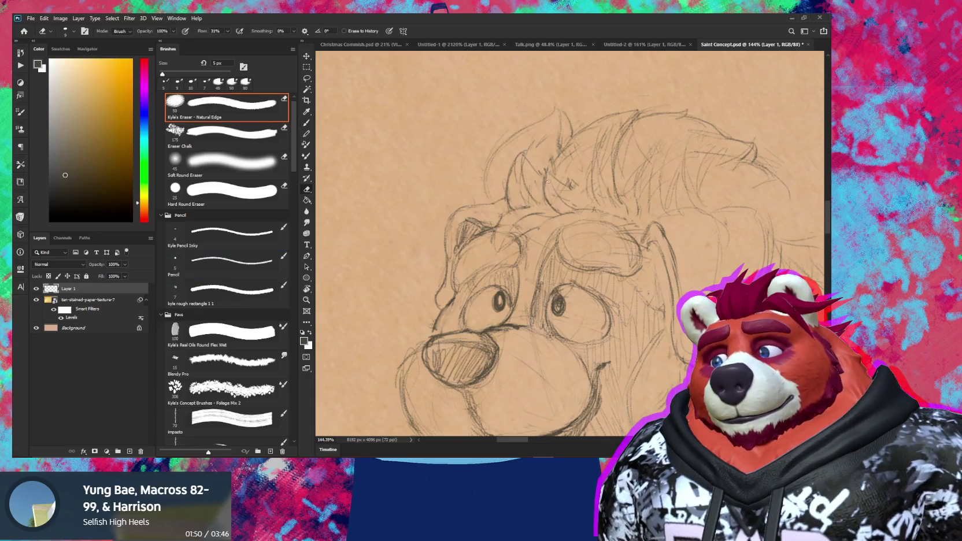
{"action": "key", "text": "bracketright"}
{"action": "key", "text": "bracketright"}
{"action": "key", "text": "bracketright"}
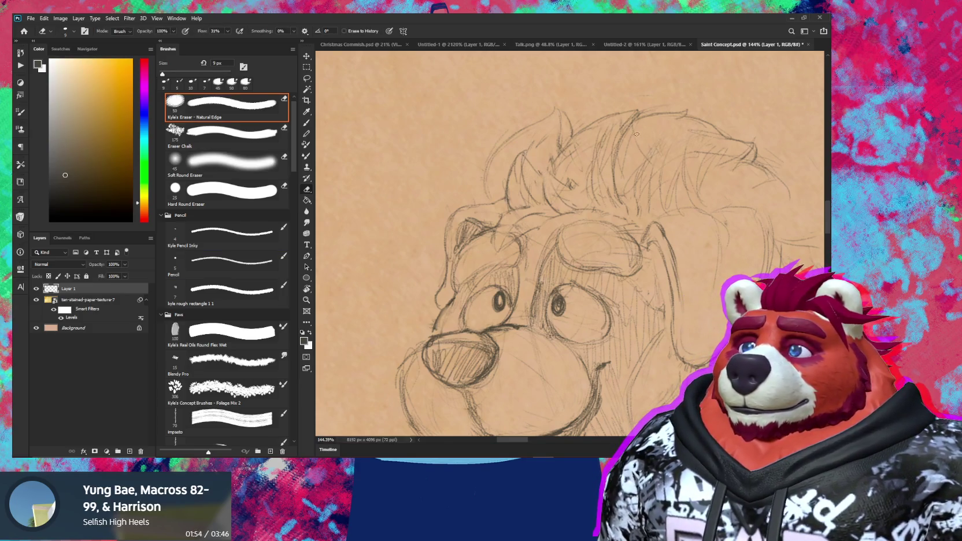
{"action": "key", "text": "bracketright"}
{"action": "key", "text": "bracketright"}
{"action": "key", "text": "bracketright"}
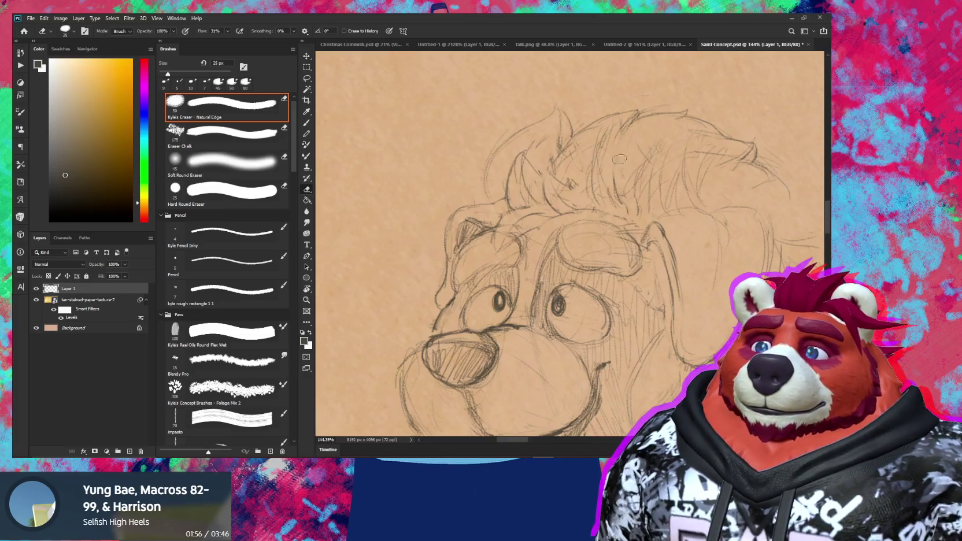
{"action": "left_click_drag", "start_coordinate": [612, 134], "coordinate": [598, 129]}
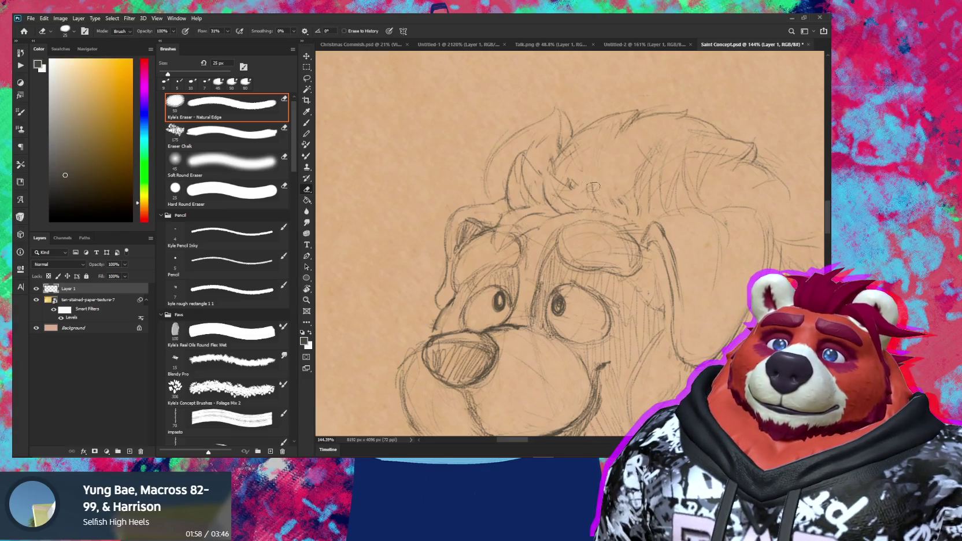
{"action": "left_click_drag", "start_coordinate": [655, 165], "coordinate": [585, 191]}
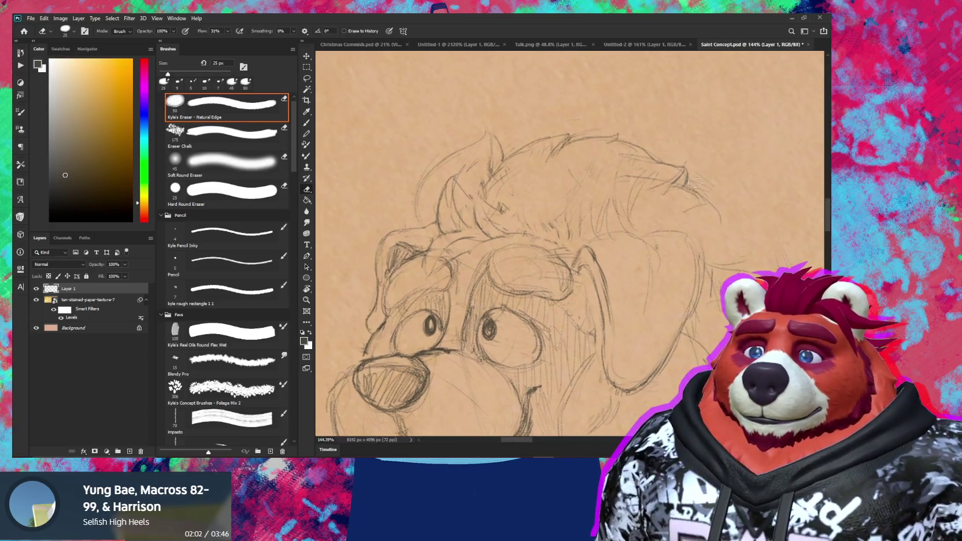
Step: Tilt and reposition the bear sketch, switching between the 5 px pencil and eraser
{"action": "left_click_drag", "start_coordinate": [690, 182], "coordinate": [583, 122]}
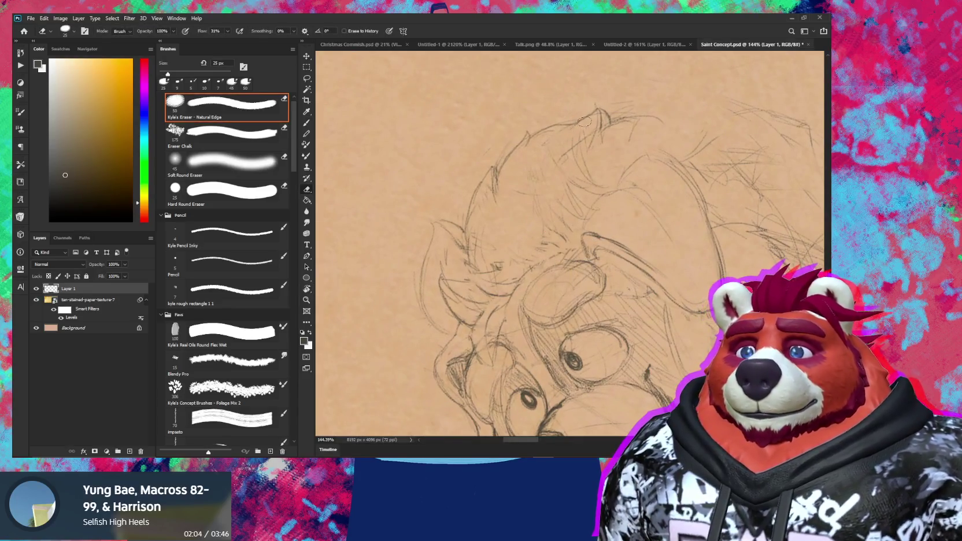
{"action": "key", "text": "b"}
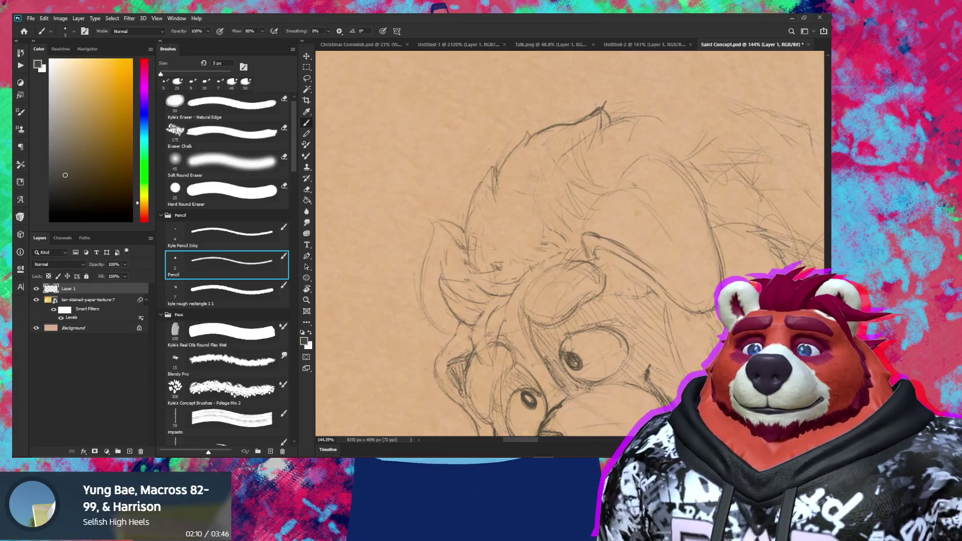
{"action": "key", "text": "e"}
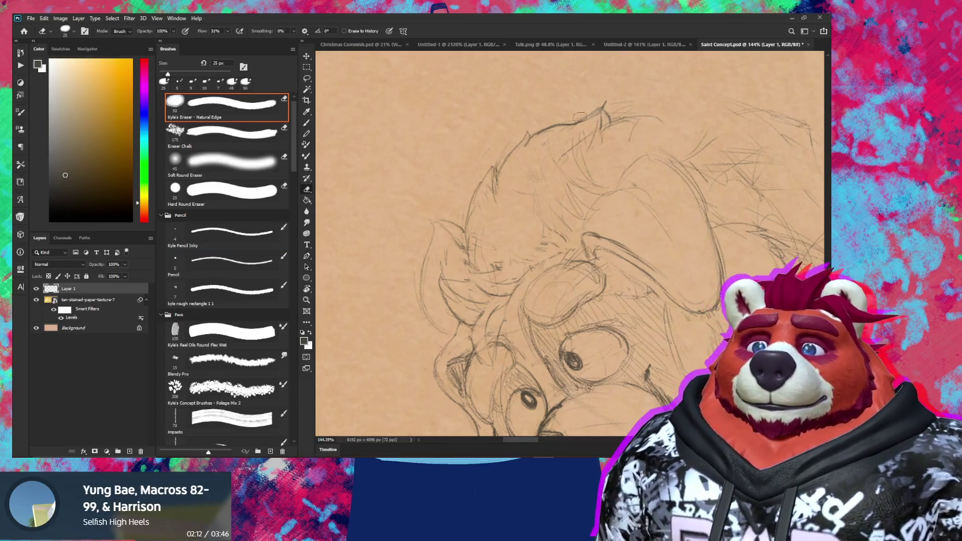
{"action": "key", "text": "b"}
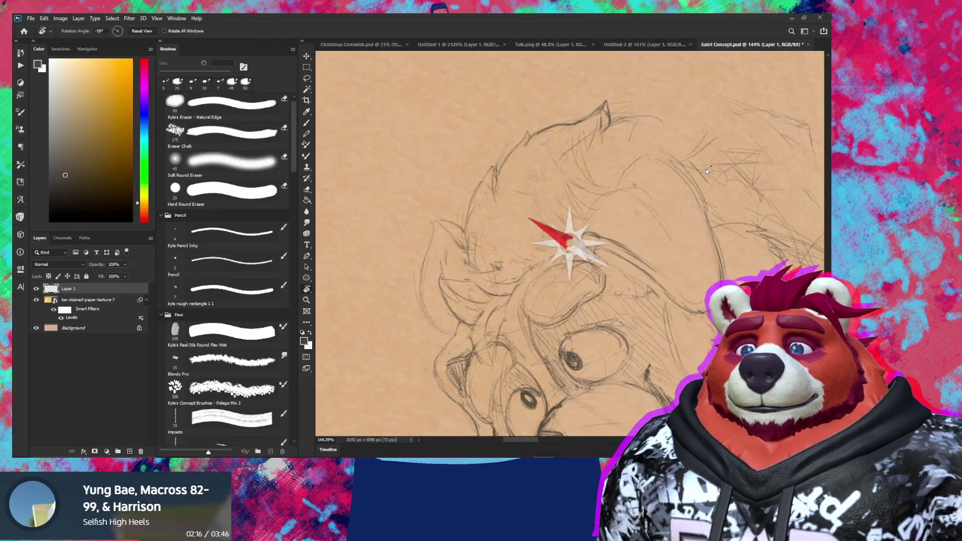
{"action": "scroll", "coordinate": [558, 225], "scroll_direction": "down", "scroll_amount": 5}
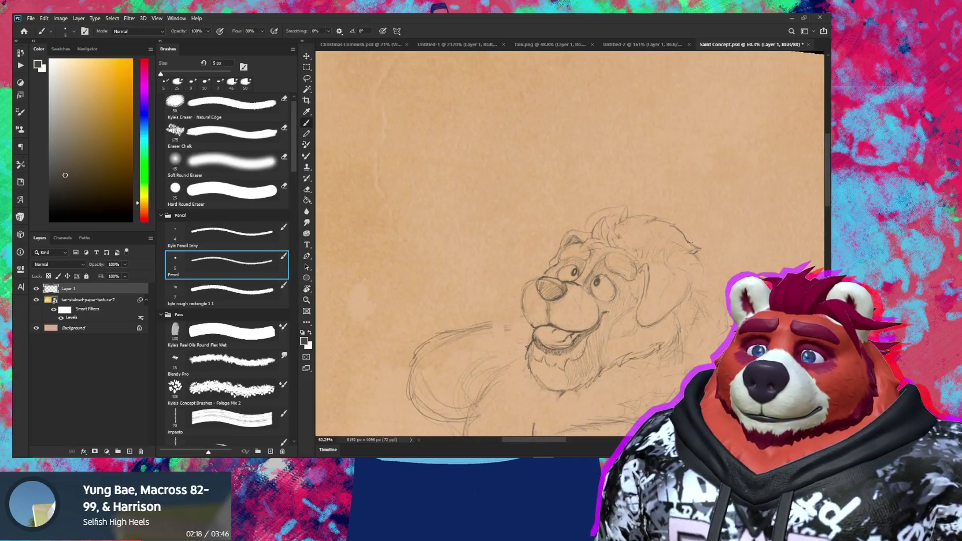
{"action": "left_click_drag", "start_coordinate": [694, 292], "coordinate": [636, 270]}
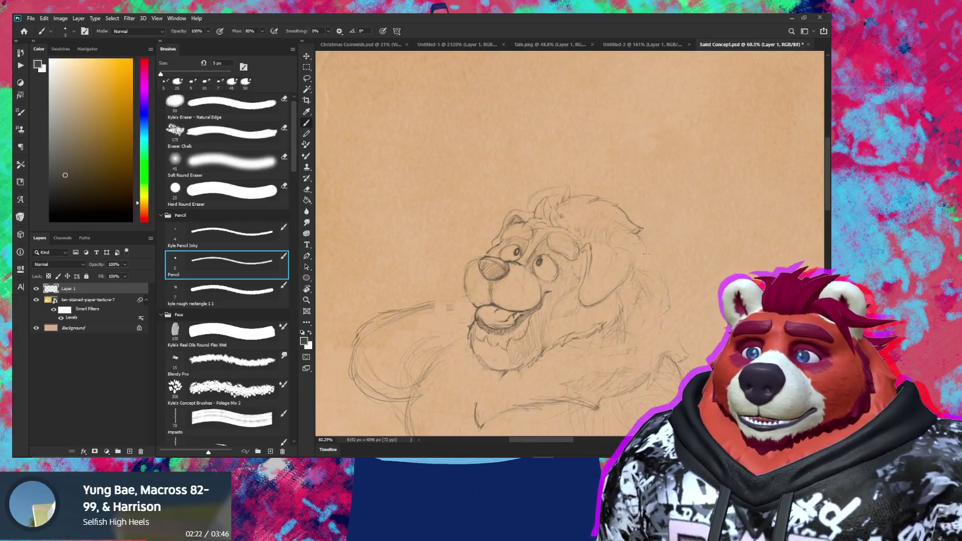
{"action": "scroll", "coordinate": [638, 222], "scroll_direction": "up", "scroll_amount": 3}
Step: Add short fur strokes along the right edge of the bear's mane
{"action": "key", "text": "e"}
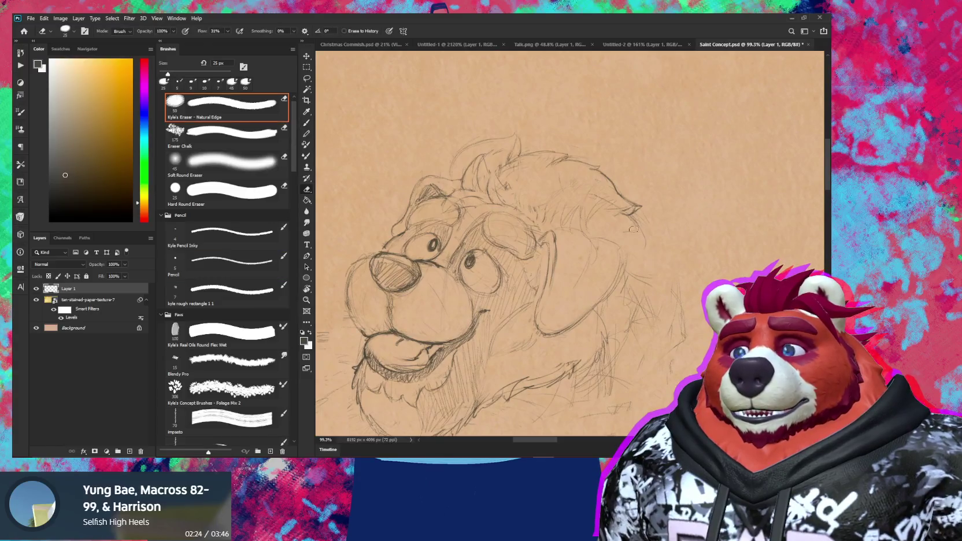
{"action": "key", "text": "b"}
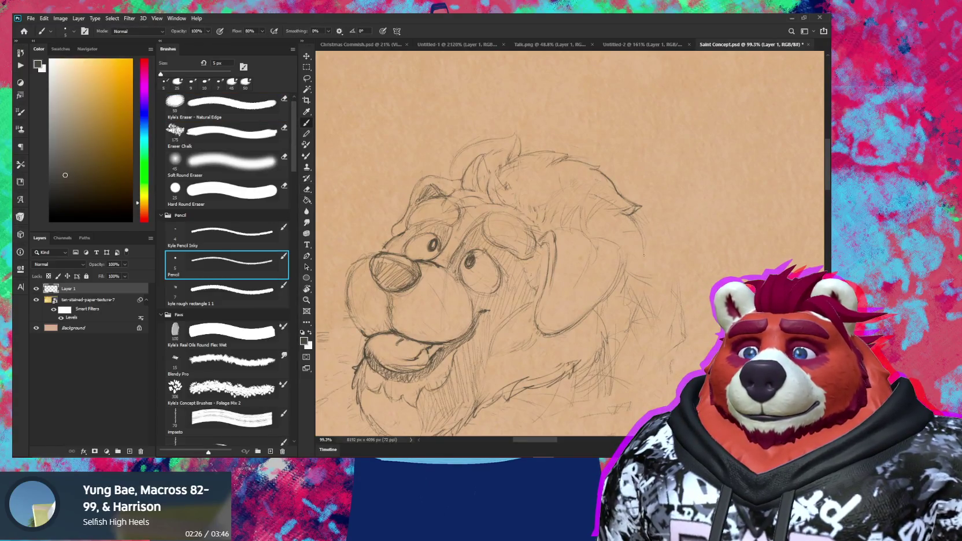
{"action": "left_click_drag", "start_coordinate": [649, 261], "coordinate": [664, 270]}
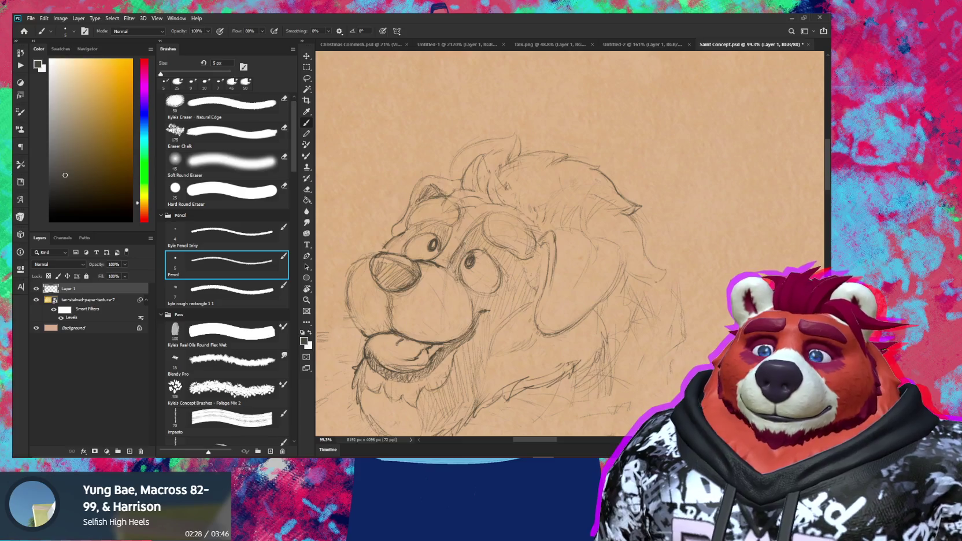
{"action": "left_click_drag", "start_coordinate": [649, 287], "coordinate": [635, 246]}
{"action": "key", "text": "e"}
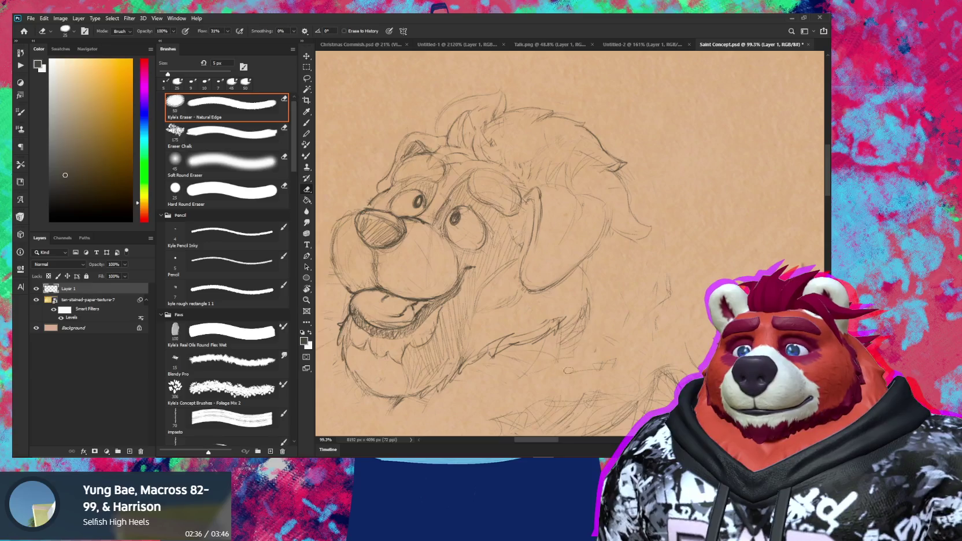
{"action": "scroll", "coordinate": [572, 368], "scroll_direction": "down", "scroll_amount": 3}
{"action": "key", "text": "b"}
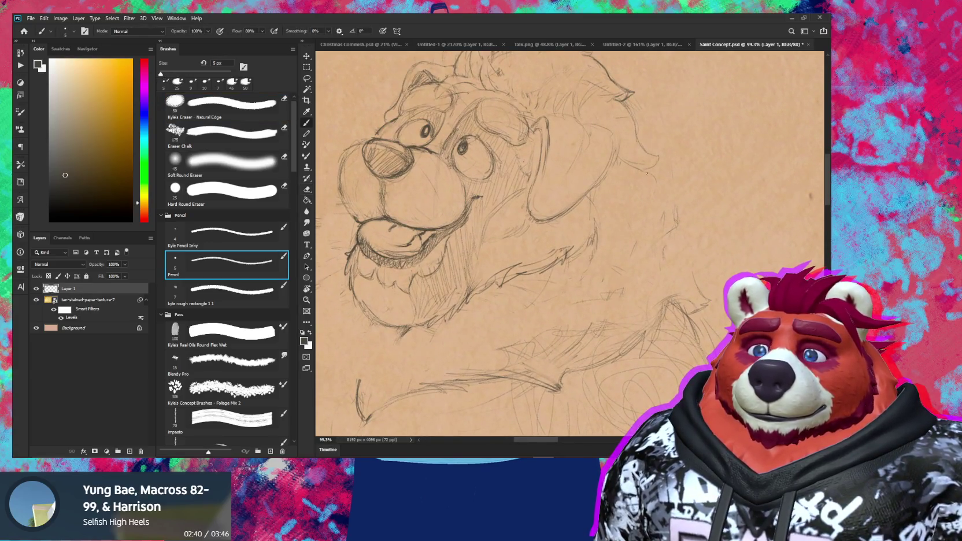
Step: Rotate the canvas upright and draw fur strokes along the back of the mane
{"action": "key", "text": "e"}
{"action": "key", "text": "b"}
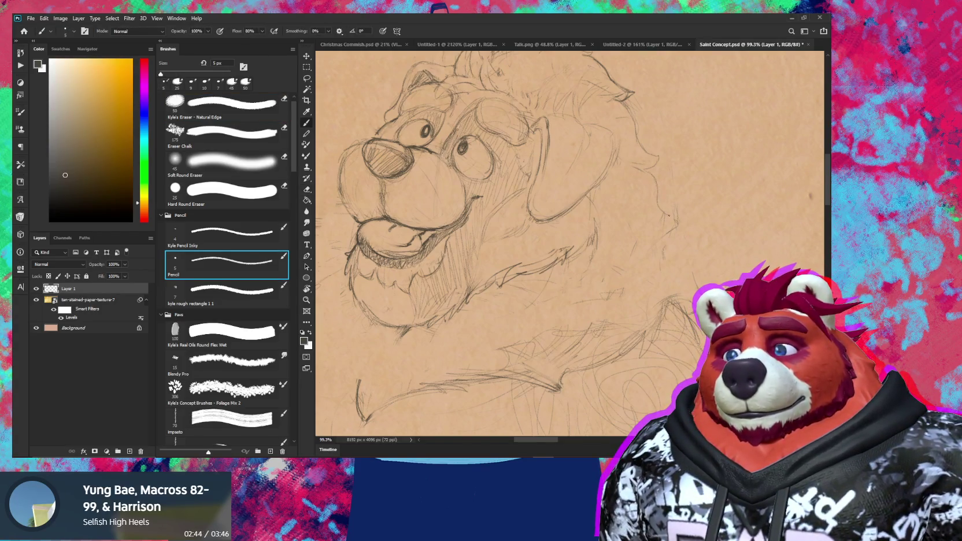
{"action": "key", "text": "e"}
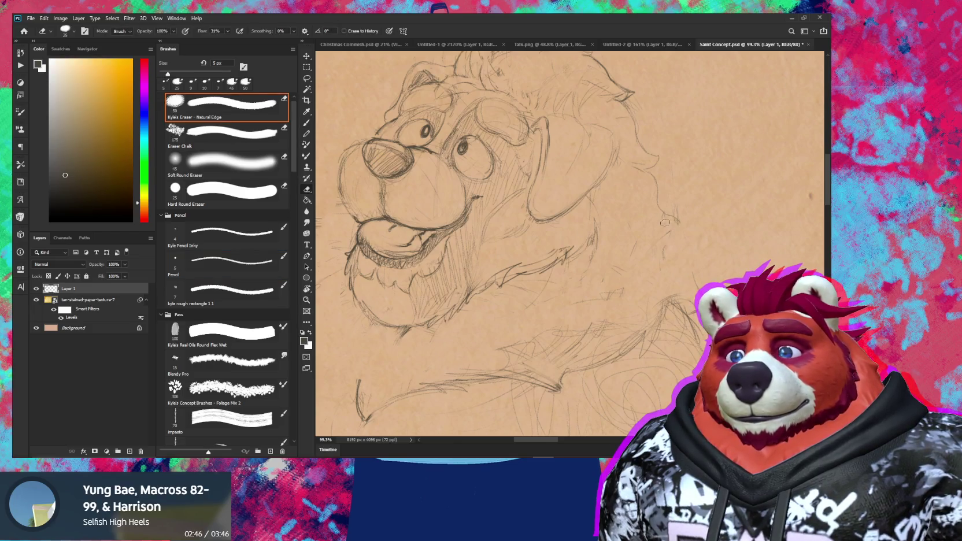
{"action": "key", "text": "b"}
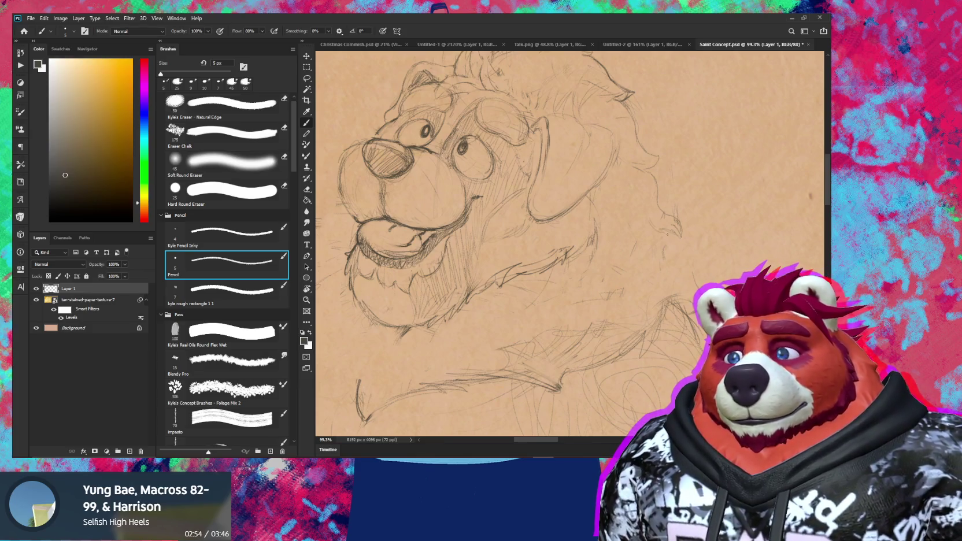
{"action": "key", "text": "e"}
{"action": "key", "text": "b"}
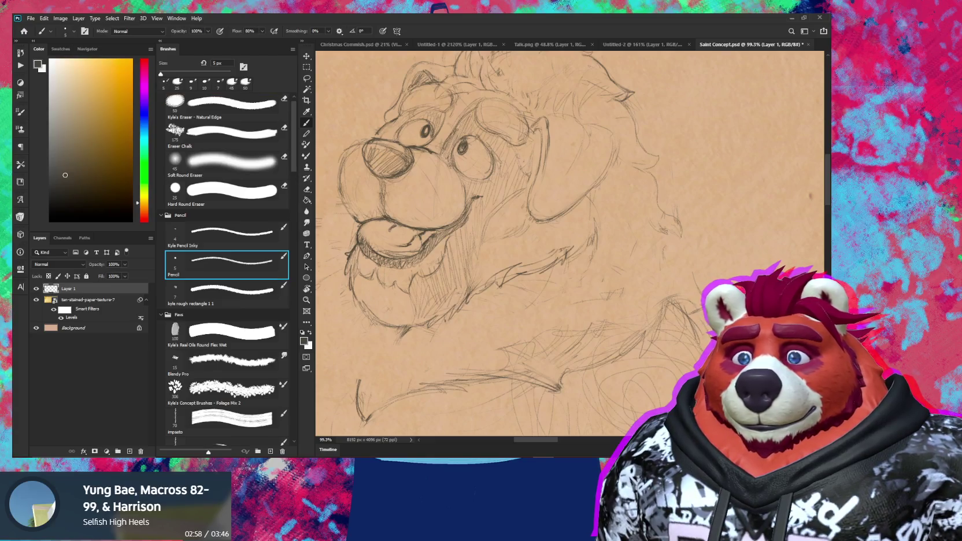
{"action": "mouse_move", "coordinate": [682, 144]}
{"action": "left_mouse_down"}
{"action": "mouse_move", "coordinate": [703, 181]}
{"action": "mouse_move", "coordinate": [532, 140]}
{"action": "left_mouse_up"}
{"action": "key", "text": "e"}
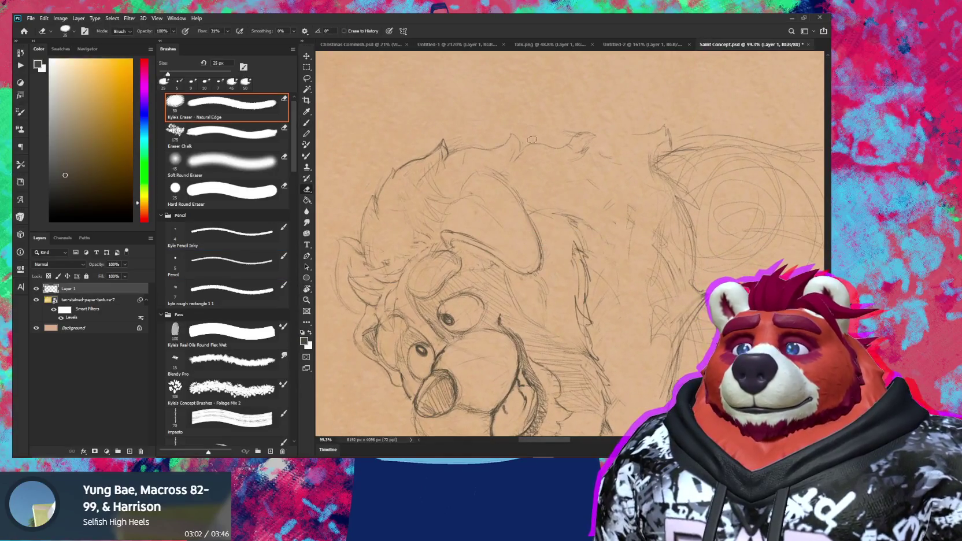
{"action": "key", "text": "b"}
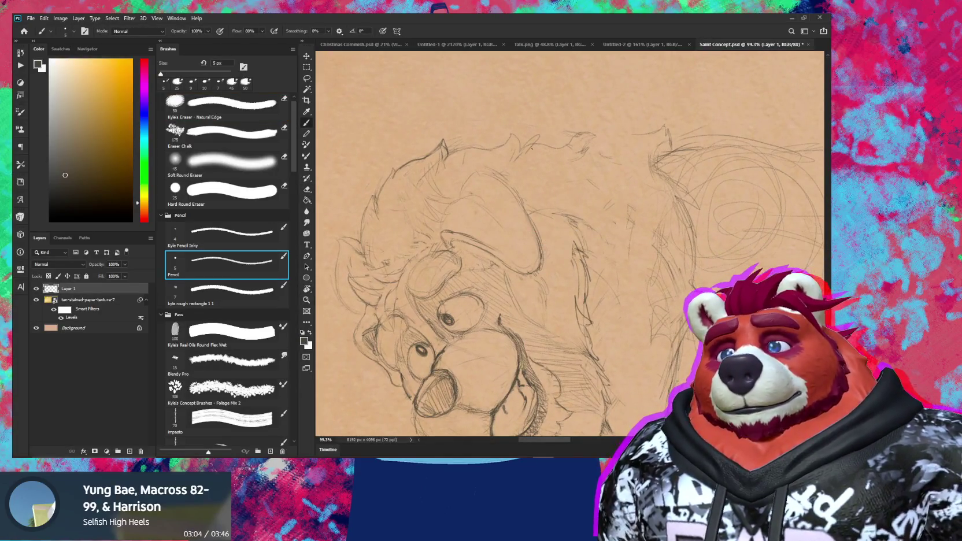
{"action": "key", "text": "e"}
{"action": "key", "text": "b"}
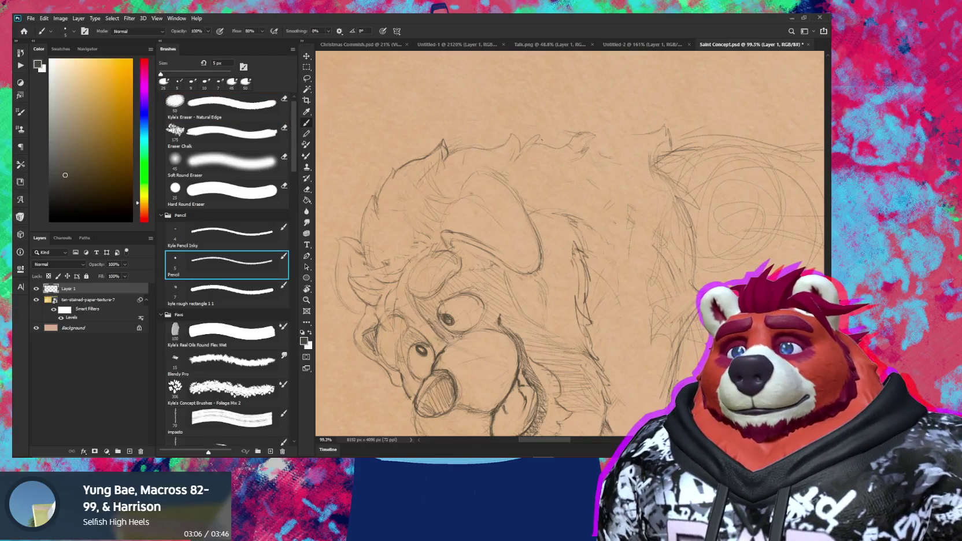
{"action": "left_click_drag", "start_coordinate": [524, 155], "coordinate": [544, 132]}
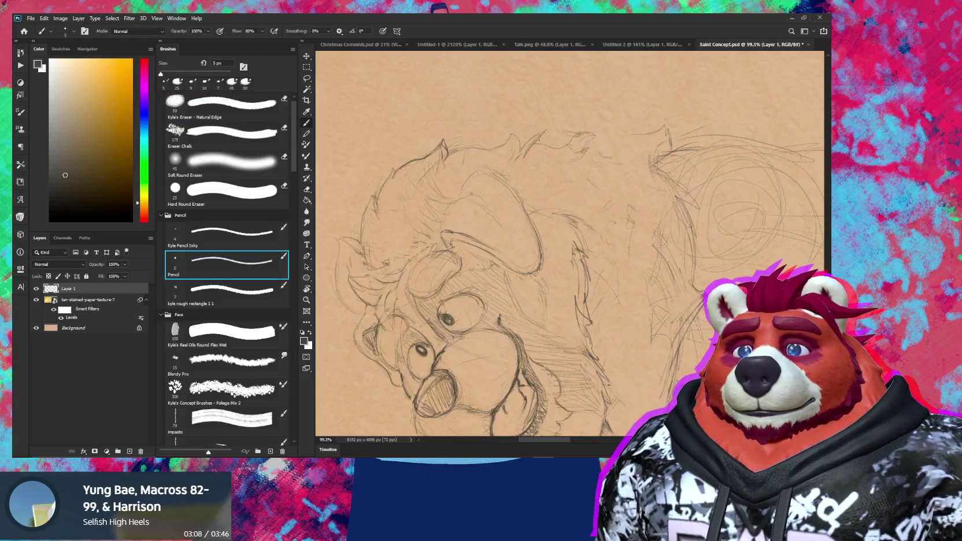
{"action": "key", "text": "e"}
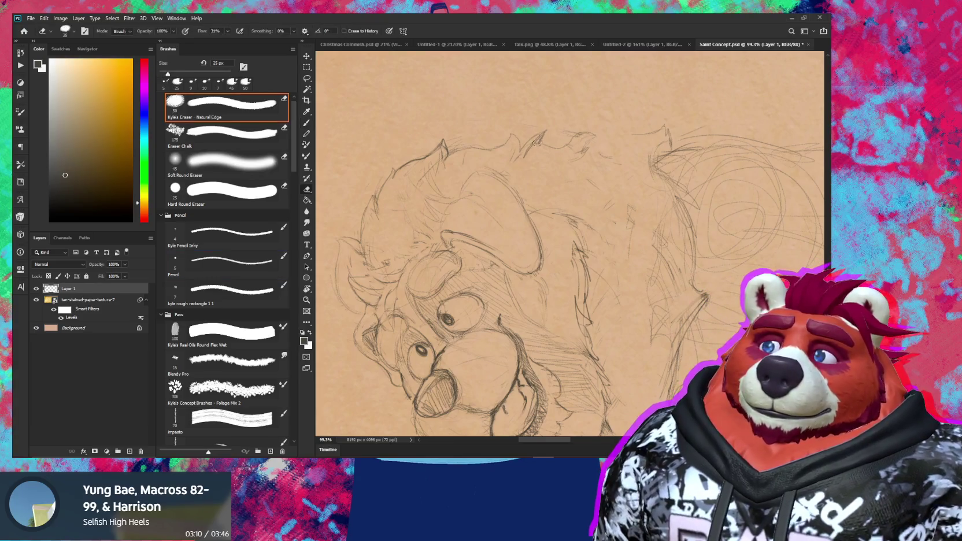
Step: Adjust the rotation with the whole figure in view, then zoom back in on the head
{"action": "key", "text": "r"}
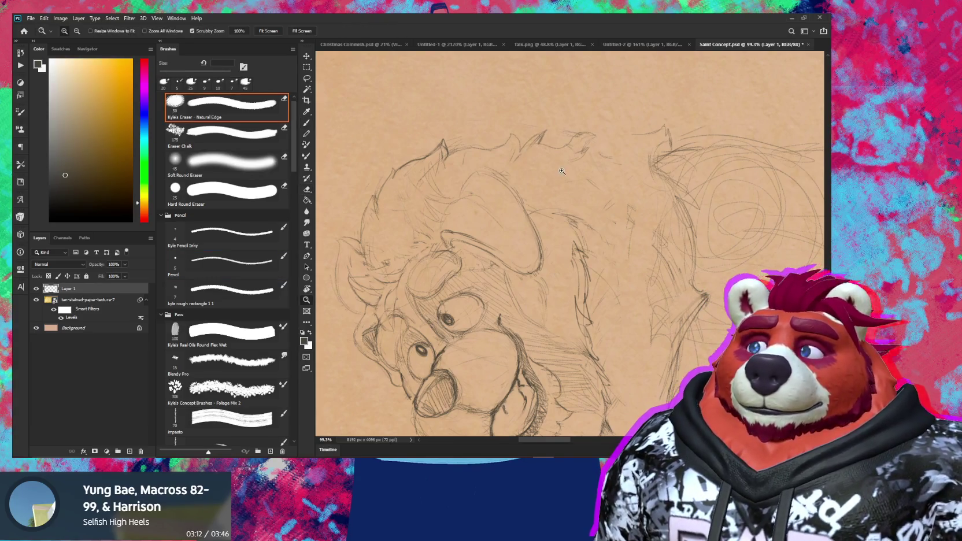
{"action": "scroll", "coordinate": [526, 157], "scroll_direction": "down", "scroll_amount": 5}
{"action": "left_click_drag", "start_coordinate": [620, 275], "coordinate": [624, 266]}
{"action": "key", "text": "e"}
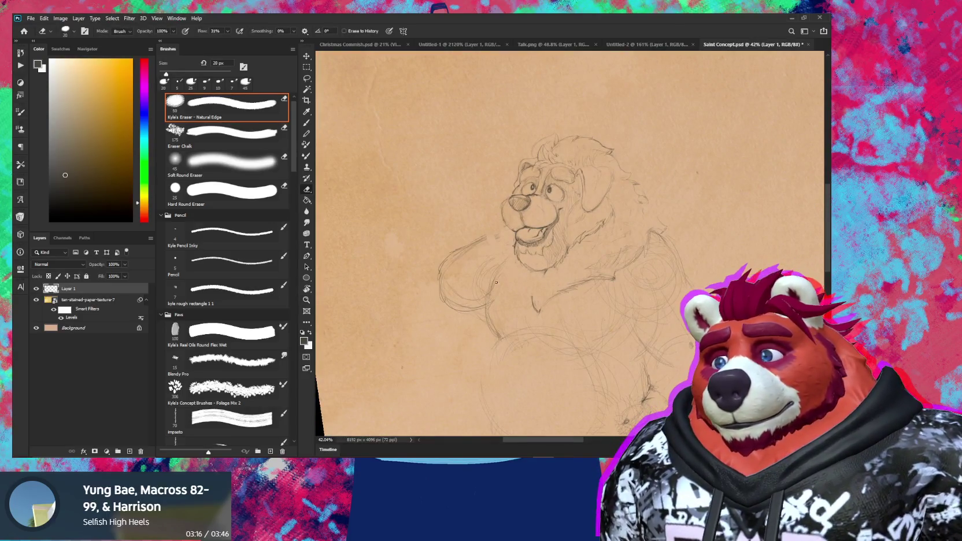
{"action": "key", "text": "b"}
{"action": "scroll", "coordinate": [499, 278], "scroll_direction": "up", "scroll_amount": 4}
{"action": "key", "text": "period"}
{"action": "key", "text": "period"}
{"action": "key", "text": "period"}
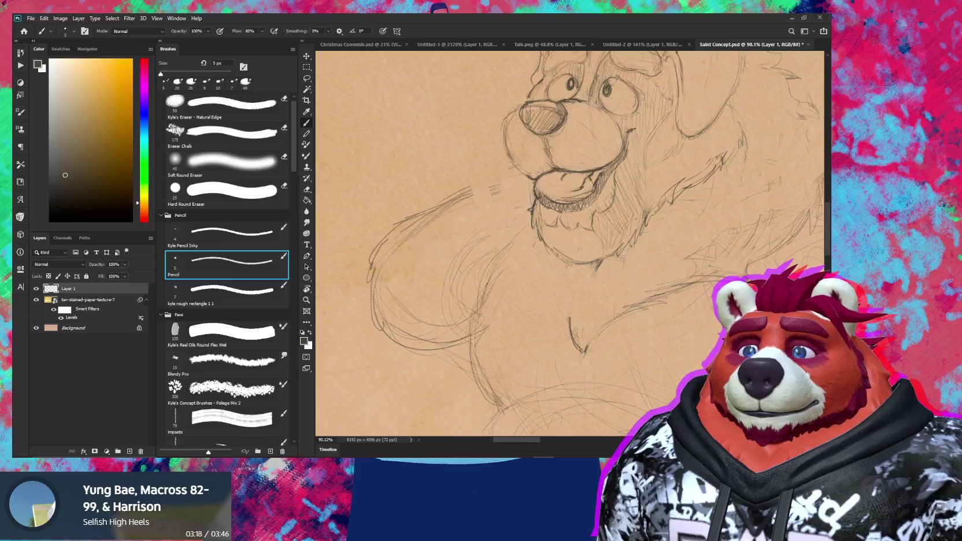
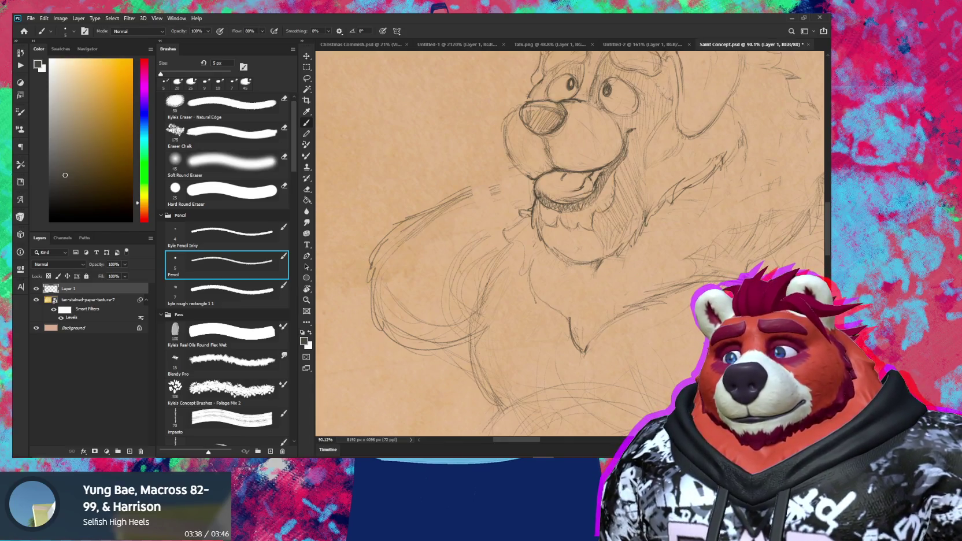
Step: Zoom out to the whole page, then back in on the bear's head, alternating pencil and eraser
{"action": "key", "text": "z"}
{"action": "left_click_drag", "start_coordinate": [558, 312], "coordinate": [529, 327]}
{"action": "key", "text": "b"}
{"action": "left_click_drag", "start_coordinate": [586, 288], "coordinate": [576, 261]}
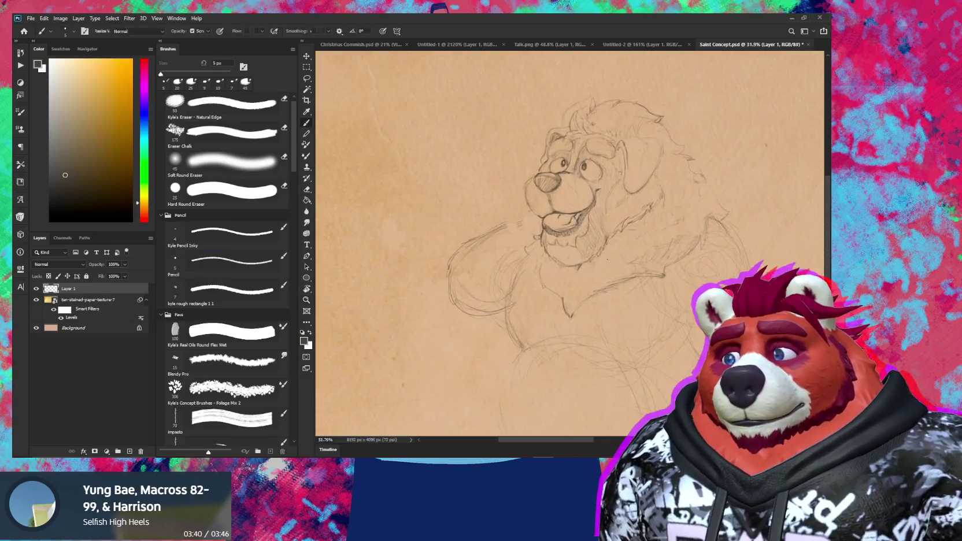
{"action": "key", "text": "e"}
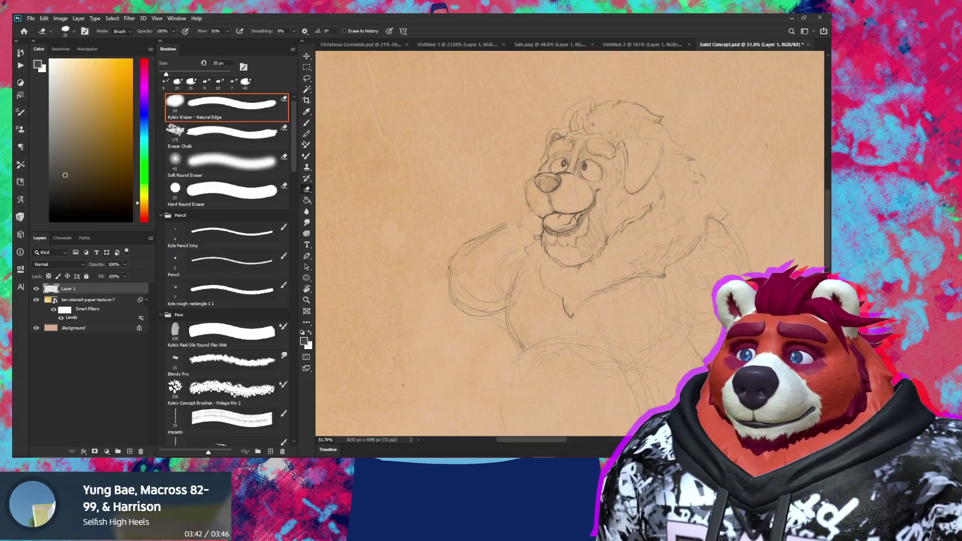
{"action": "key", "text": "b"}
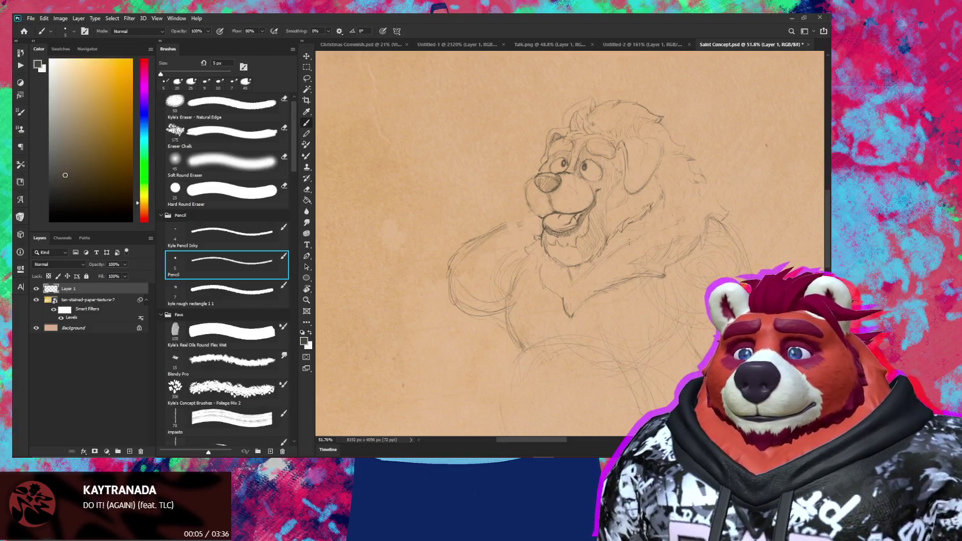
{"action": "key", "text": "e"}
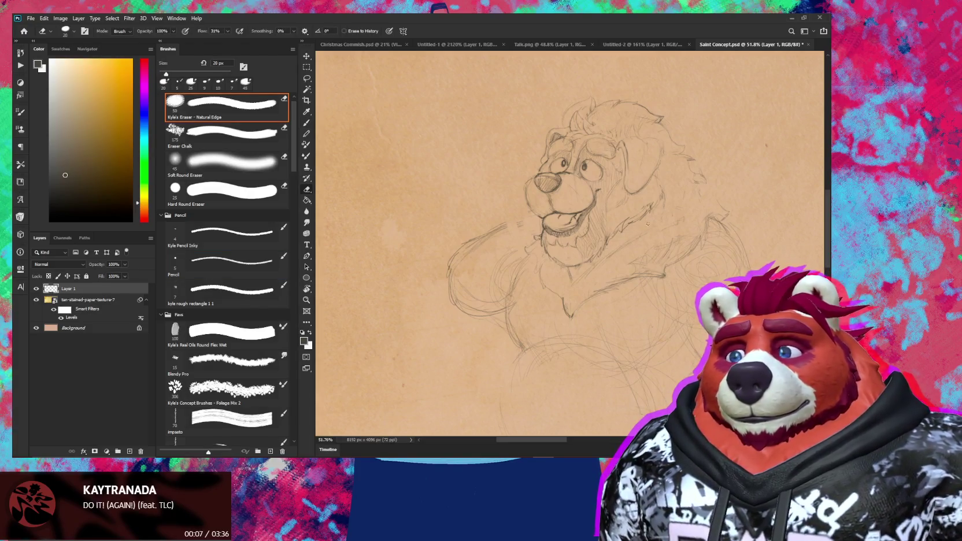
{"action": "key", "text": "b"}
{"action": "scroll", "coordinate": [603, 267], "scroll_direction": "up", "scroll_amount": 3}
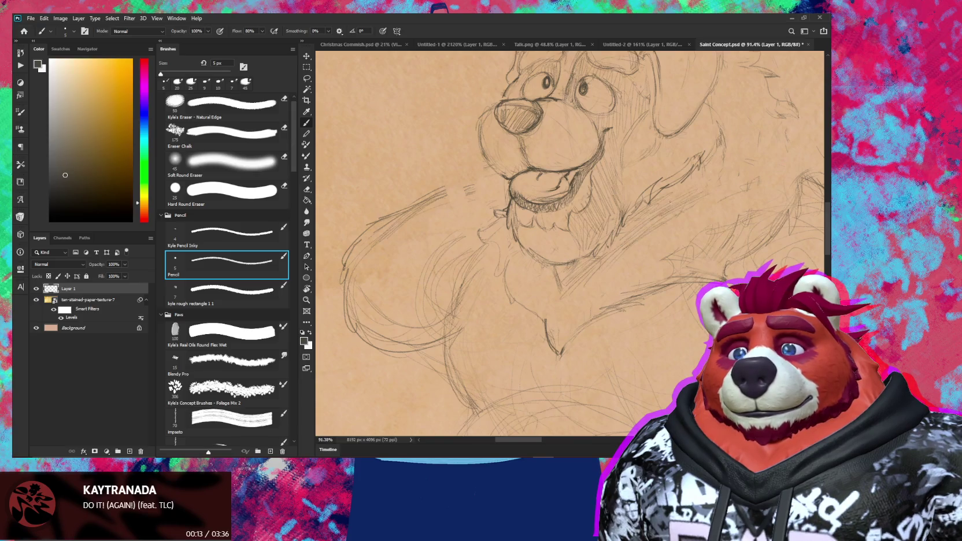
{"action": "scroll", "coordinate": [676, 189], "scroll_direction": "down", "scroll_amount": 3}
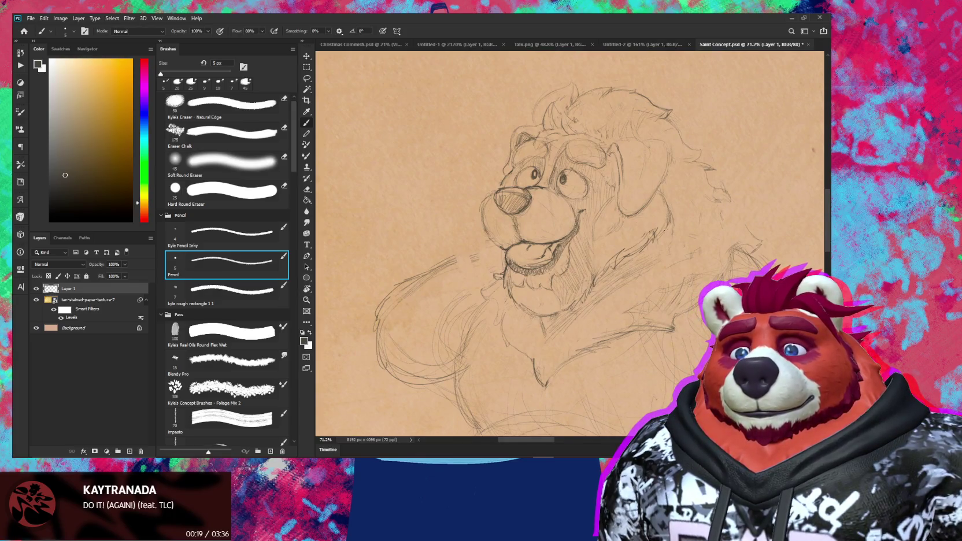
Step: Add extra pencil strokes to the bear's cheek fur, zooming closer on the face
{"action": "key", "text": "r"}
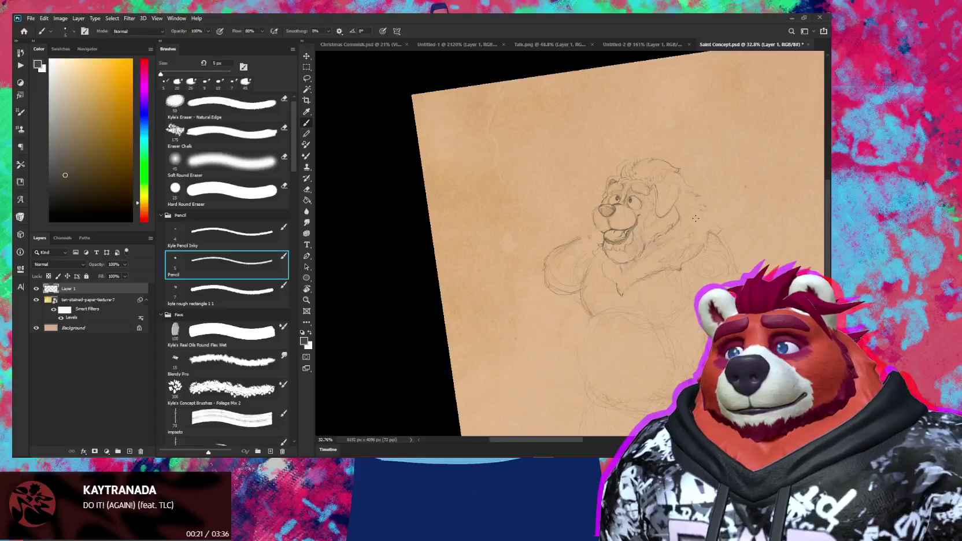
{"action": "key", "text": "Escape"}
{"action": "key", "text": "z"}
{"action": "left_click_drag", "start_coordinate": [665, 196], "coordinate": [684, 196]}
{"action": "key", "text": "e"}
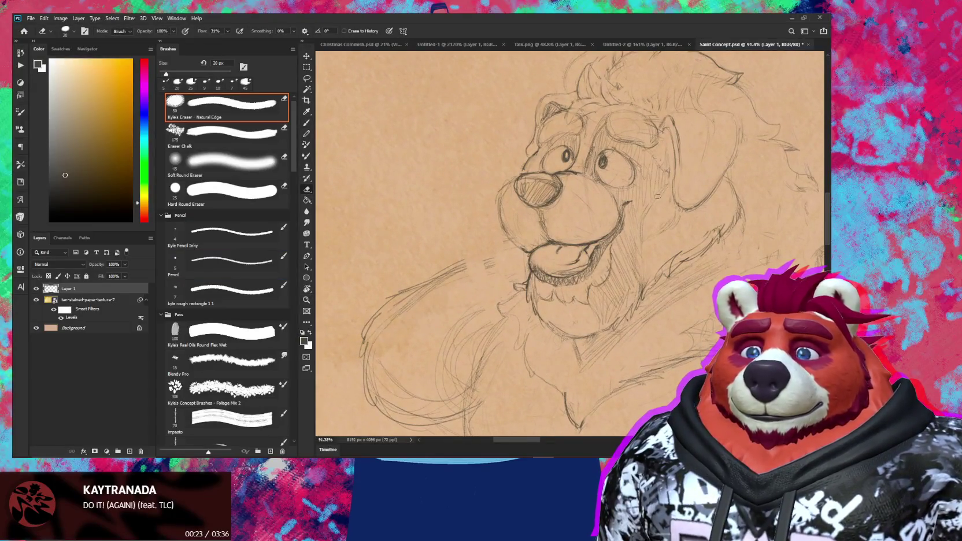
{"action": "key", "text": "b"}
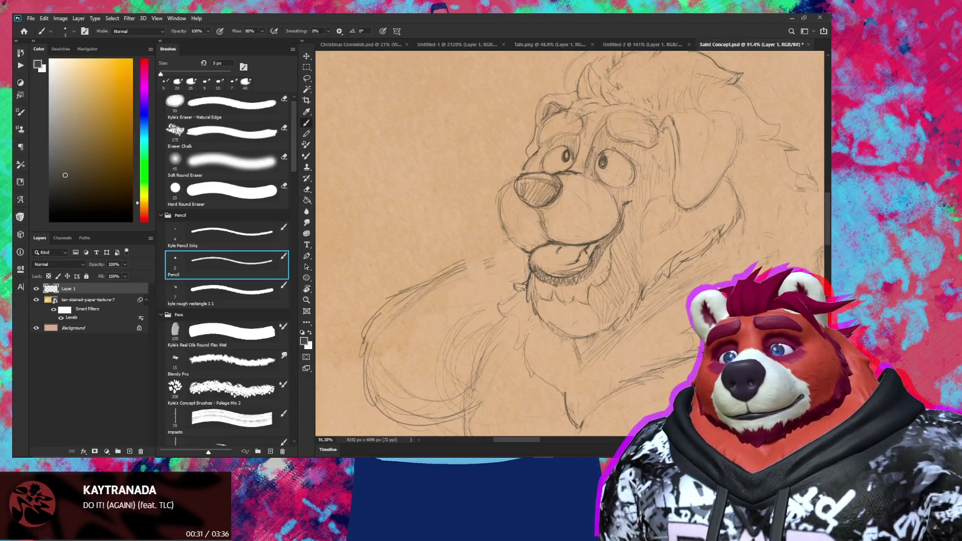
{"action": "left_click_drag", "start_coordinate": [653, 157], "coordinate": [666, 195]}
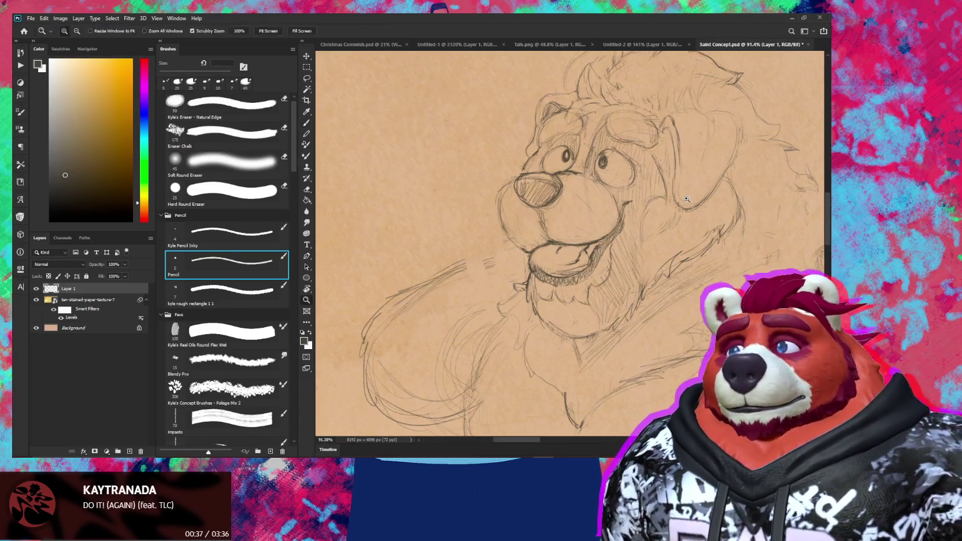
{"action": "key", "text": "z"}
{"action": "left_click_drag", "start_coordinate": [664, 192], "coordinate": [724, 189]}
{"action": "key", "text": "e"}
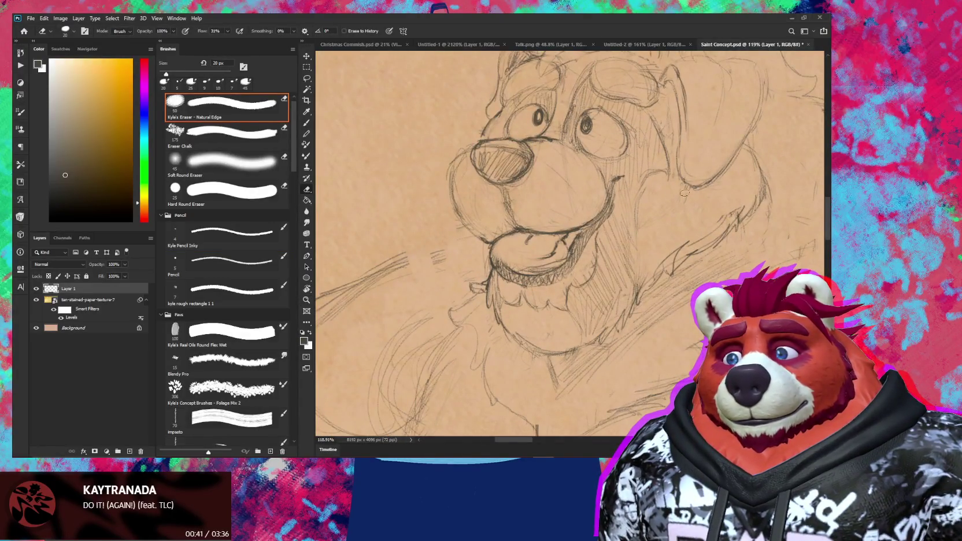
{"action": "key", "text": "b"}
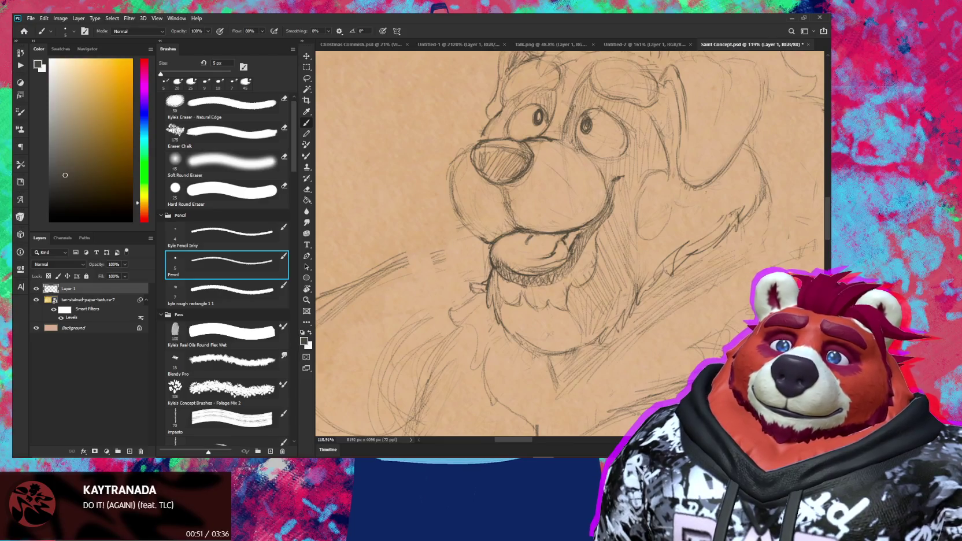
{"action": "key", "text": "e"}
{"action": "key", "text": "b"}
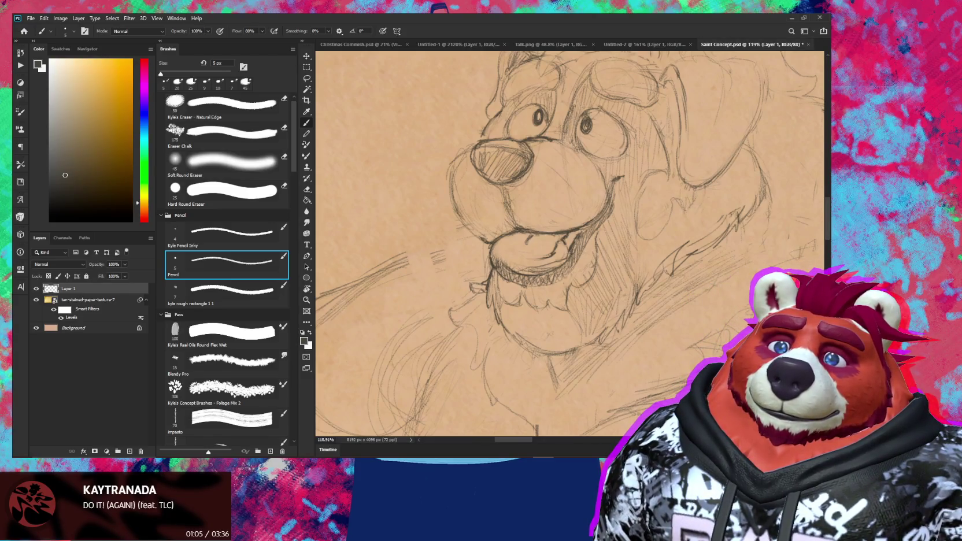
{"action": "key", "text": "ctrl"}
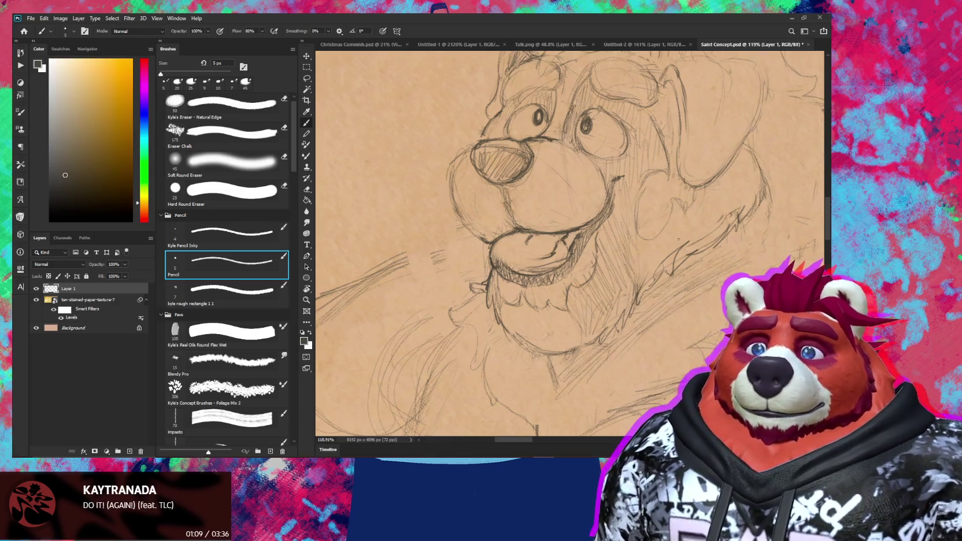
{"action": "scroll", "coordinate": [679, 237], "scroll_direction": "down", "scroll_amount": 3}
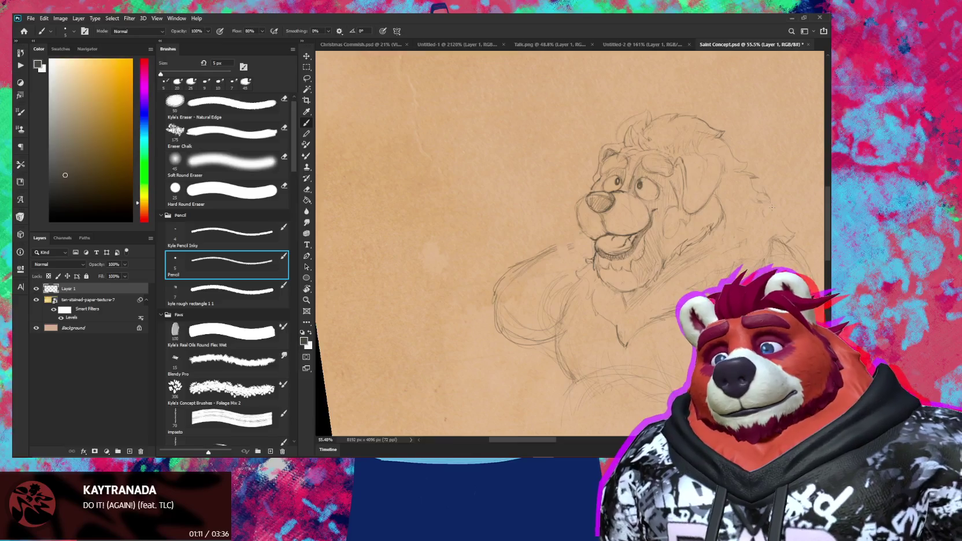
{"action": "scroll", "coordinate": [652, 207], "scroll_direction": "up", "scroll_amount": 3}
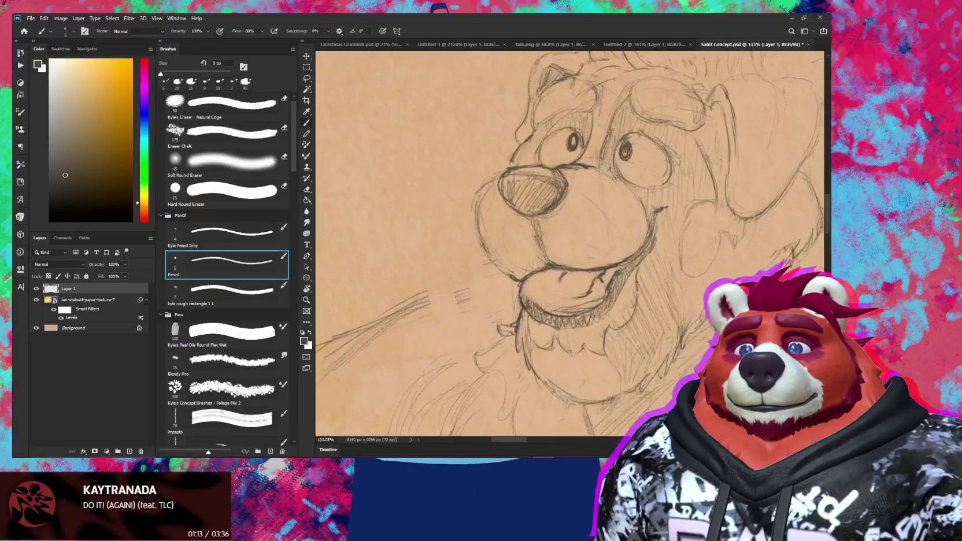
{"action": "key", "text": "e"}
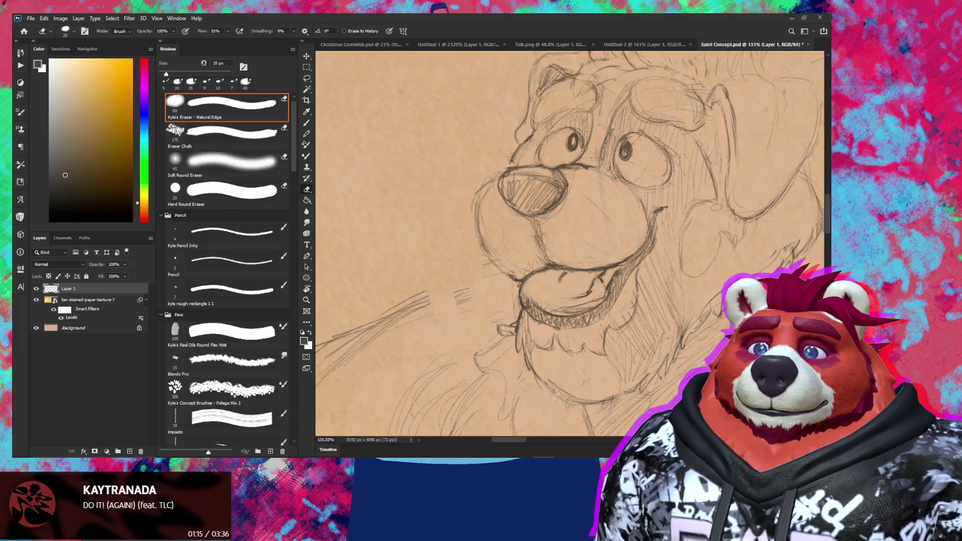
{"action": "key", "text": "b"}
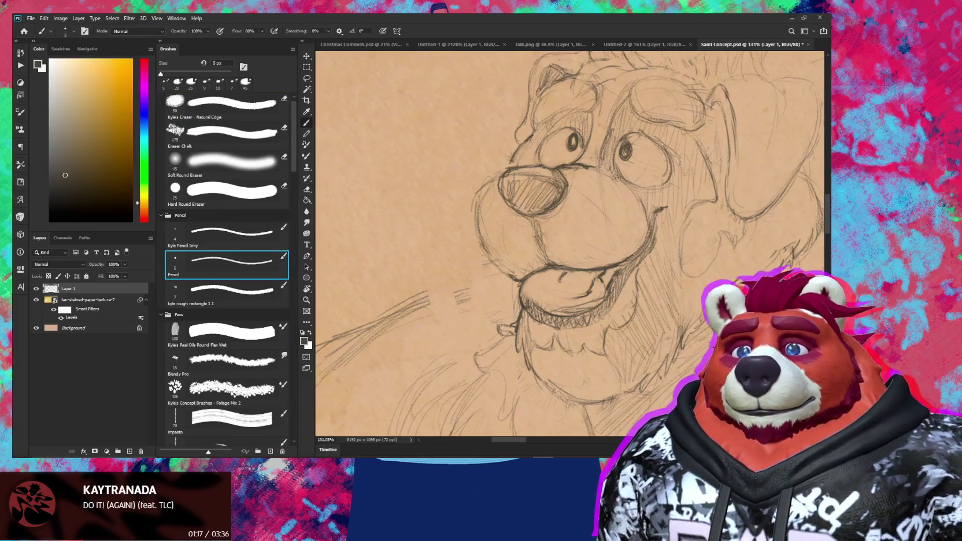
{"action": "mouse_move", "coordinate": [703, 138]}
{"action": "left_mouse_down"}
{"action": "mouse_move", "coordinate": [606, 148]}
{"action": "mouse_move", "coordinate": [619, 266]}
{"action": "left_mouse_up"}
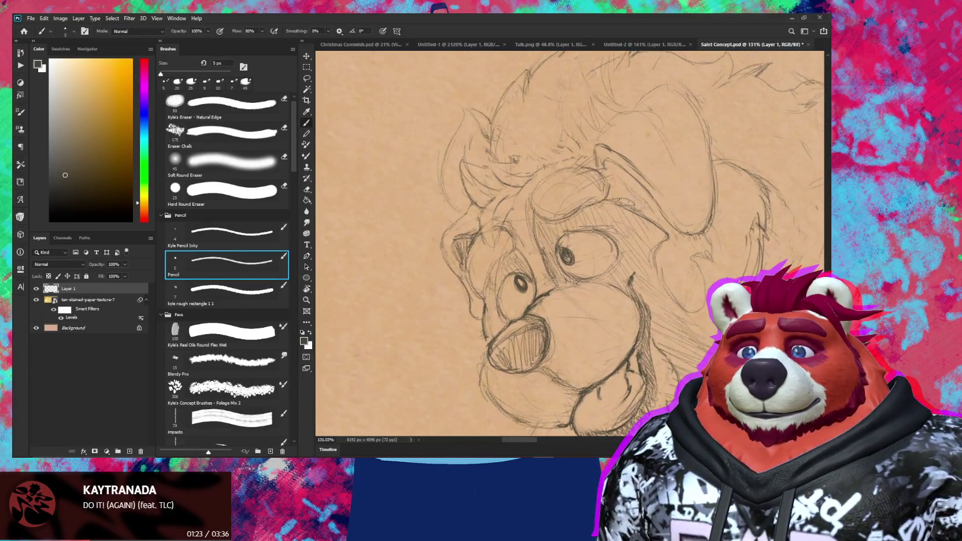
{"action": "left_click_drag", "start_coordinate": [619, 201], "coordinate": [633, 214]}
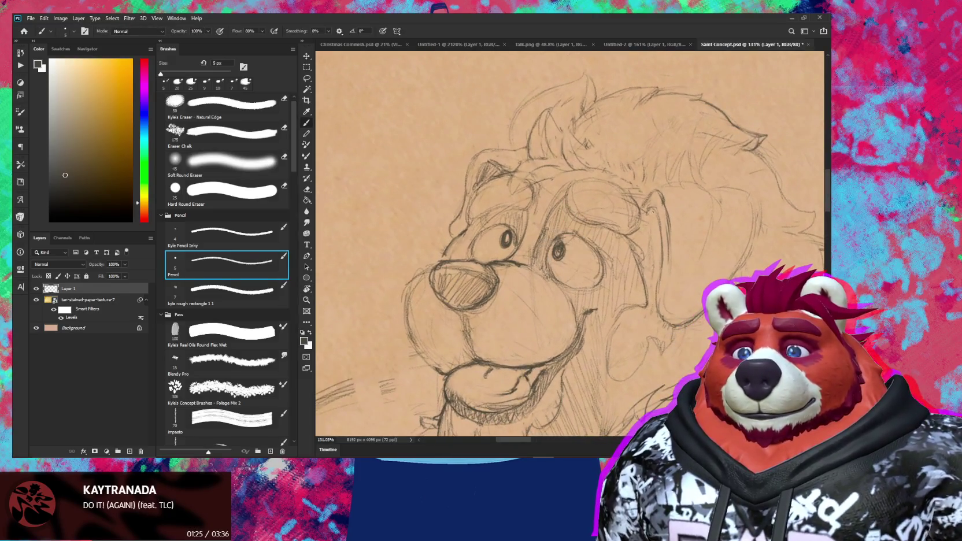
{"action": "scroll", "coordinate": [648, 211], "scroll_direction": "down", "scroll_amount": 3}
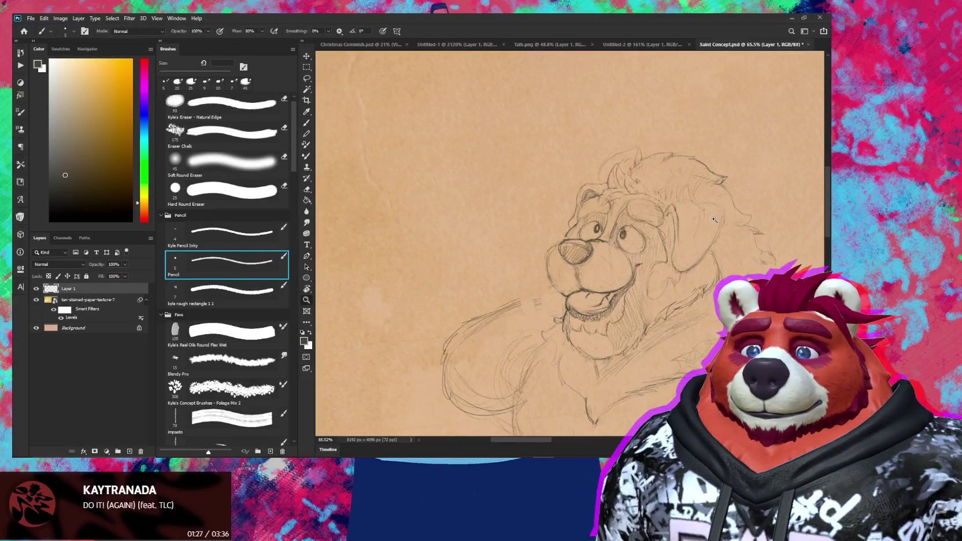
{"action": "scroll", "coordinate": [718, 198], "scroll_direction": "up", "scroll_amount": 3}
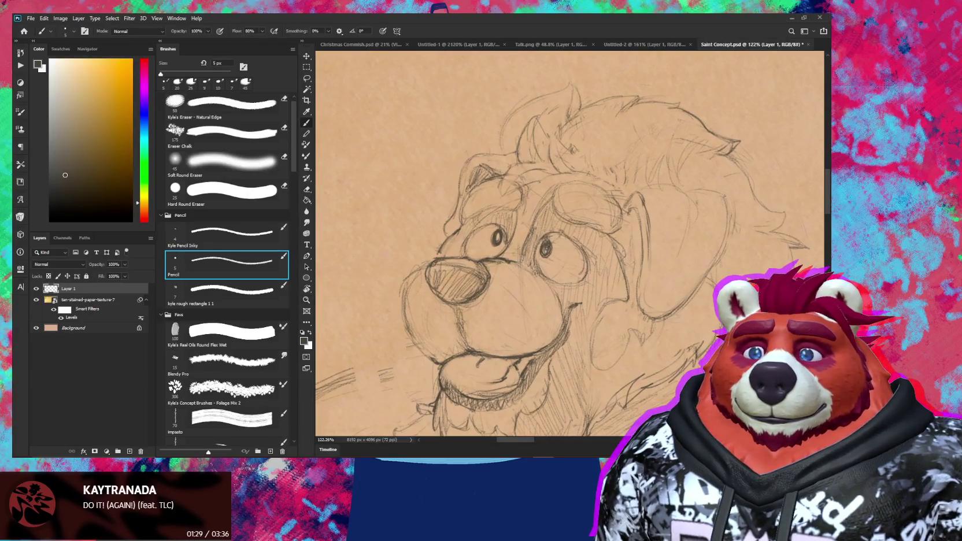
{"action": "key", "text": "r"}
{"action": "left_click_drag", "start_coordinate": [569, 232], "coordinate": [504, 217]}
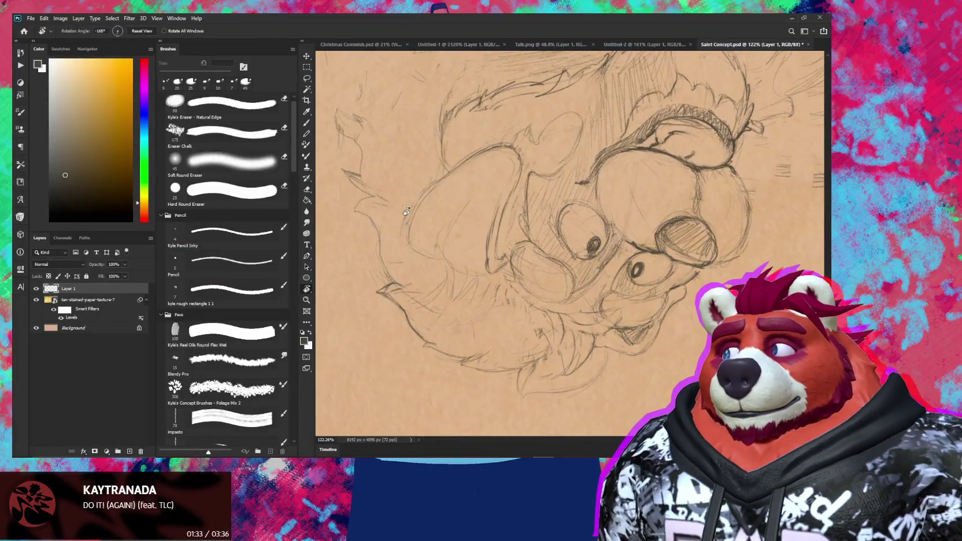
{"action": "key", "text": "b"}
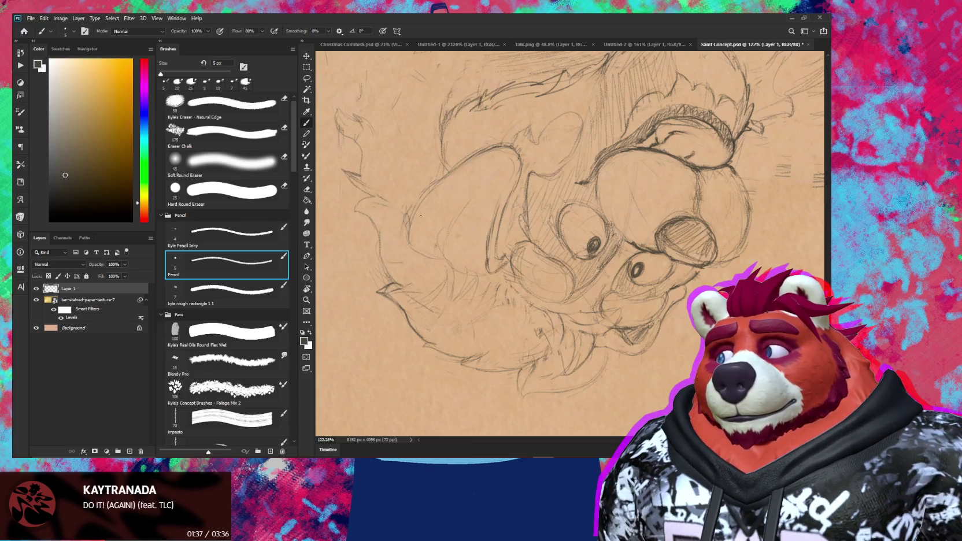
{"action": "left_click_drag", "start_coordinate": [583, 254], "coordinate": [566, 273]}
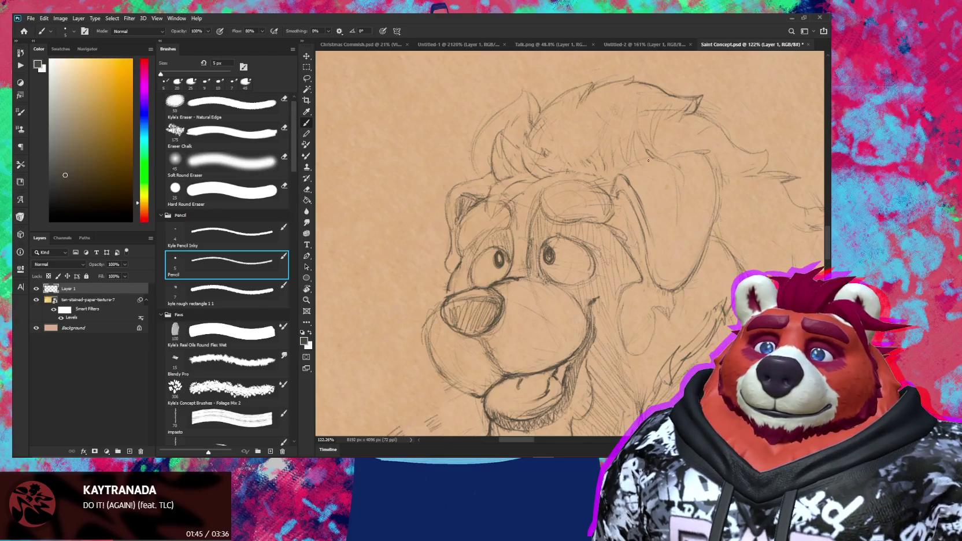
{"action": "scroll", "coordinate": [684, 231], "scroll_direction": "down", "scroll_amount": 5}
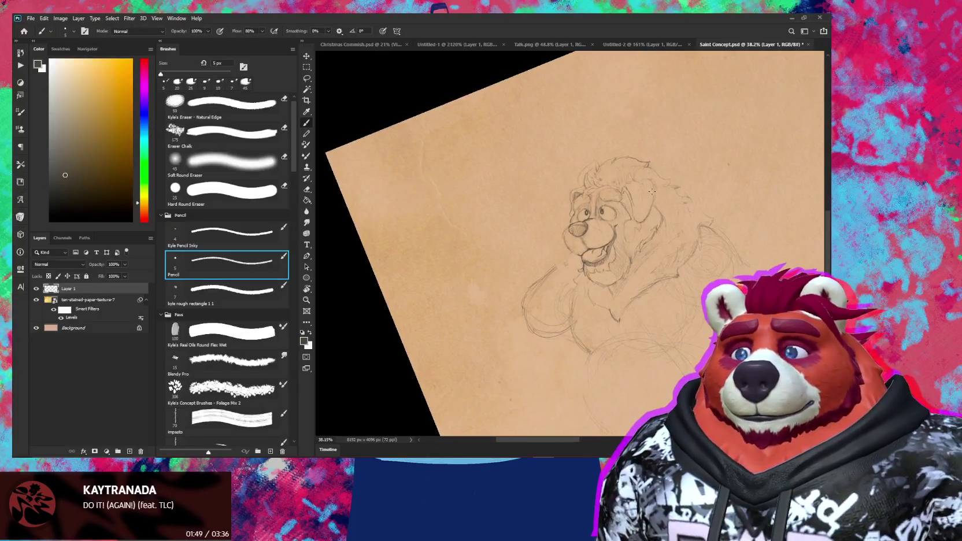
Step: Undo the stray stroke atop the head and bring Photoshop back in front of Blender
{"action": "scroll", "coordinate": [576, 220], "scroll_direction": "up", "scroll_amount": 6}
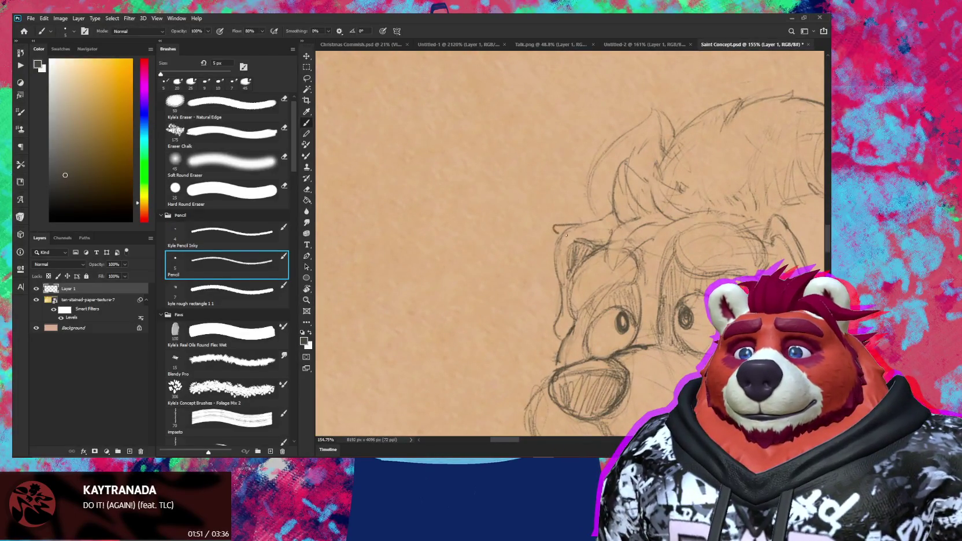
{"action": "key", "text": "ctrl+z"}
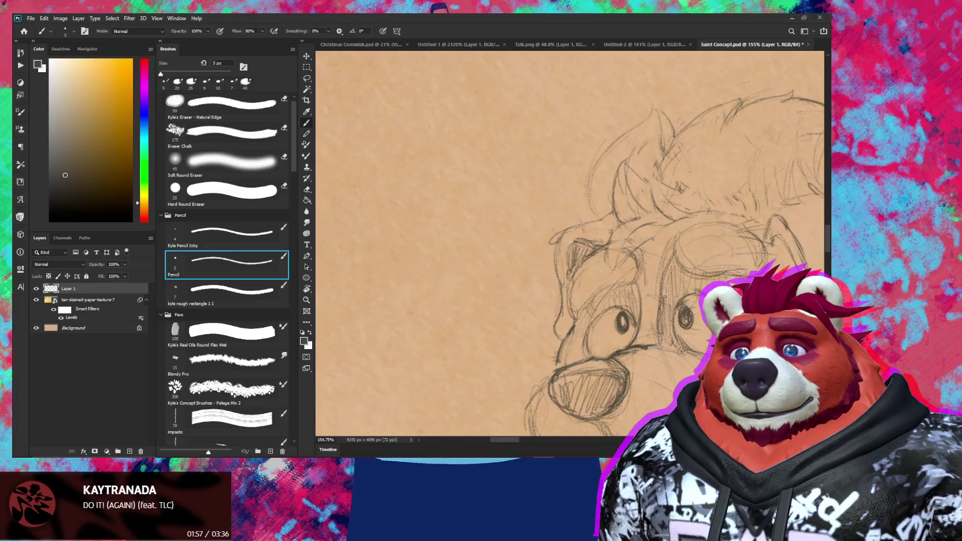
{"action": "key", "text": "alt+Tab"}
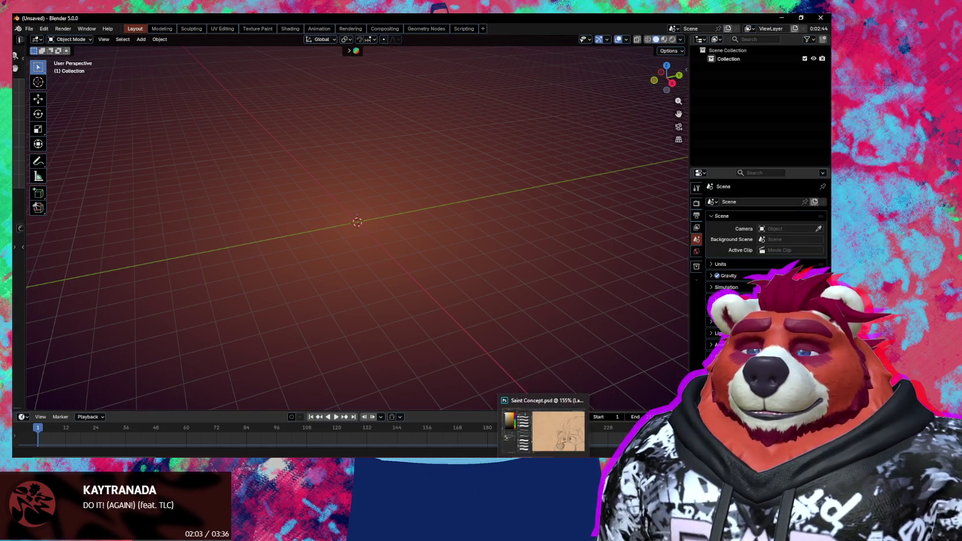
{"action": "left_click", "coordinate": [525, 402]}
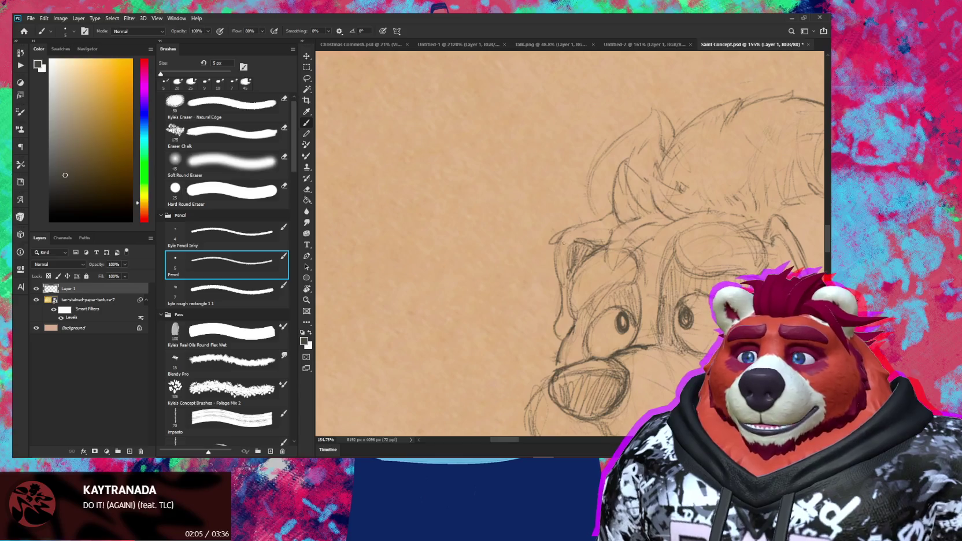
Step: Zoom out to the full body sketch and enlarge the eraser to 20 px
{"action": "key", "text": "e"}
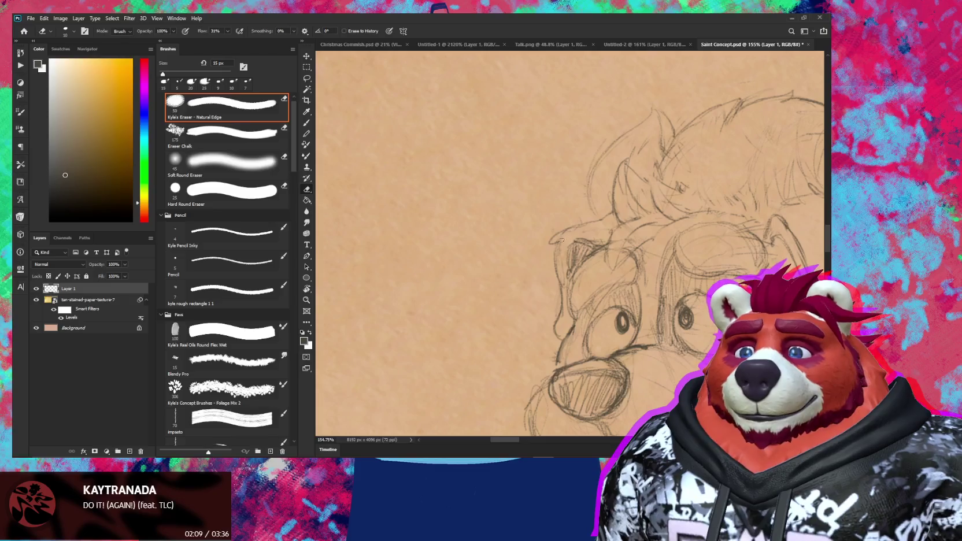
{"action": "key", "text": "b"}
{"action": "scroll", "coordinate": [552, 250], "scroll_direction": "down", "scroll_amount": 5}
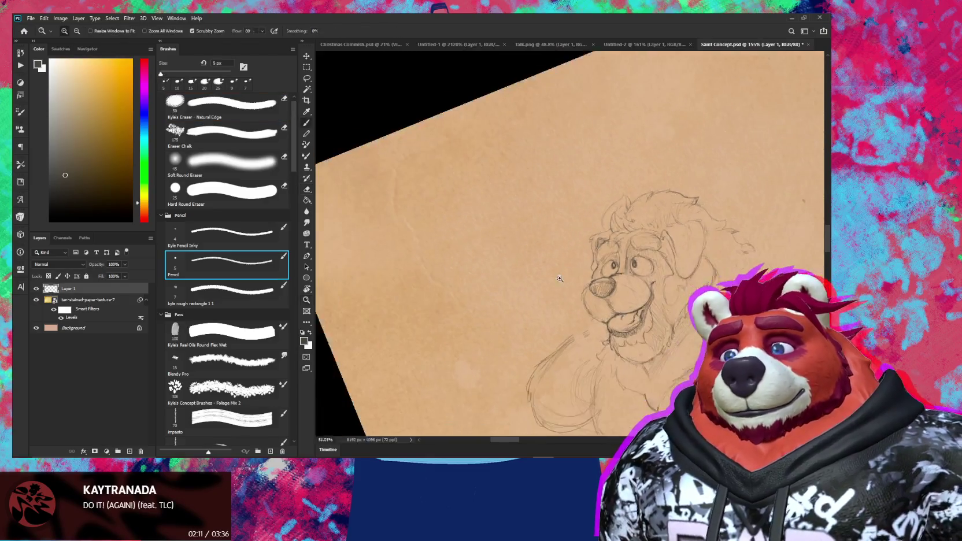
{"action": "mouse_move", "coordinate": [561, 231]}
{"action": "left_mouse_down"}
{"action": "mouse_move", "coordinate": [644, 335]}
{"action": "mouse_move", "coordinate": [626, 244]}
{"action": "left_mouse_up"}
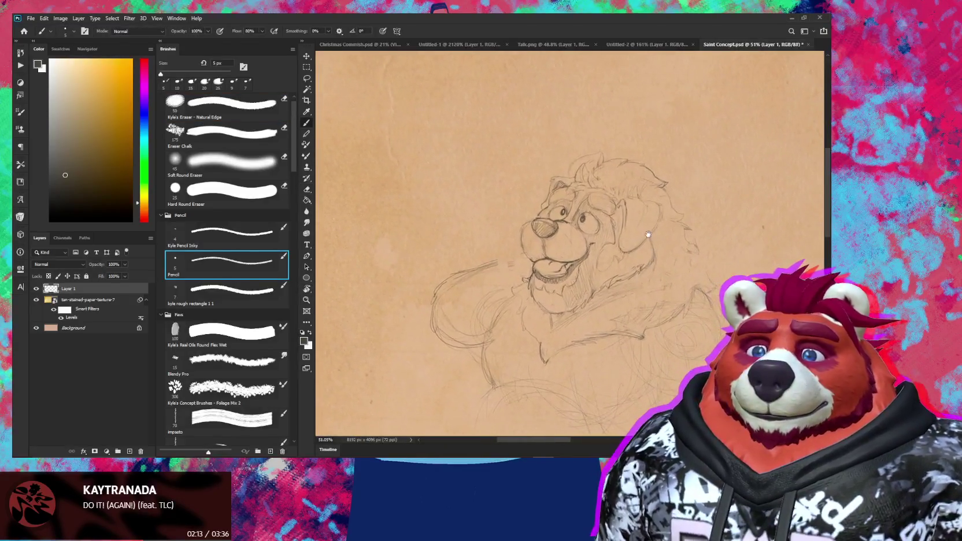
{"action": "scroll", "coordinate": [626, 244], "scroll_direction": "up", "scroll_amount": 3}
{"action": "key", "text": "e"}
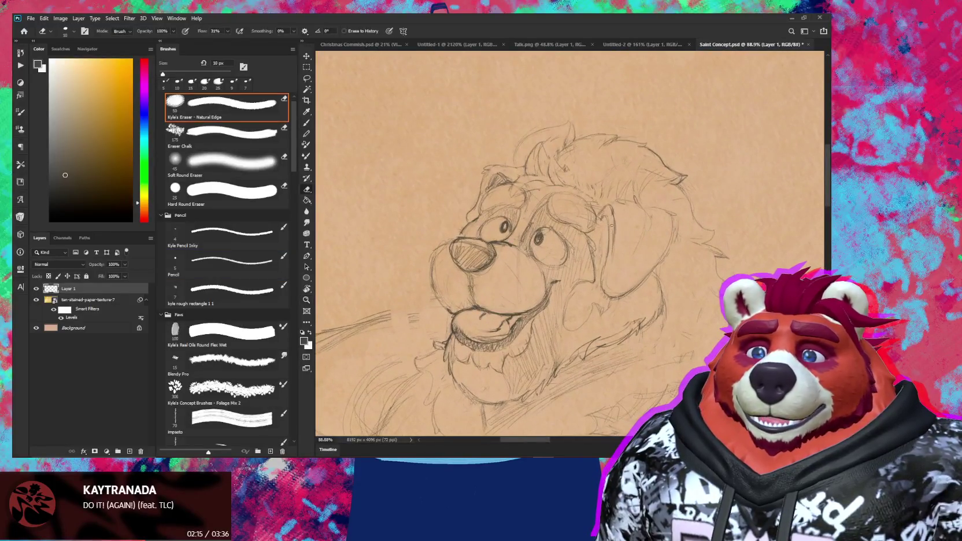
{"action": "key", "text": "bracketright"}
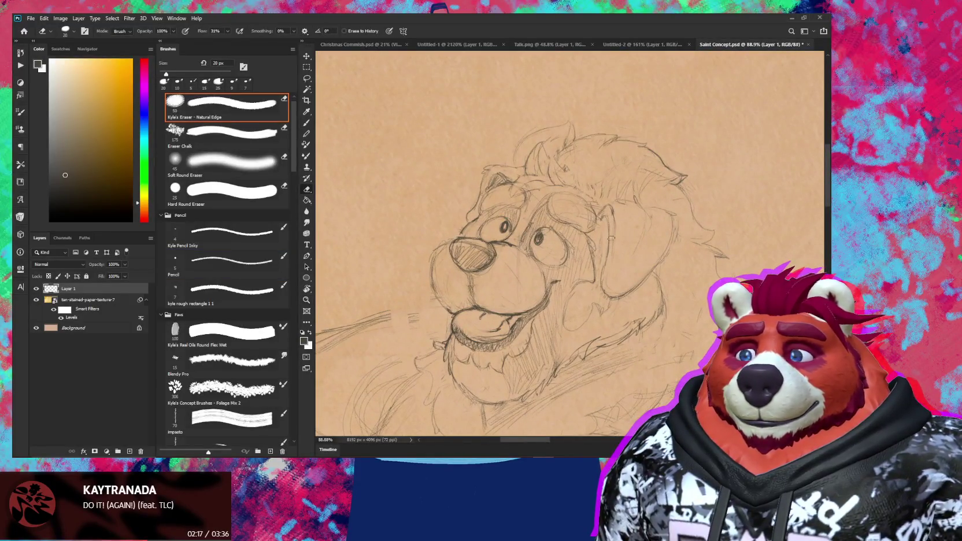
{"action": "key", "text": "b"}
{"action": "scroll", "coordinate": [616, 220], "scroll_direction": "down", "scroll_amount": 3}
{"action": "scroll", "coordinate": [641, 242], "scroll_direction": "up", "scroll_amount": 4}
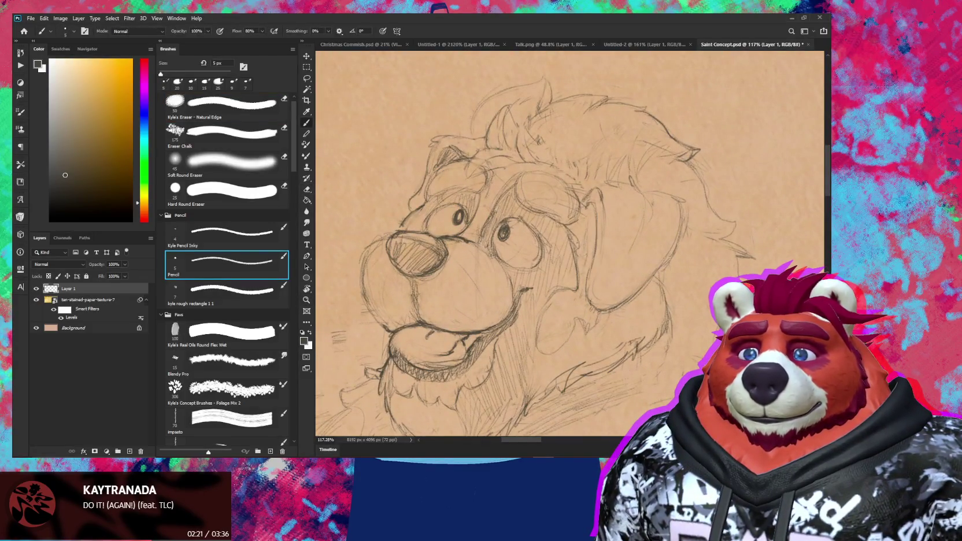
{"action": "scroll", "coordinate": [677, 243], "scroll_direction": "down", "scroll_amount": 5}
{"action": "scroll", "coordinate": [664, 245], "scroll_direction": "up", "scroll_amount": 2}
{"action": "left_click_drag", "start_coordinate": [641, 275], "coordinate": [612, 196]}
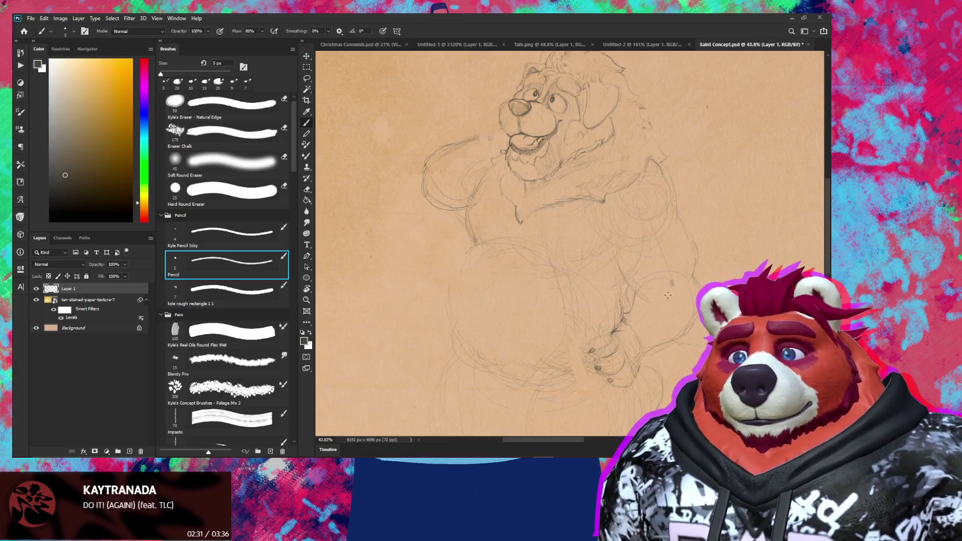
Step: Rework the body outline, alternating the 5 px pencil and 40 px eraser to clear construction marks
{"action": "key", "text": "e"}
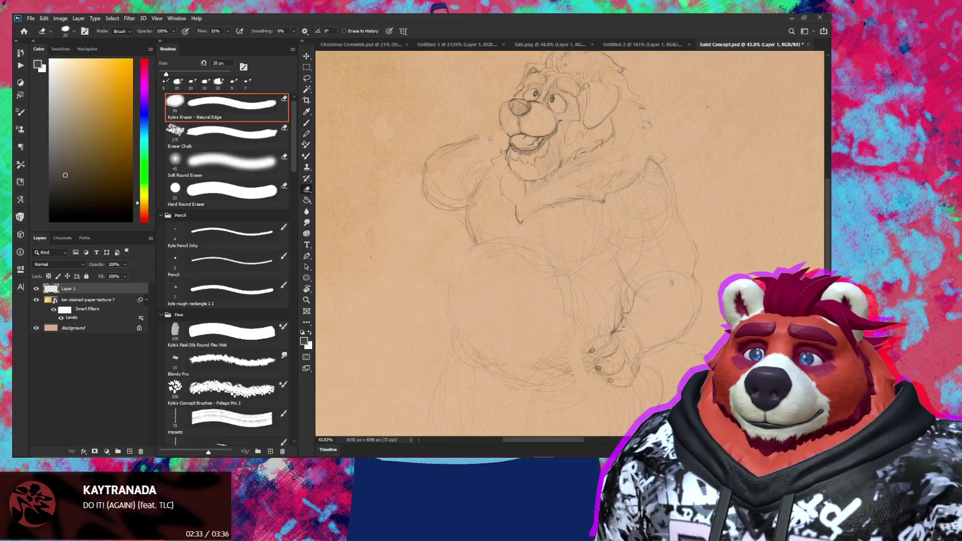
{"action": "key", "text": "b"}
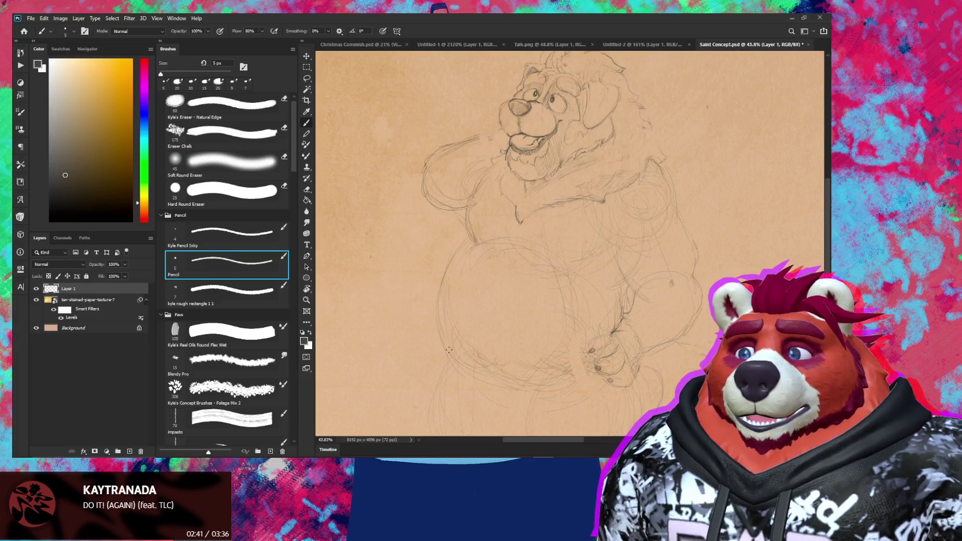
{"action": "key", "text": "e"}
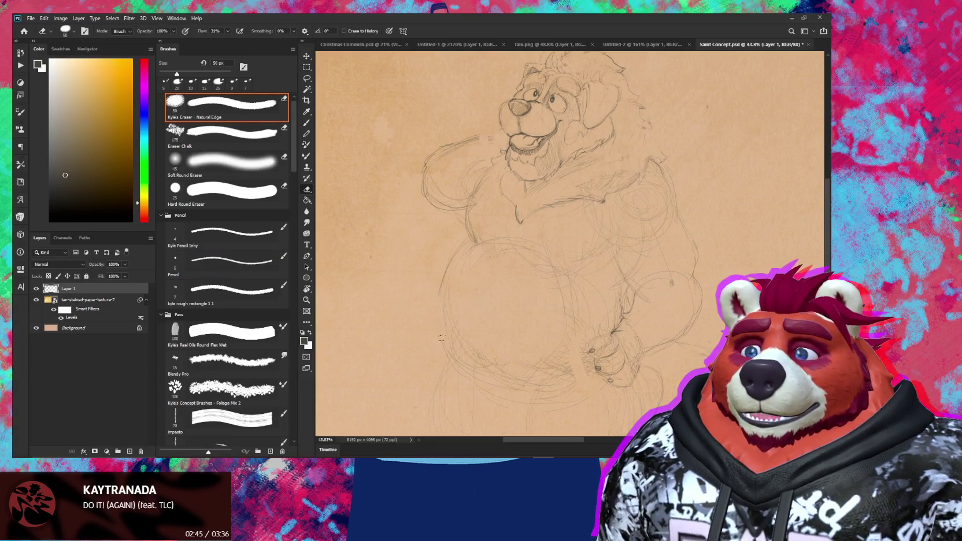
{"action": "key", "text": "b"}
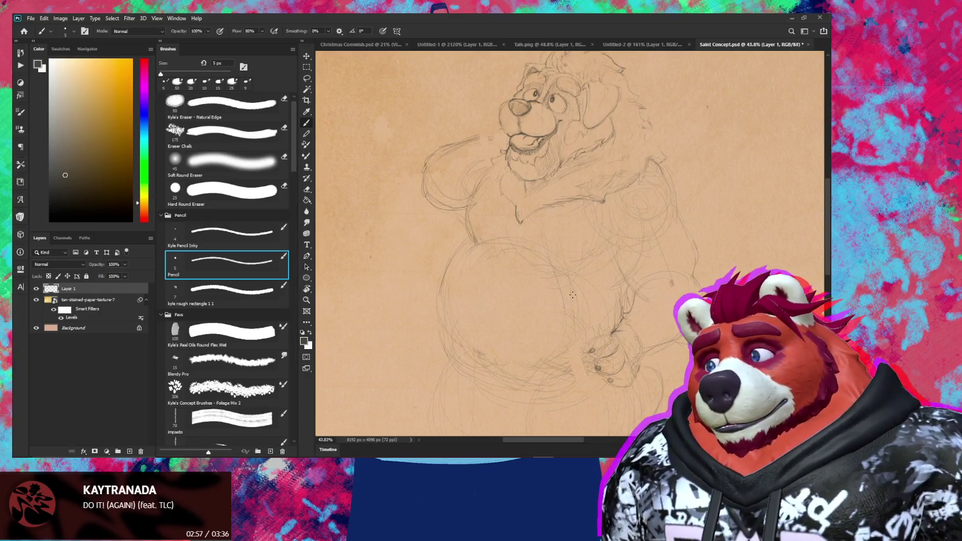
{"action": "key", "text": "e"}
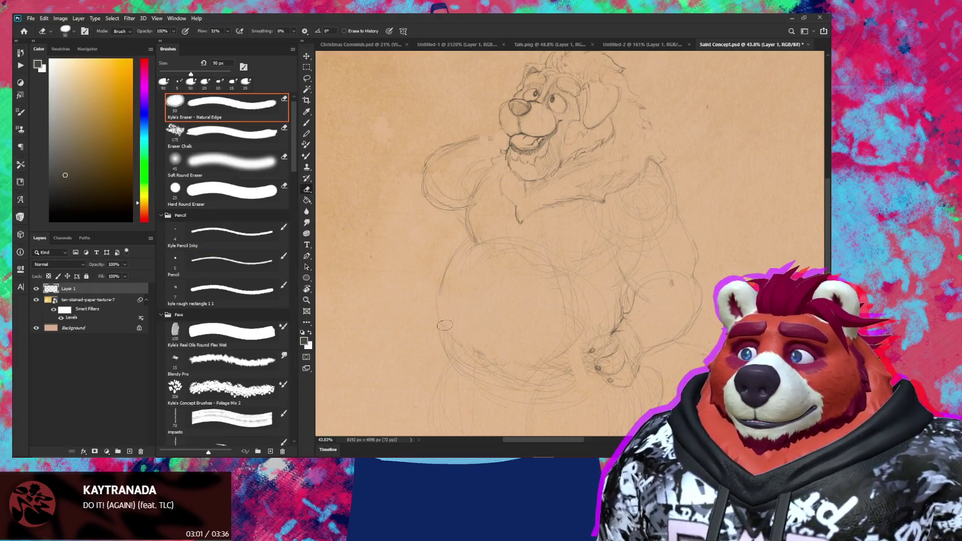
{"action": "key", "text": "b"}
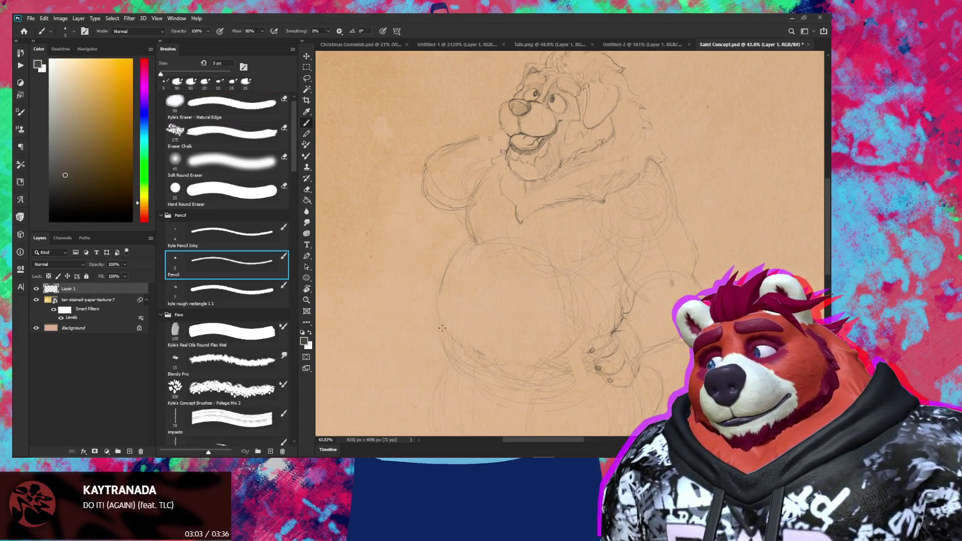
{"action": "key", "text": "e"}
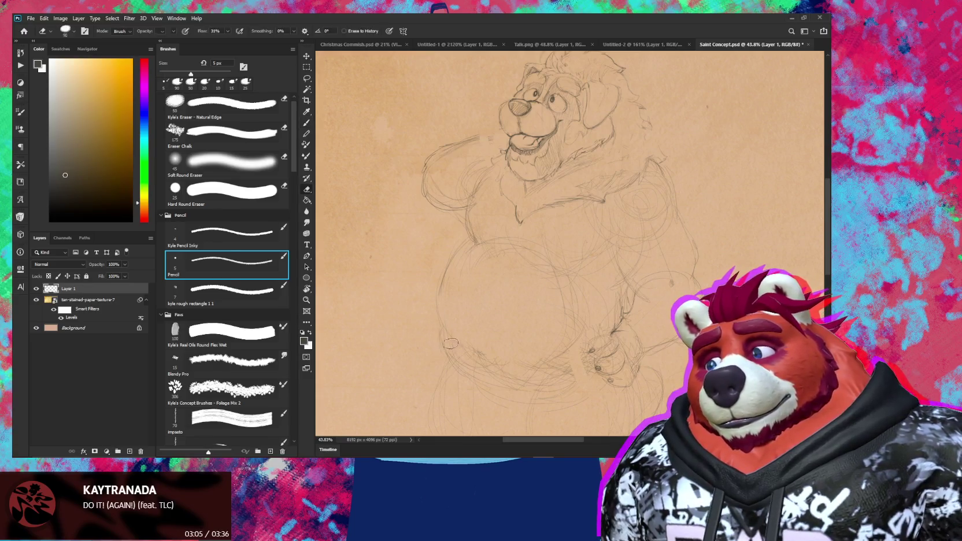
{"action": "scroll", "coordinate": [548, 405], "scroll_direction": "down", "scroll_amount": 2}
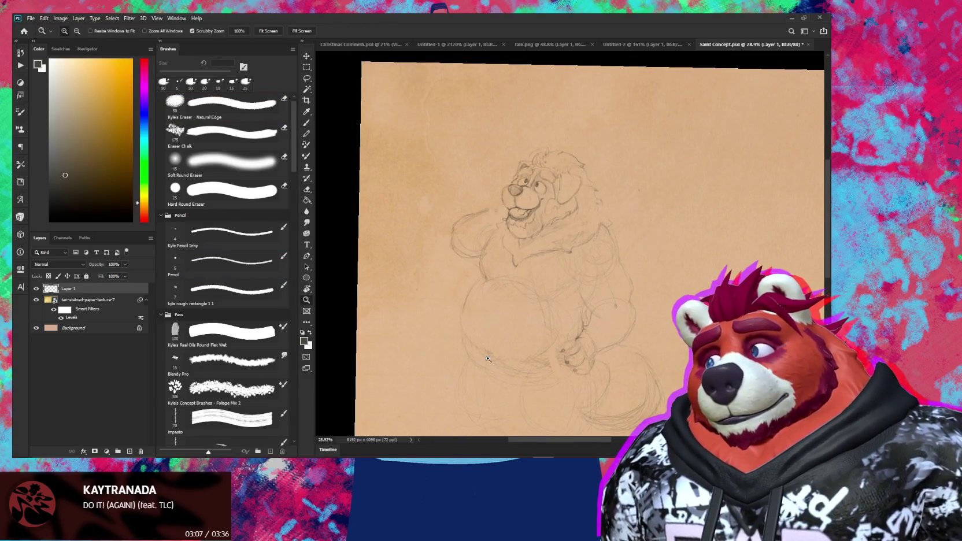
{"action": "scroll", "coordinate": [484, 357], "scroll_direction": "up", "scroll_amount": 2}
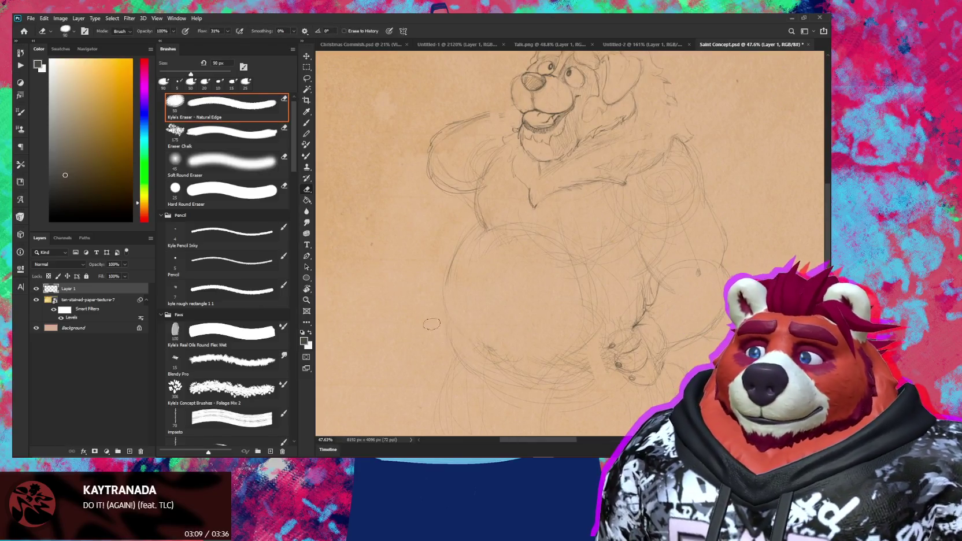
{"action": "key", "text": "b"}
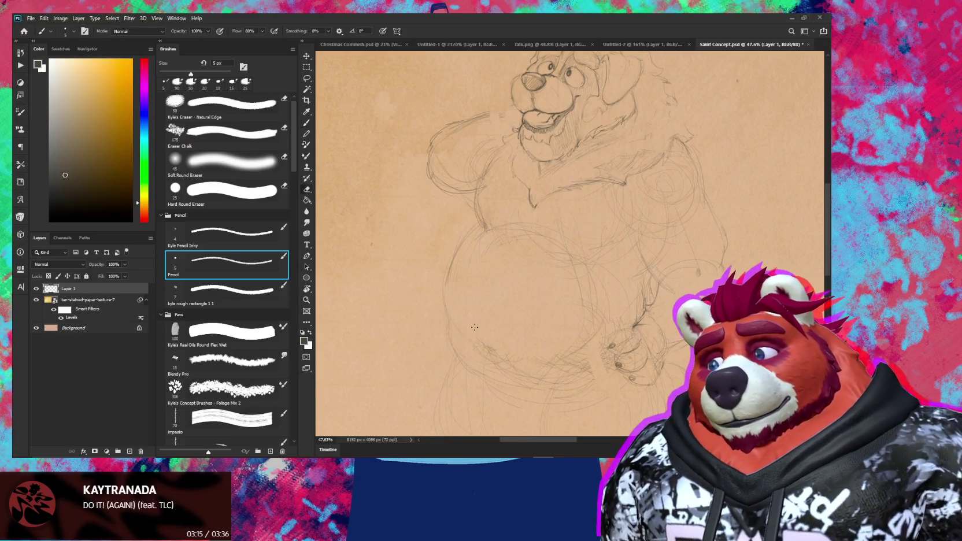
Step: Sketch a firmer body outline line and darken the faint lines on the lower body
{"action": "key", "text": "e"}
{"action": "key", "text": "b"}
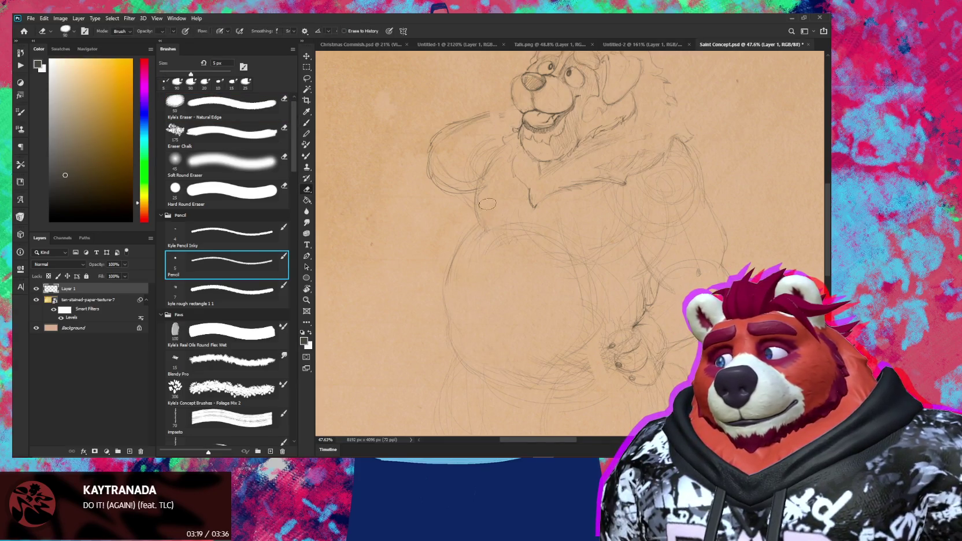
{"action": "key", "text": "b"}
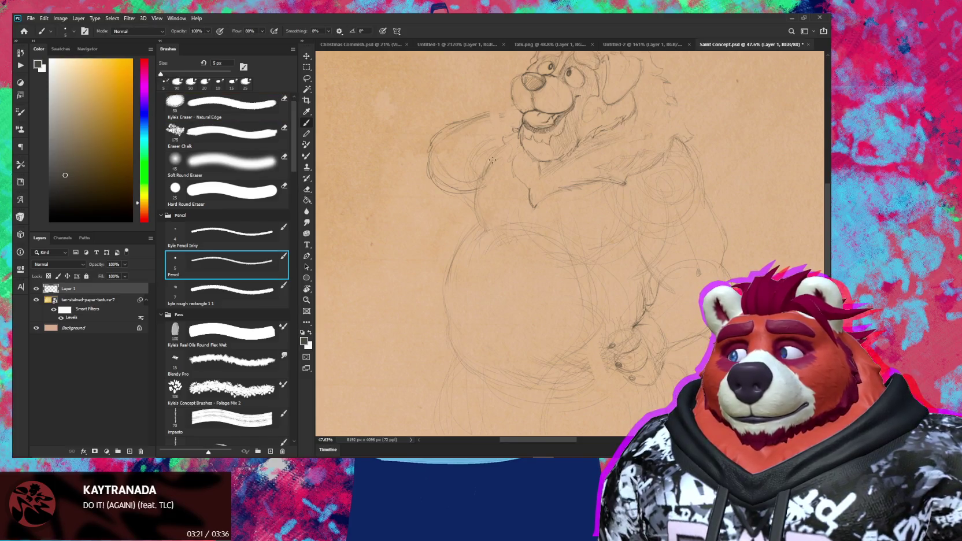
{"action": "left_click_drag", "start_coordinate": [482, 179], "coordinate": [476, 190]}
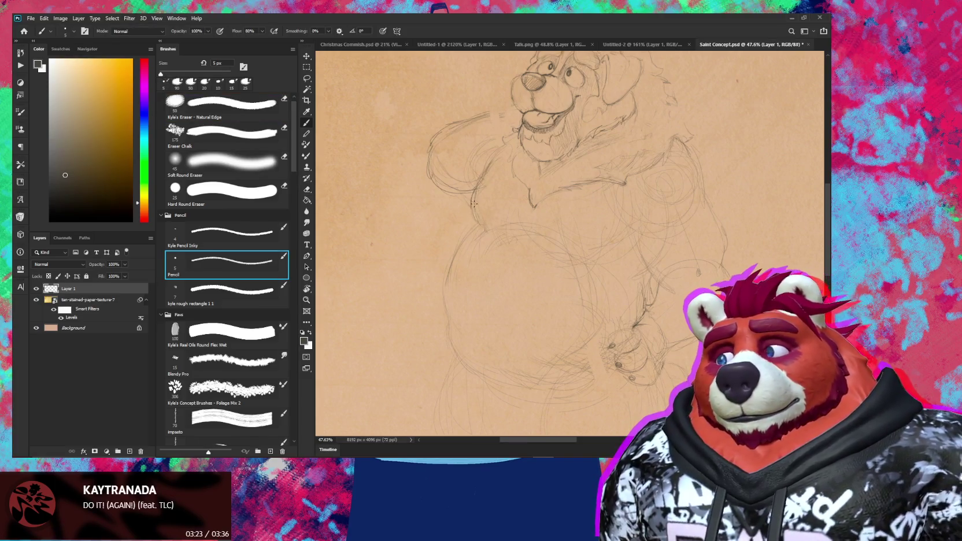
{"action": "key", "text": "e"}
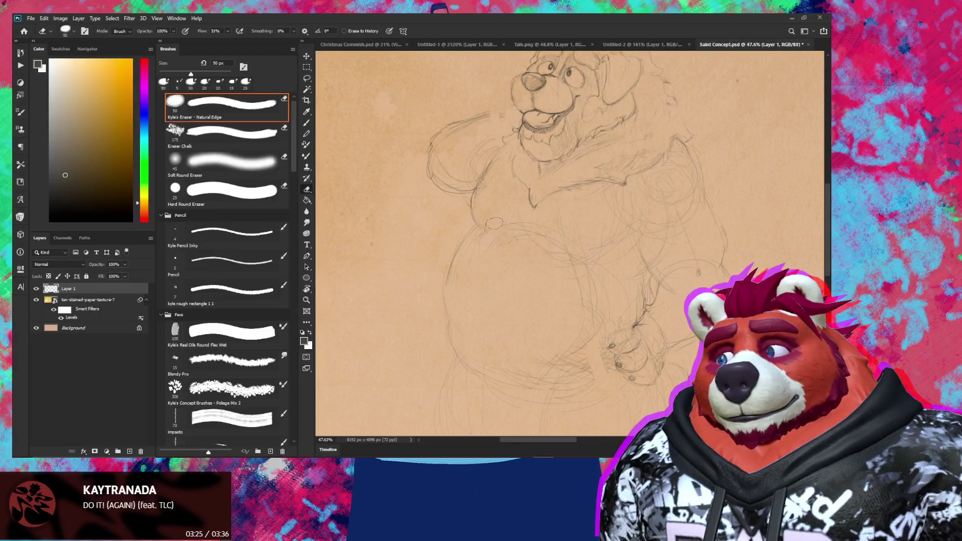
{"action": "key", "text": "b"}
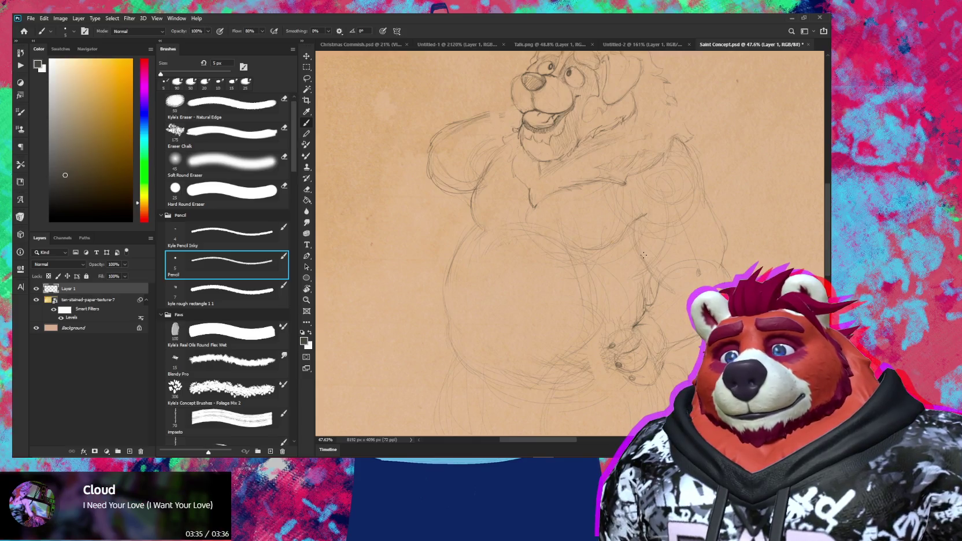
{"action": "left_click_drag", "start_coordinate": [631, 233], "coordinate": [648, 272]}
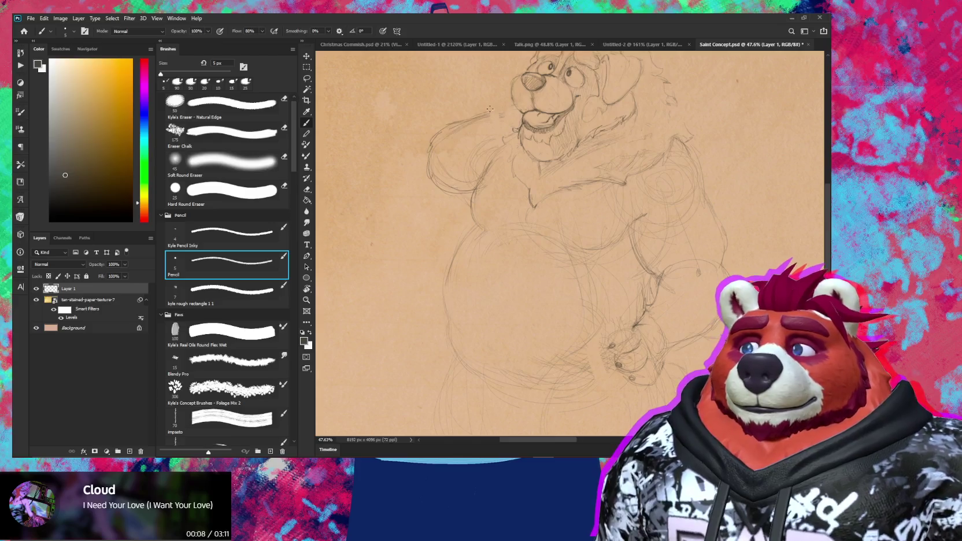
Step: Draw a cleaner outline along the raised arm and pan the view toward the head
{"action": "left_click_drag", "start_coordinate": [487, 113], "coordinate": [466, 121]}
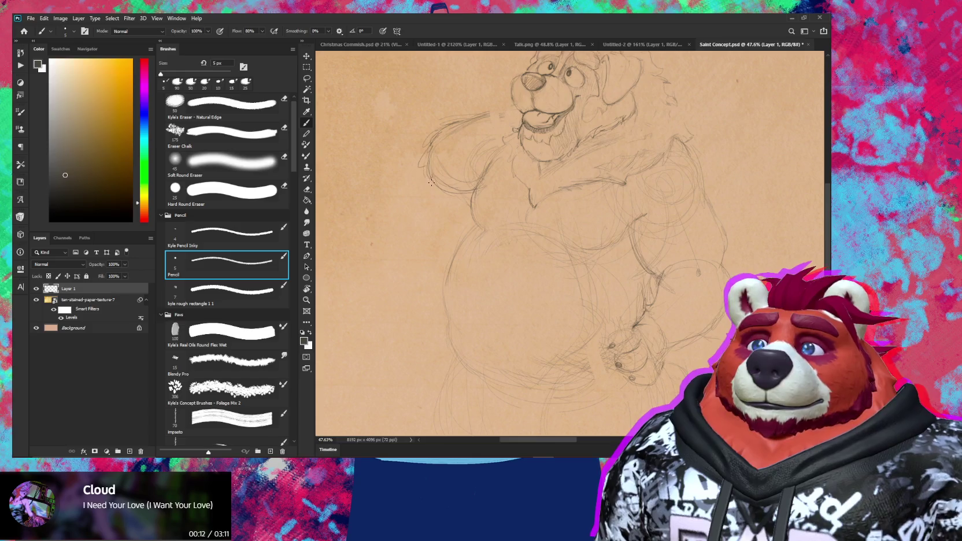
{"action": "left_click_drag", "start_coordinate": [468, 167], "coordinate": [474, 191]}
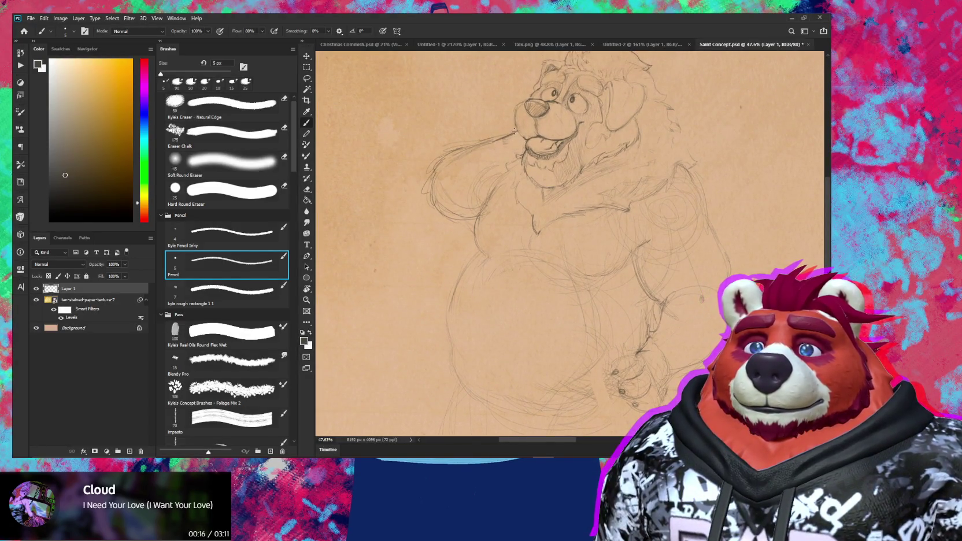
{"action": "mouse_move", "coordinate": [513, 131]}
{"action": "left_mouse_down"}
{"action": "mouse_move", "coordinate": [541, 182]}
{"action": "mouse_move", "coordinate": [555, 182]}
{"action": "left_mouse_up"}
{"action": "key", "text": "e"}
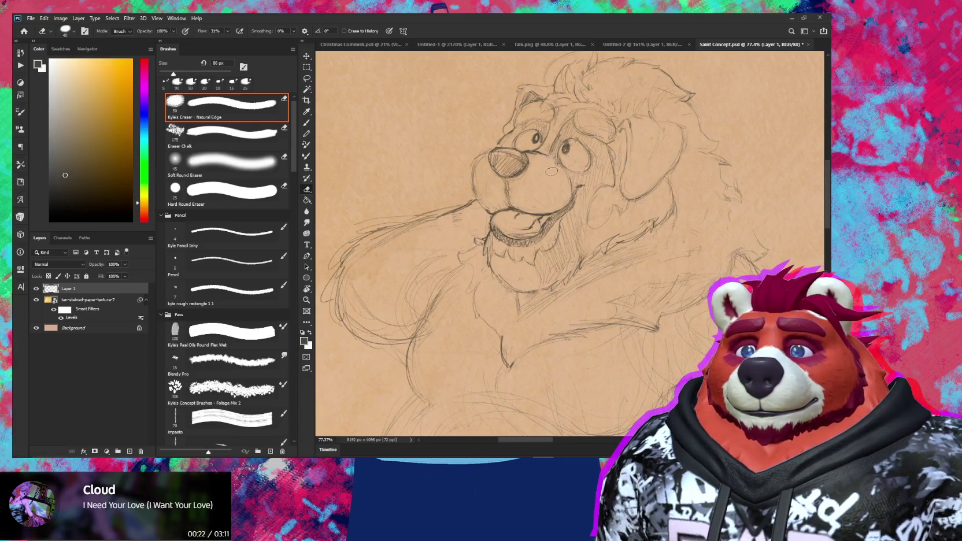
Step: Zoom in close on the bear's head and tilt the page to a comfortable drawing angle
{"action": "key", "text": "b"}
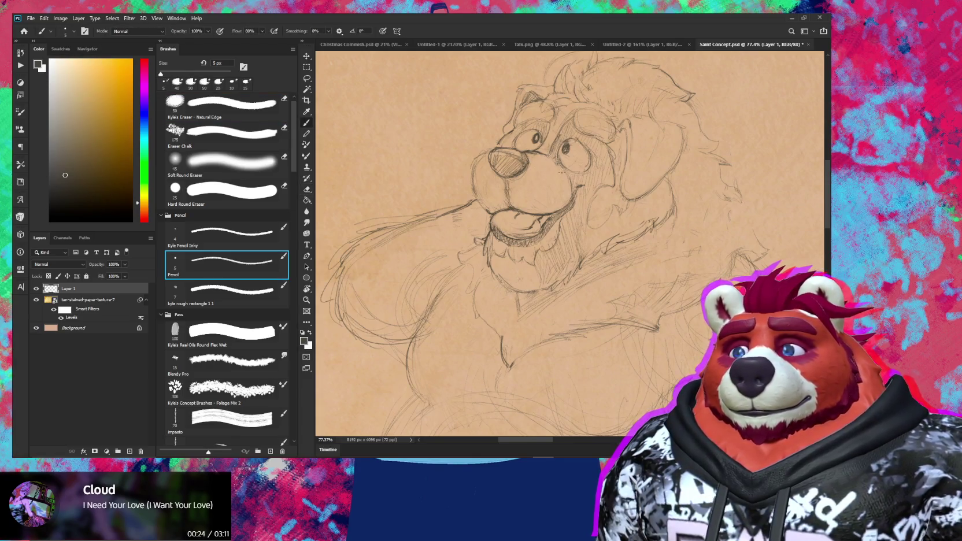
{"action": "scroll", "coordinate": [560, 171], "scroll_direction": "down", "scroll_amount": 5}
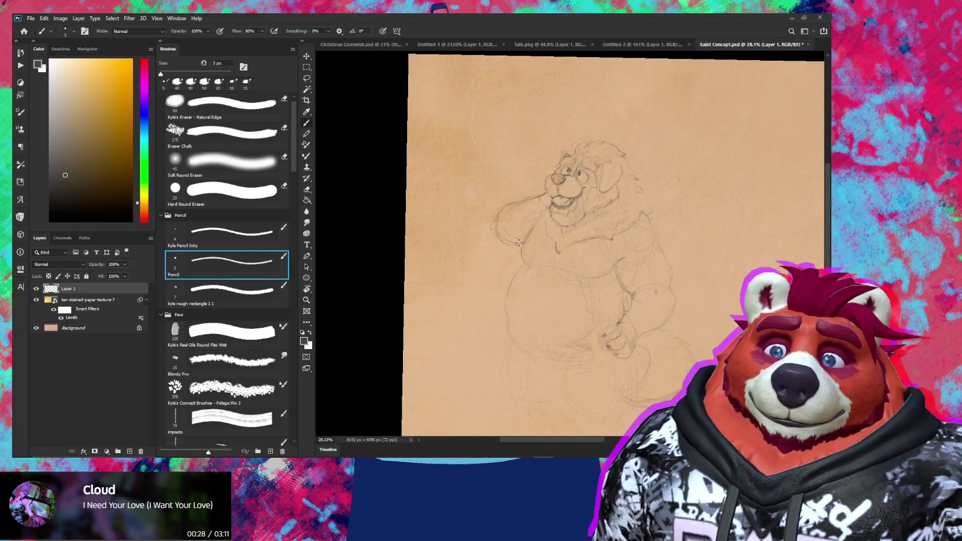
{"action": "key", "text": "z"}
{"action": "mouse_move", "coordinate": [582, 145]}
{"action": "left_mouse_down"}
{"action": "mouse_move", "coordinate": [689, 180]}
{"action": "mouse_move", "coordinate": [583, 237]}
{"action": "left_mouse_up"}
{"action": "key", "text": "r"}
{"action": "key", "text": "b"}
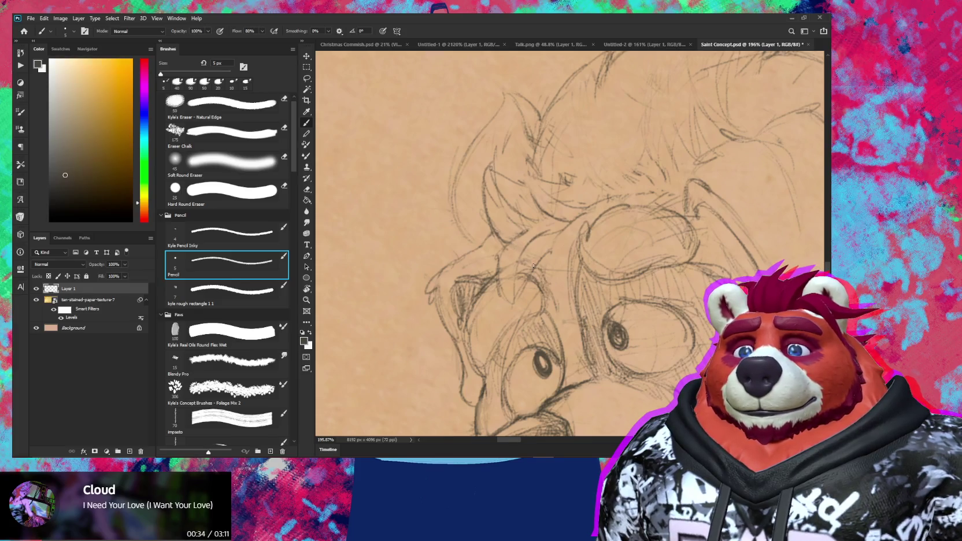
{"action": "key", "text": "r"}
{"action": "mouse_move", "coordinate": [529, 266]}
{"action": "left_mouse_down"}
{"action": "mouse_move", "coordinate": [508, 229]}
{"action": "mouse_move", "coordinate": [514, 238]}
{"action": "mouse_move", "coordinate": [584, 178]}
{"action": "left_mouse_up"}
Step: Erase stray lines and redraw the curved edge beside the bear's ear
{"action": "key", "text": "e"}
{"action": "key", "text": "b"}
{"action": "key", "text": "r"}
{"action": "scroll", "coordinate": [524, 220], "scroll_direction": "down", "scroll_amount": 5}
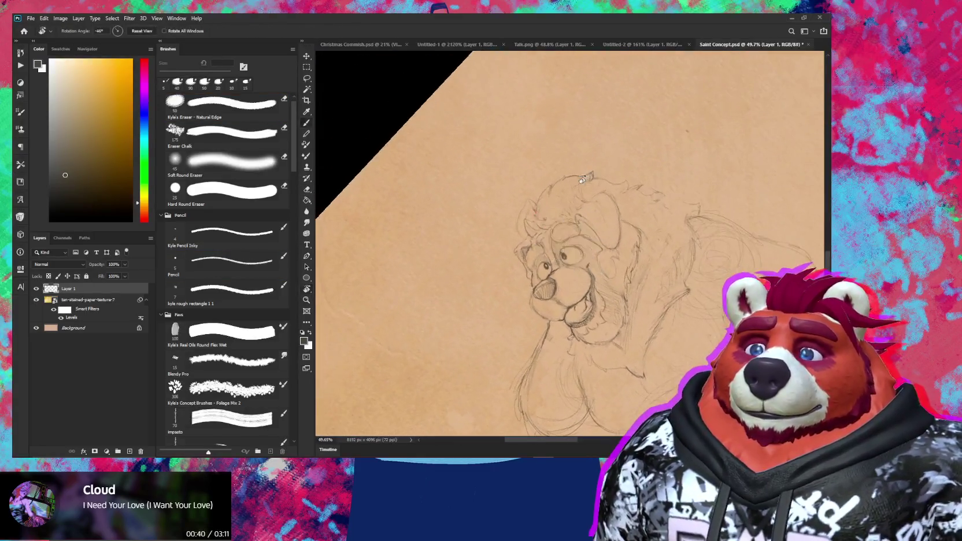
{"action": "key", "text": "b"}
{"action": "scroll", "coordinate": [586, 175], "scroll_direction": "up", "scroll_amount": 5}
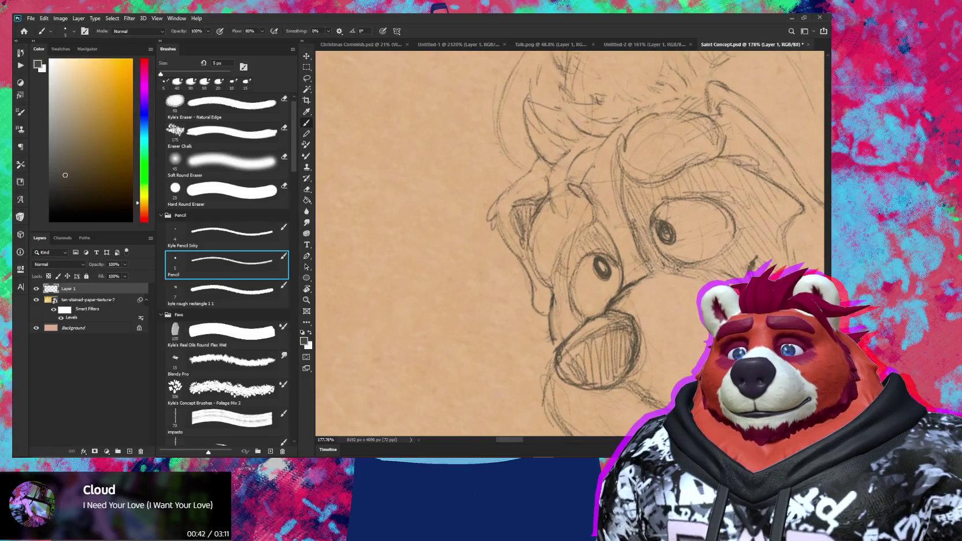
{"action": "key", "text": "e"}
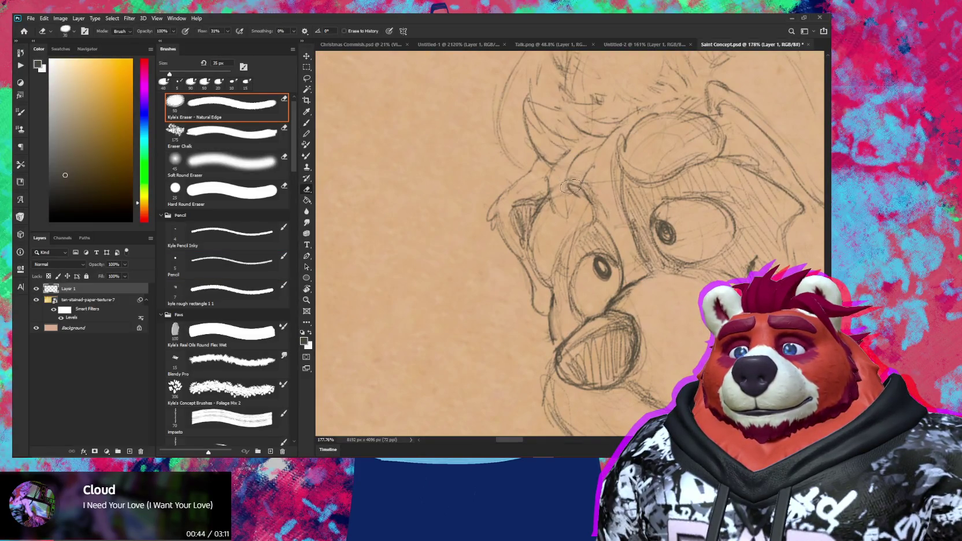
{"action": "key", "text": "b"}
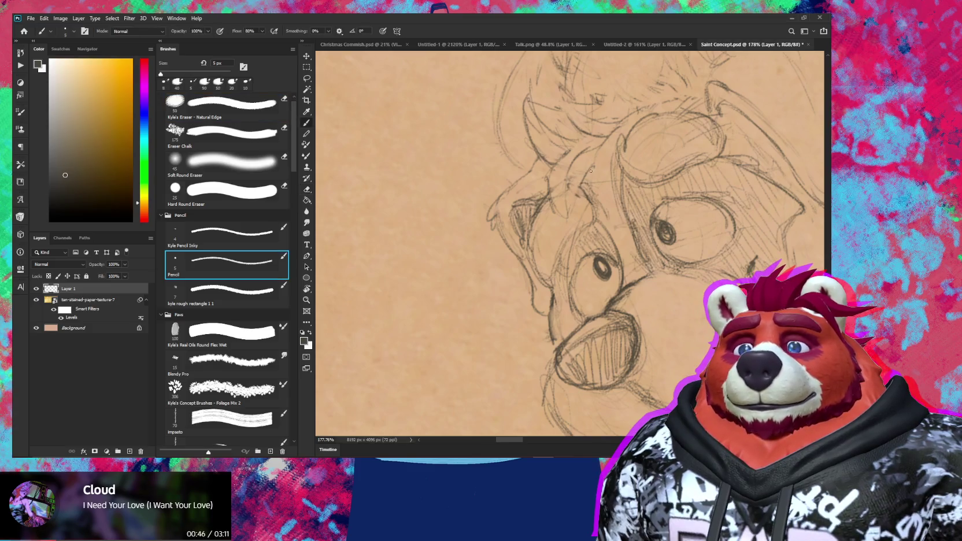
{"action": "left_click_drag", "start_coordinate": [552, 163], "coordinate": [564, 228]}
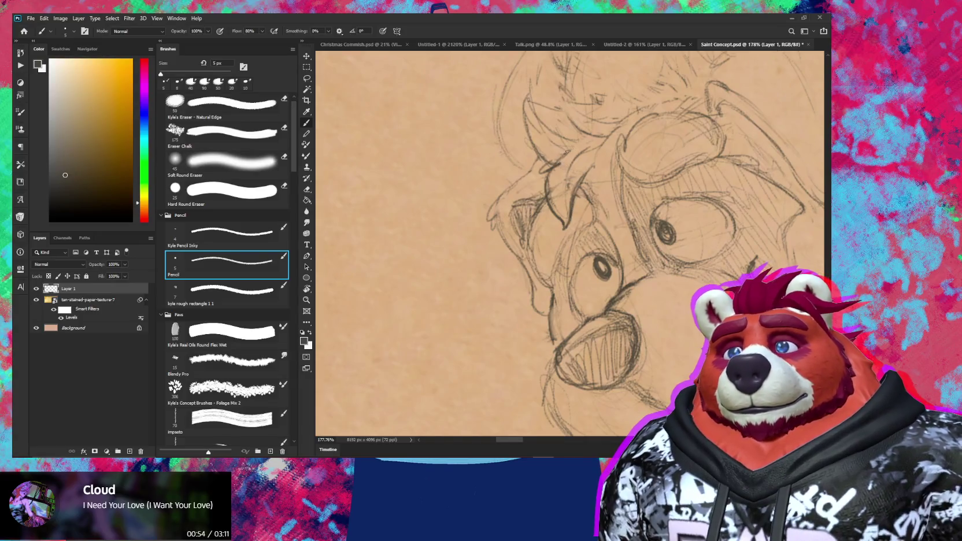
Step: Turn the page and draw a brow curve, undoing the heavy and looped strokes
{"action": "key", "text": "r"}
{"action": "left_click_drag", "start_coordinate": [690, 153], "coordinate": [598, 218]}
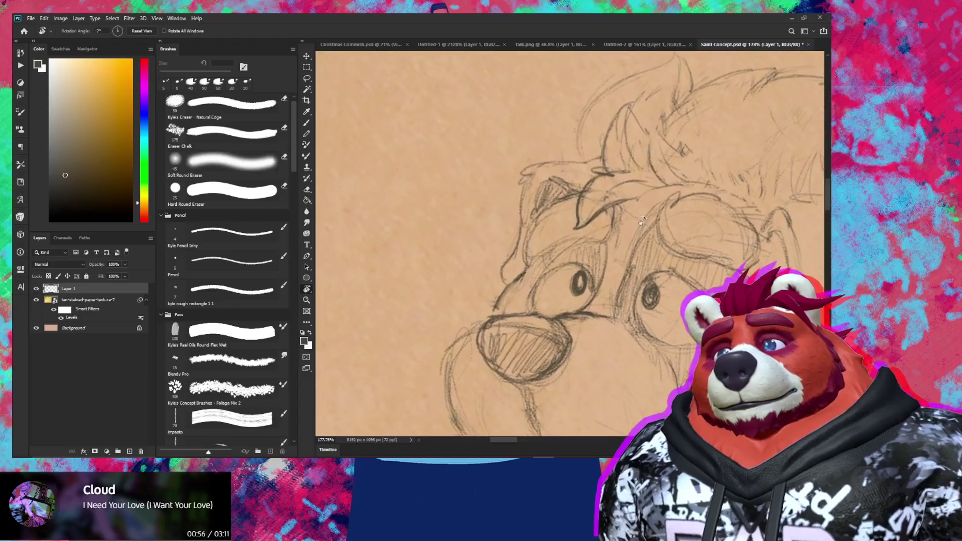
{"action": "key", "text": "b"}
{"action": "mouse_move", "coordinate": [582, 181]}
{"action": "left_mouse_down"}
{"action": "mouse_move", "coordinate": [598, 210]}
{"action": "mouse_move", "coordinate": [651, 167]}
{"action": "mouse_move", "coordinate": [624, 191]}
{"action": "mouse_move", "coordinate": [619, 176]}
{"action": "left_mouse_up"}
{"action": "key", "text": "ctrl+z"}
{"action": "scroll", "coordinate": [620, 197], "scroll_direction": "down", "scroll_amount": 5}
{"action": "key", "text": "r"}
{"action": "key", "text": "z"}
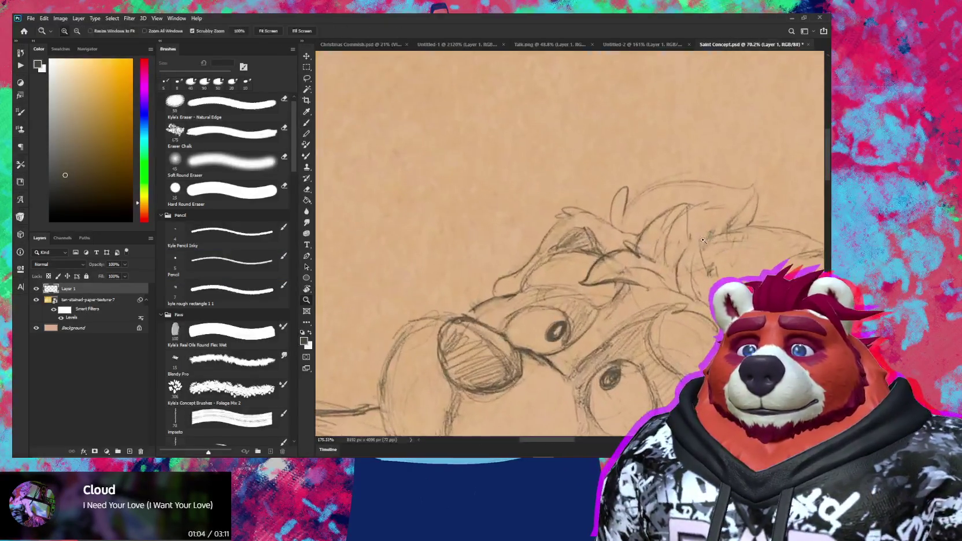
{"action": "key", "text": "ctrl+z"}
{"action": "key", "text": "b"}
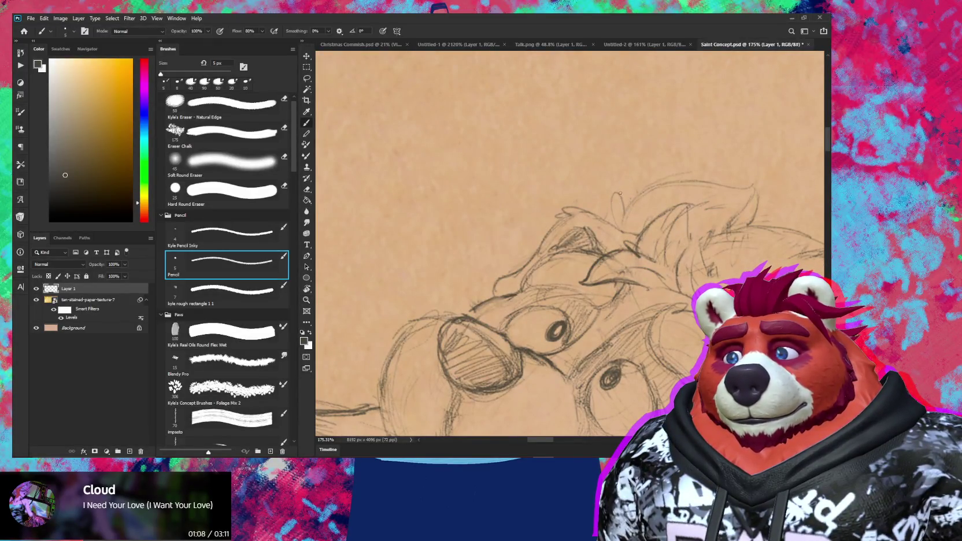
Step: Straighten the view and zoom out to see the whole head and body
{"action": "mouse_move", "coordinate": [670, 189]}
{"action": "left_mouse_down"}
{"action": "mouse_move", "coordinate": [578, 196]}
{"action": "mouse_move", "coordinate": [621, 194]}
{"action": "mouse_move", "coordinate": [559, 211]}
{"action": "mouse_move", "coordinate": [572, 212]}
{"action": "left_mouse_up"}
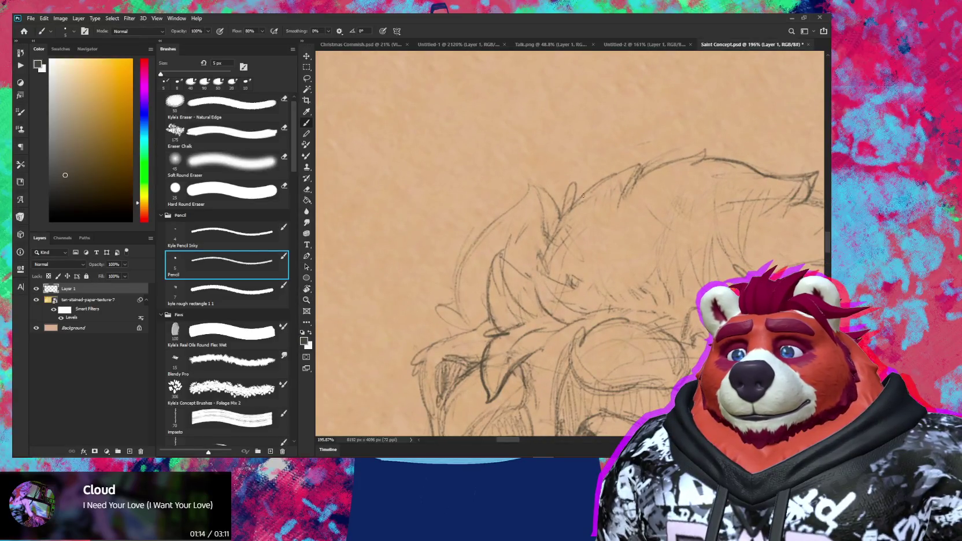
{"action": "mouse_move", "coordinate": [621, 175]}
{"action": "left_mouse_down"}
{"action": "mouse_move", "coordinate": [584, 185]}
{"action": "mouse_move", "coordinate": [609, 212]}
{"action": "mouse_move", "coordinate": [641, 212]}
{"action": "left_mouse_up"}
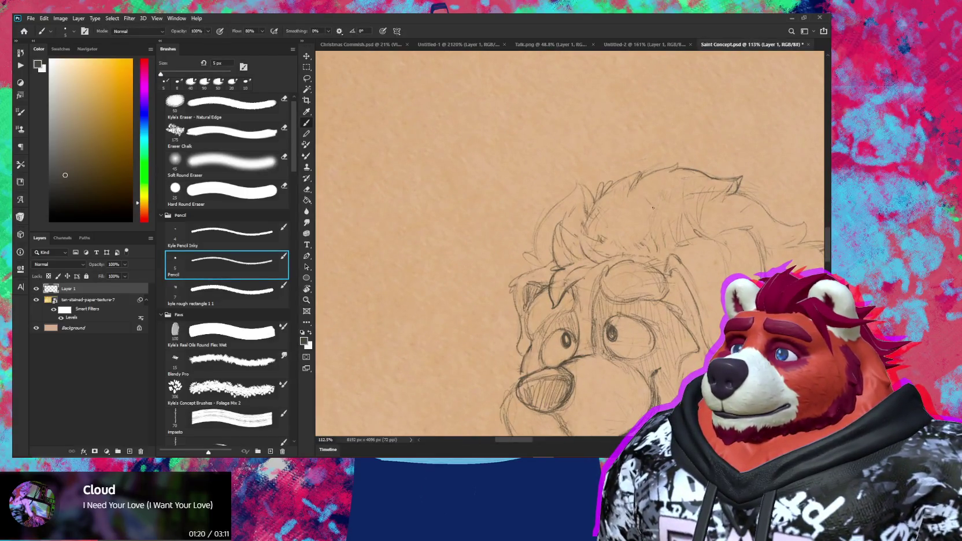
{"action": "key", "text": "ctrl"}
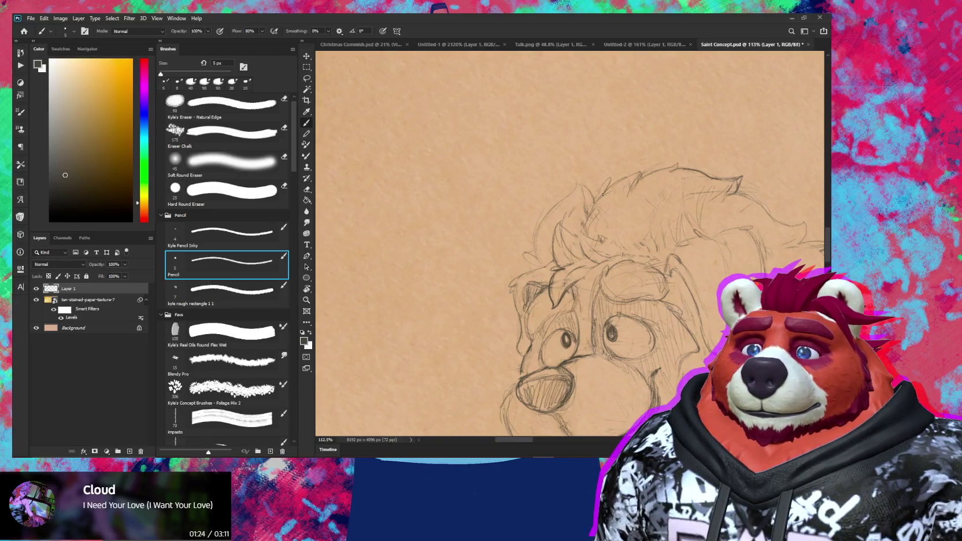
{"action": "key", "text": "e"}
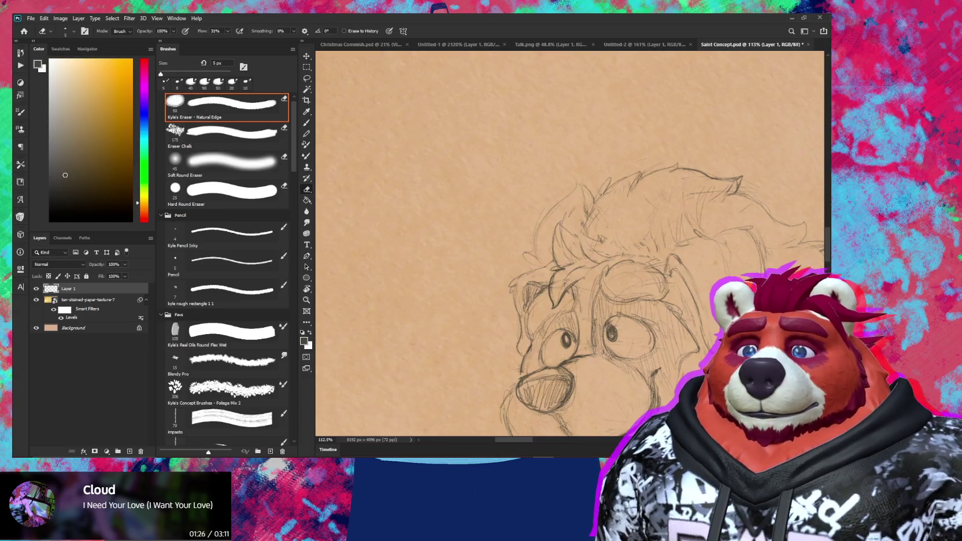
{"action": "left_click_drag", "start_coordinate": [601, 191], "coordinate": [619, 263]}
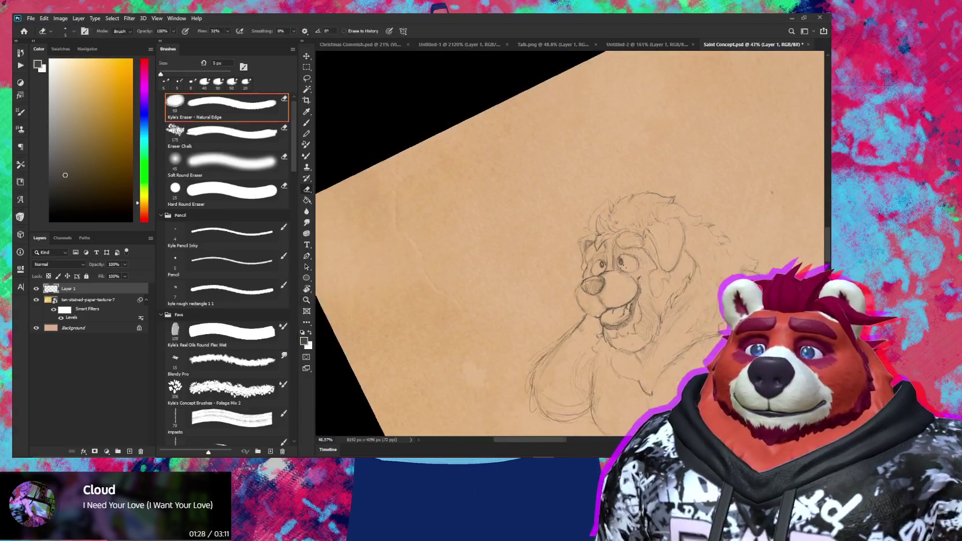
Step: Tilt the page and draw spiky fur tufts atop the head, undoing a small tuft stroke
{"action": "key", "text": "r"}
{"action": "mouse_move", "coordinate": [711, 260]}
{"action": "left_mouse_down"}
{"action": "mouse_move", "coordinate": [603, 198]}
{"action": "mouse_move", "coordinate": [602, 219]}
{"action": "left_mouse_up"}
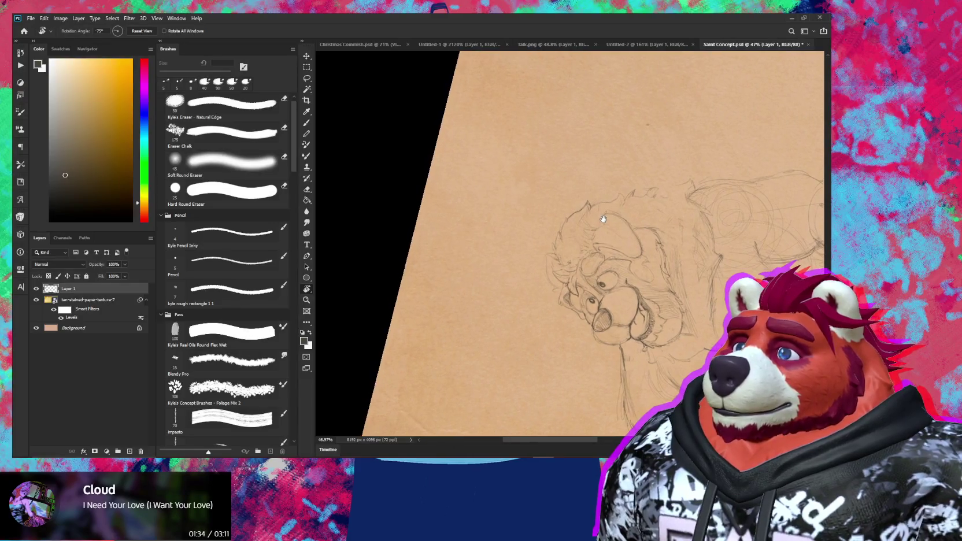
{"action": "scroll", "coordinate": [583, 180], "scroll_direction": "up", "scroll_amount": 5}
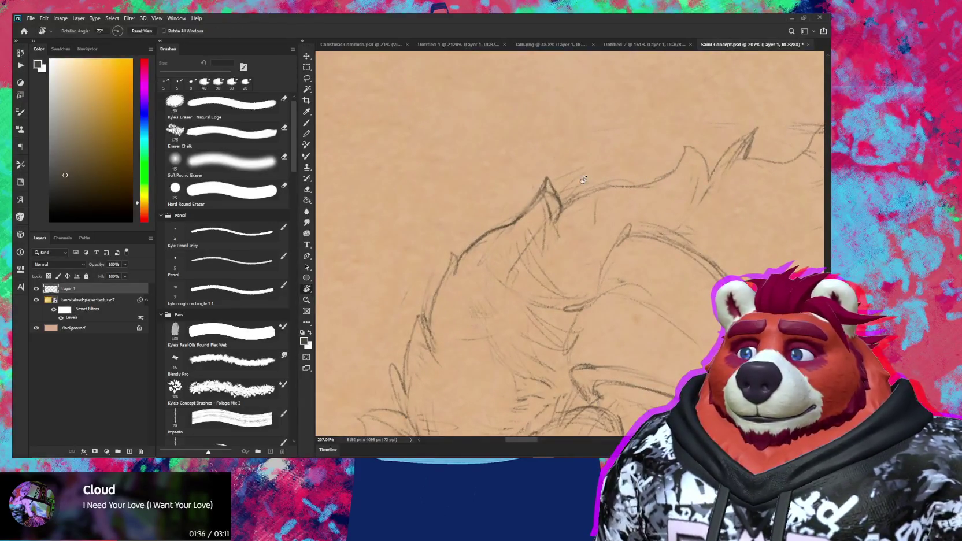
{"action": "key", "text": "e"}
{"action": "key", "text": "b"}
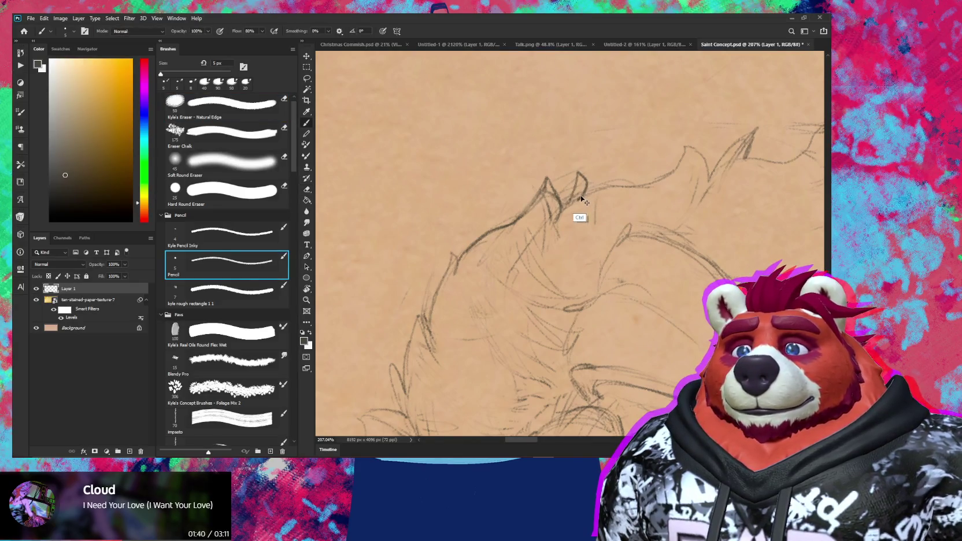
{"action": "key", "text": "ctrl+z"}
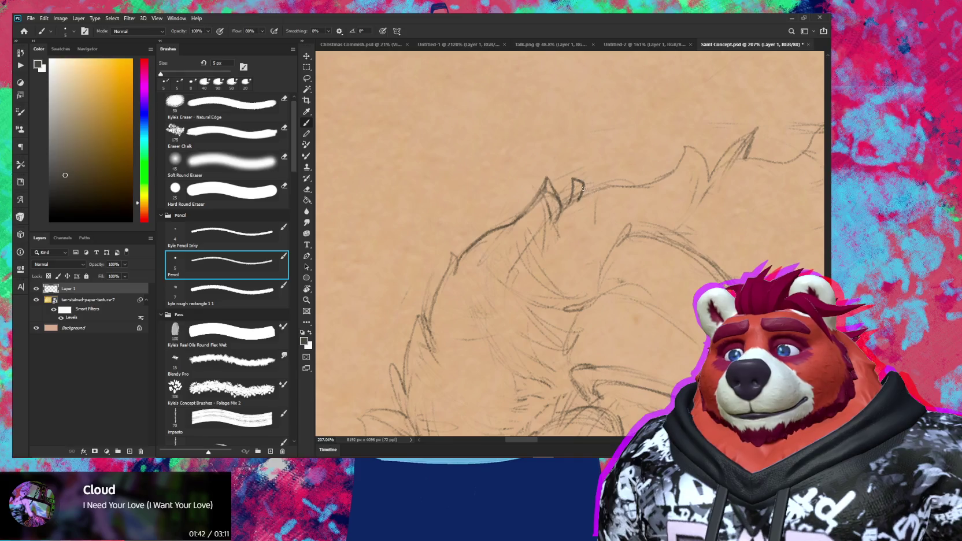
{"action": "key", "text": "e"}
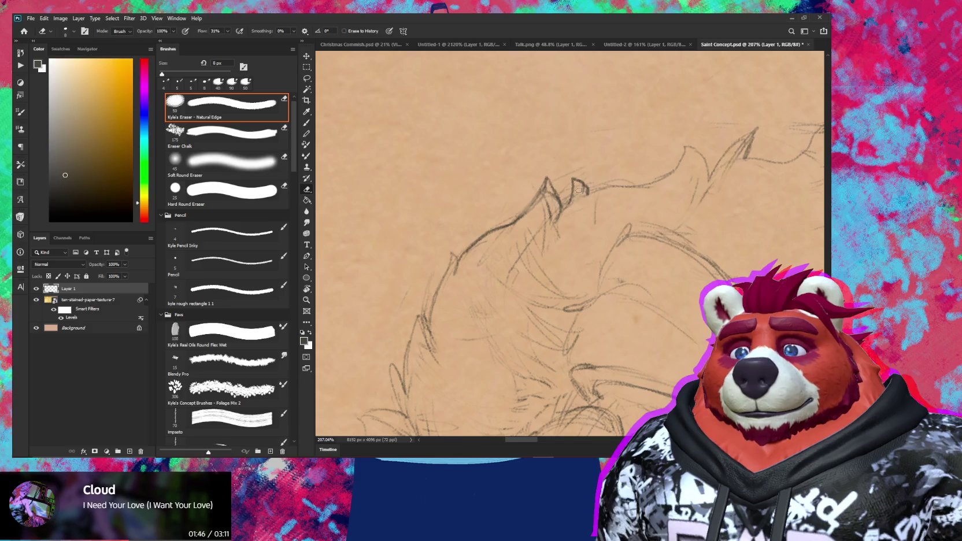
{"action": "key", "text": "b"}
{"action": "scroll", "coordinate": [583, 195], "scroll_direction": "up", "scroll_amount": 2}
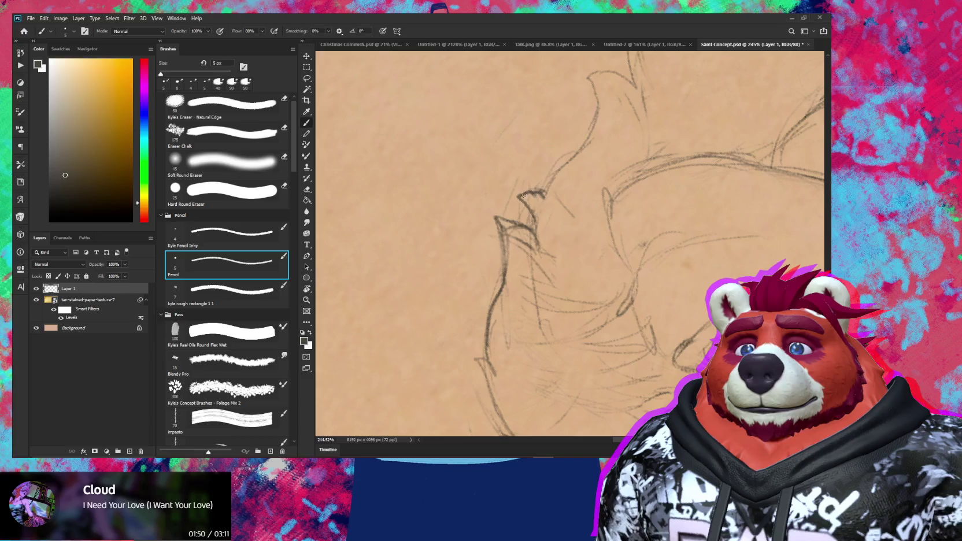
Step: Finish the tuft strokes, then turn the view back upright and zoom out to the whole page
{"action": "key", "text": "e"}
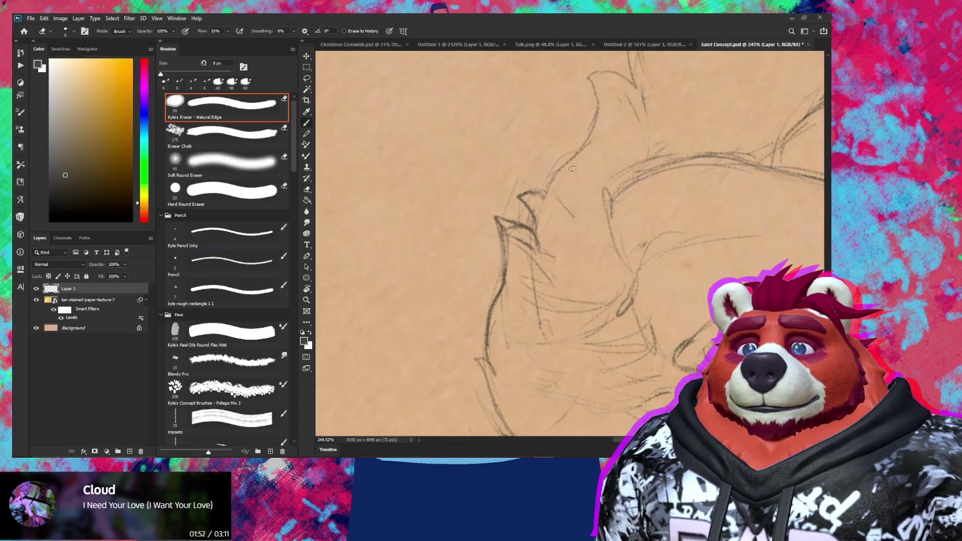
{"action": "key", "text": "b"}
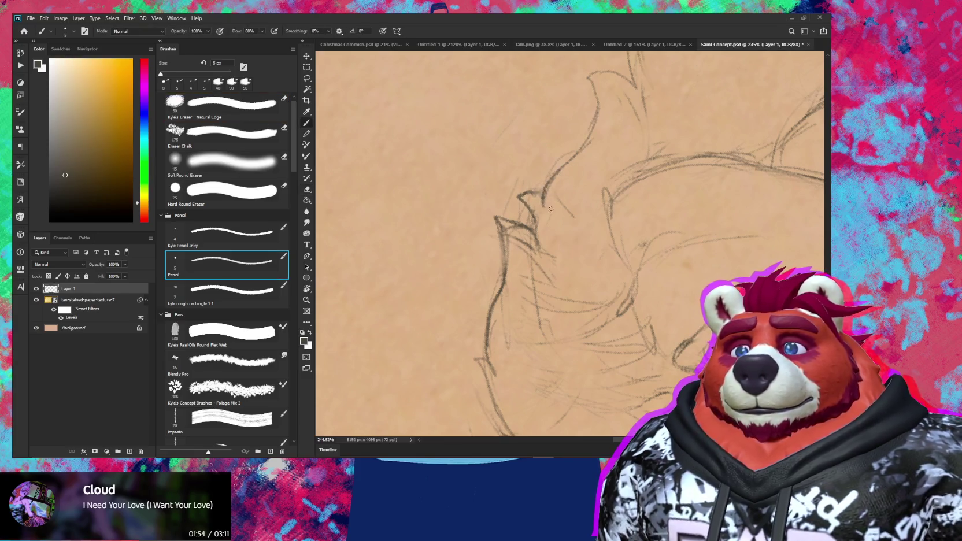
{"action": "key", "text": "r"}
{"action": "left_click_drag", "start_coordinate": [546, 185], "coordinate": [564, 242]}
{"action": "key", "text": "z"}
{"action": "mouse_move", "coordinate": [589, 329]}
{"action": "left_mouse_down"}
{"action": "mouse_move", "coordinate": [550, 329]}
{"action": "mouse_move", "coordinate": [546, 294]}
{"action": "left_mouse_up"}
{"action": "left_click_drag", "start_coordinate": [694, 363], "coordinate": [646, 363]}
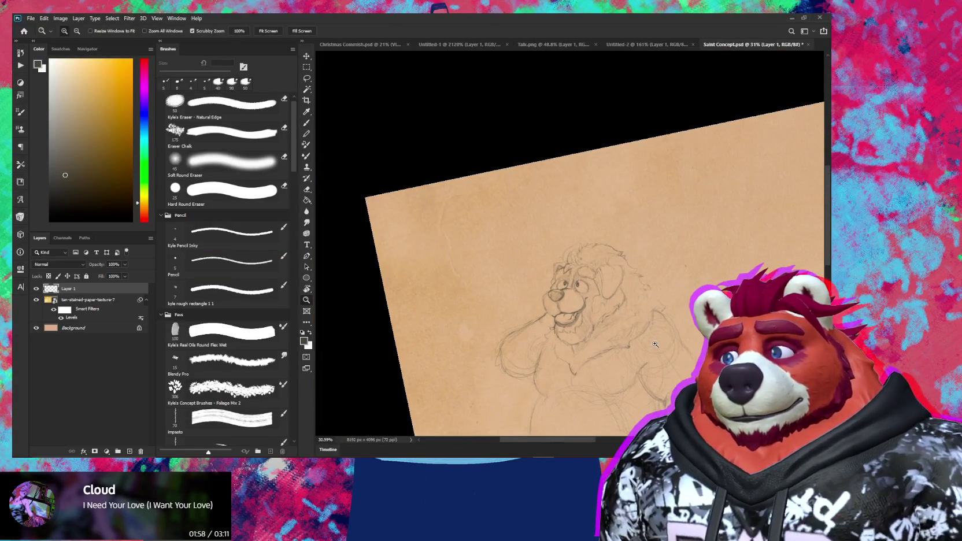
Step: Zoom in on the head and lasso-select the fur tuft on top of it
{"action": "left_click_drag", "start_coordinate": [624, 283], "coordinate": [633, 282]}
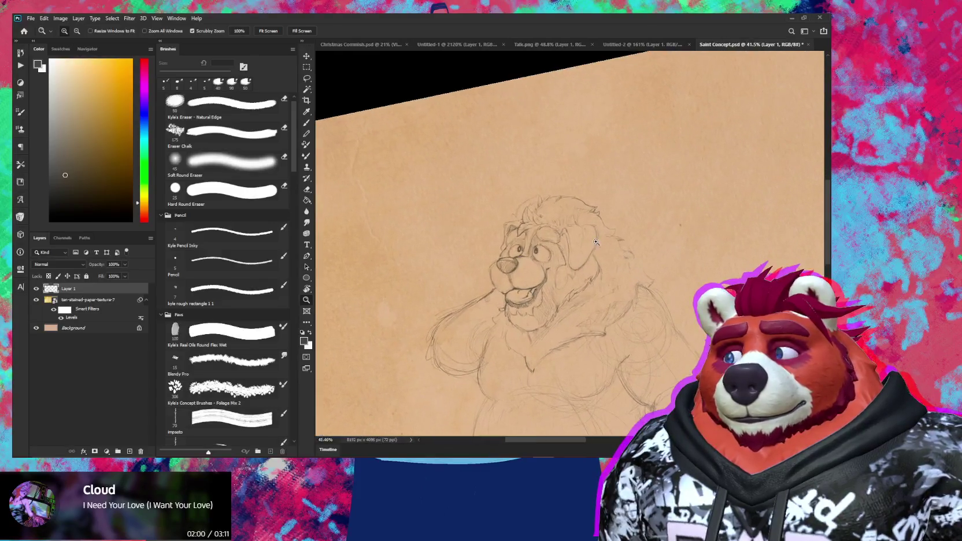
{"action": "left_click_drag", "start_coordinate": [532, 206], "coordinate": [587, 230]}
{"action": "key", "text": "e"}
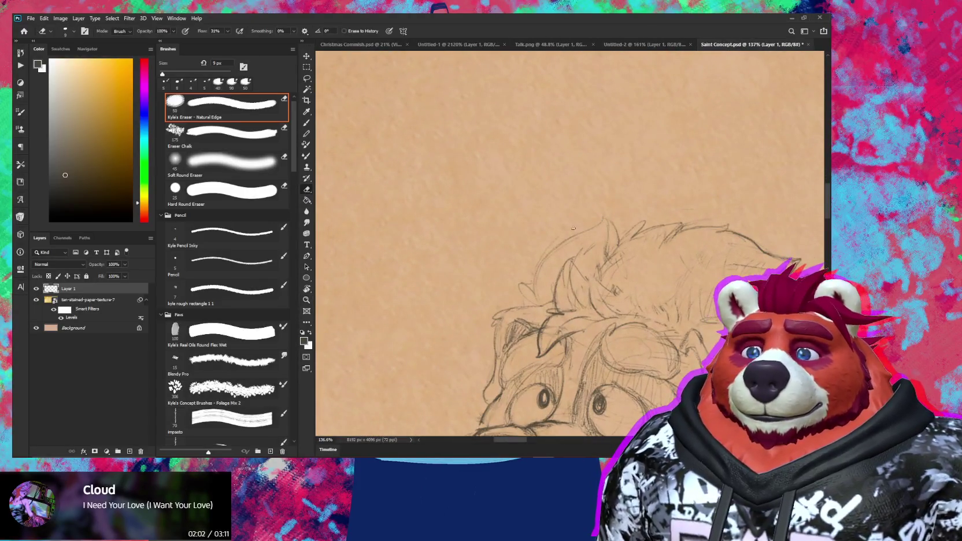
{"action": "key", "text": "l"}
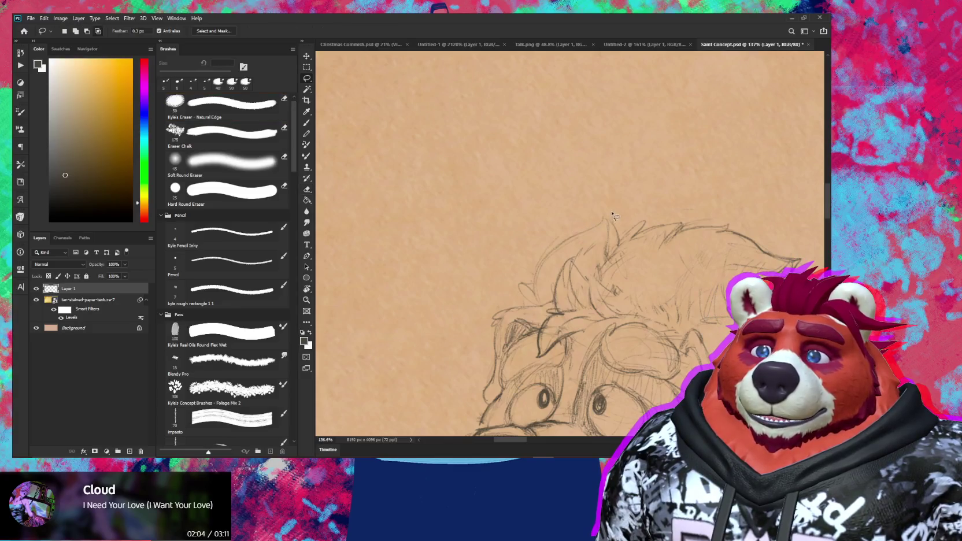
{"action": "left_click_drag", "start_coordinate": [621, 237], "coordinate": [496, 246]}
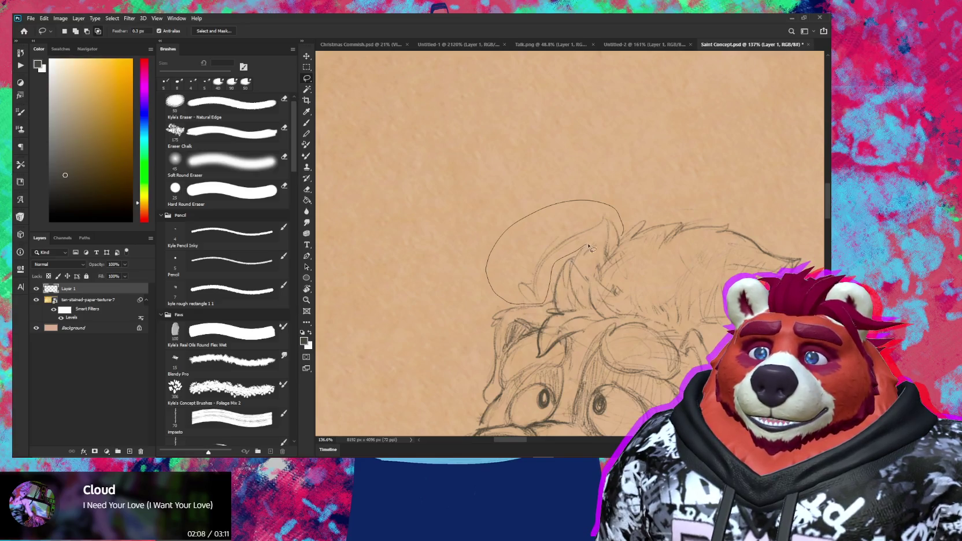
{"action": "left_click_drag", "start_coordinate": [620, 245], "coordinate": [622, 242]}
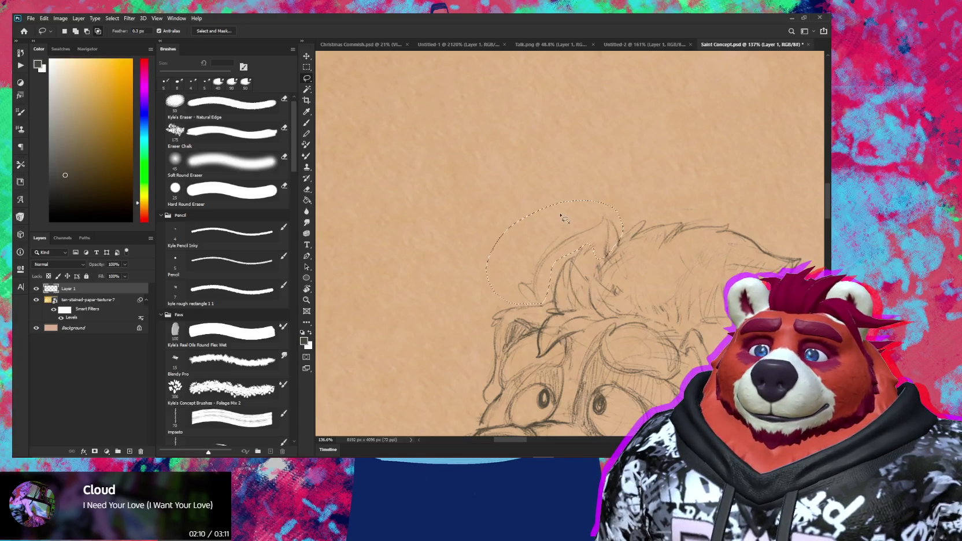
Step: Shrink the tuft to about 88%, narrow it, skew two corners, and commit the transform
{"action": "key", "text": "v"}
{"action": "left_click_drag", "start_coordinate": [545, 205], "coordinate": [548, 217]}
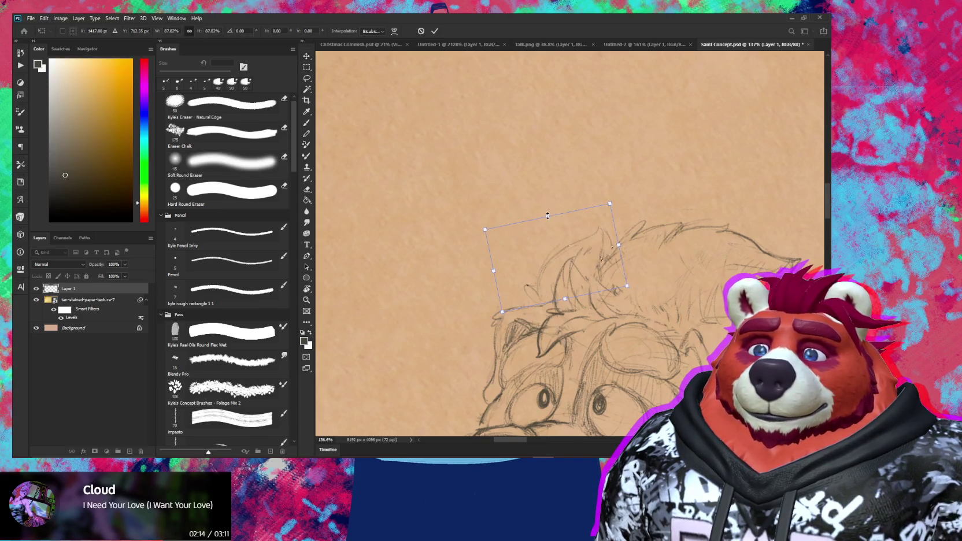
{"action": "left_click_drag", "start_coordinate": [493, 271], "coordinate": [507, 268]}
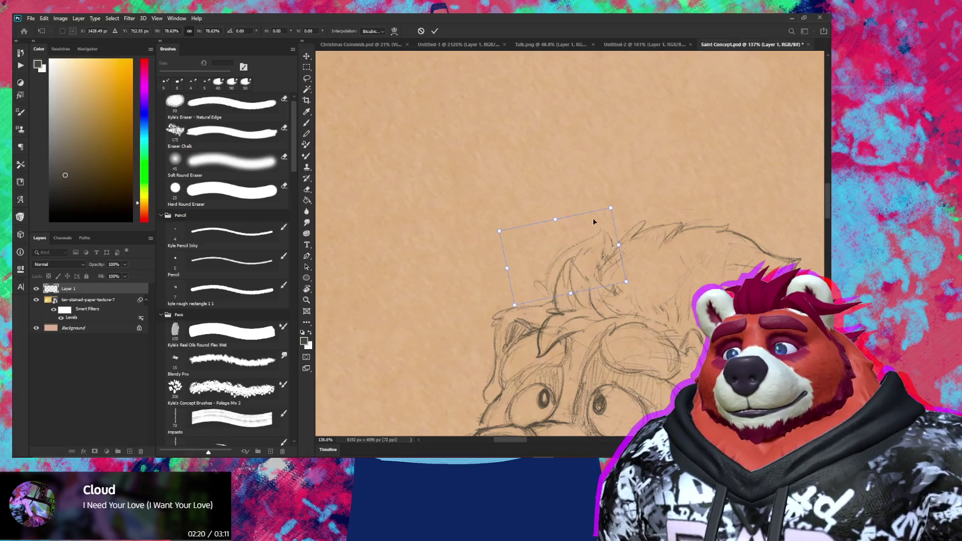
{"action": "left_click_drag", "start_coordinate": [610, 208], "coordinate": [616, 196]}
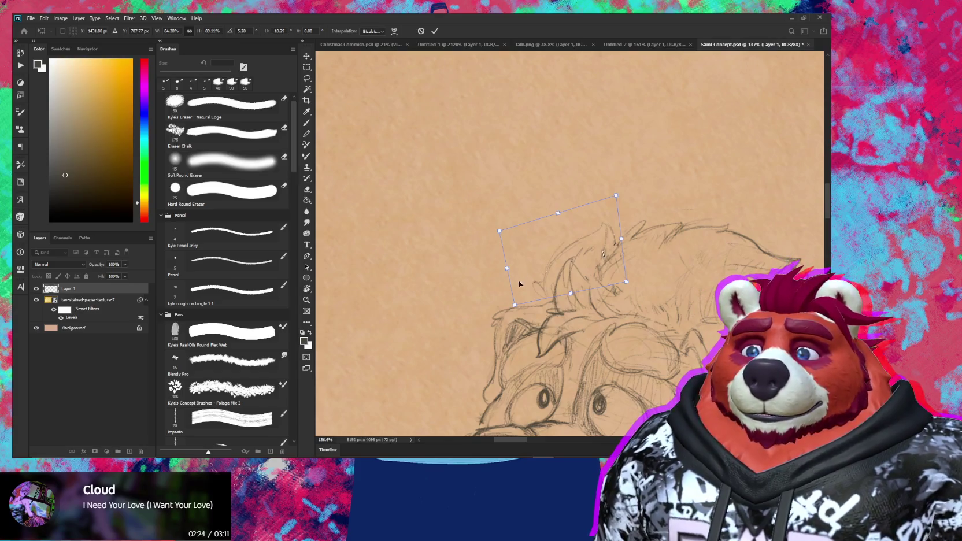
{"action": "left_click_drag", "start_coordinate": [516, 307], "coordinate": [508, 316]}
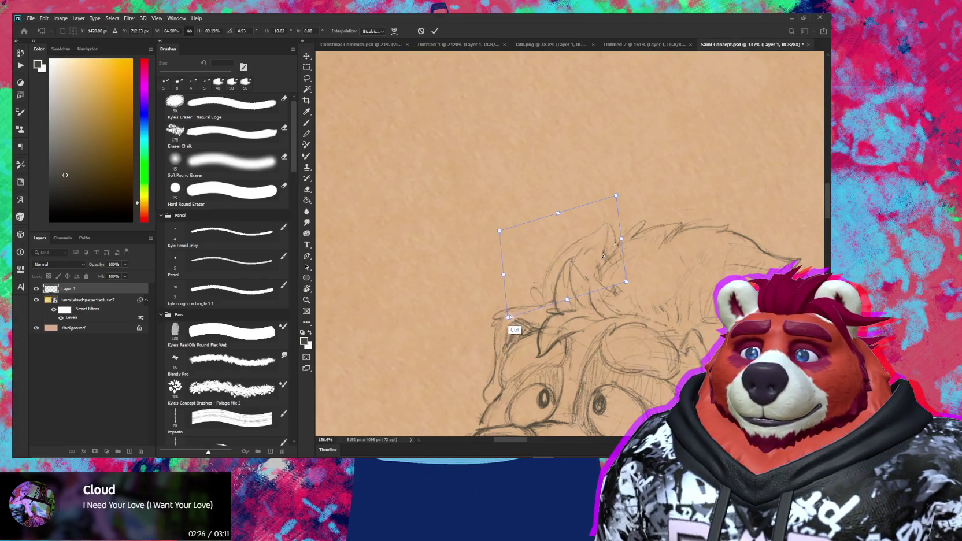
{"action": "key", "text": "Return"}
{"action": "scroll", "coordinate": [567, 329], "scroll_direction": "down", "scroll_amount": 5}
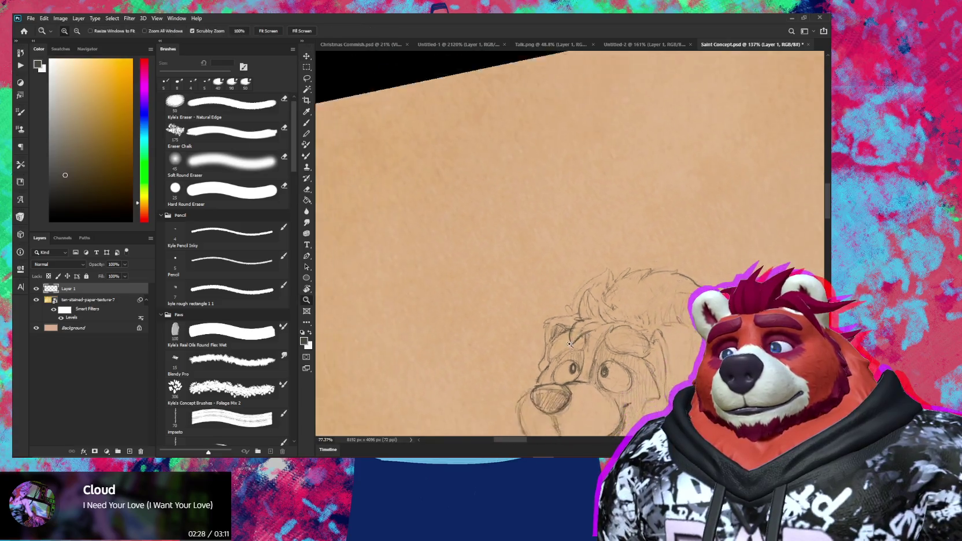
{"action": "left_click_drag", "start_coordinate": [567, 329], "coordinate": [532, 260]}
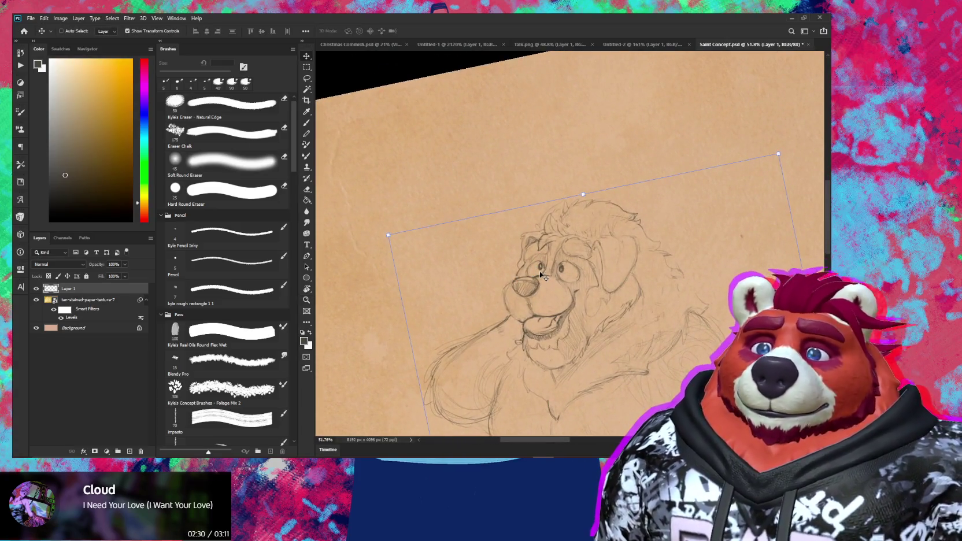
{"action": "key", "text": "b"}
{"action": "scroll", "coordinate": [584, 297], "scroll_direction": "up", "scroll_amount": 3}
{"action": "key", "text": "e"}
{"action": "key", "text": "b"}
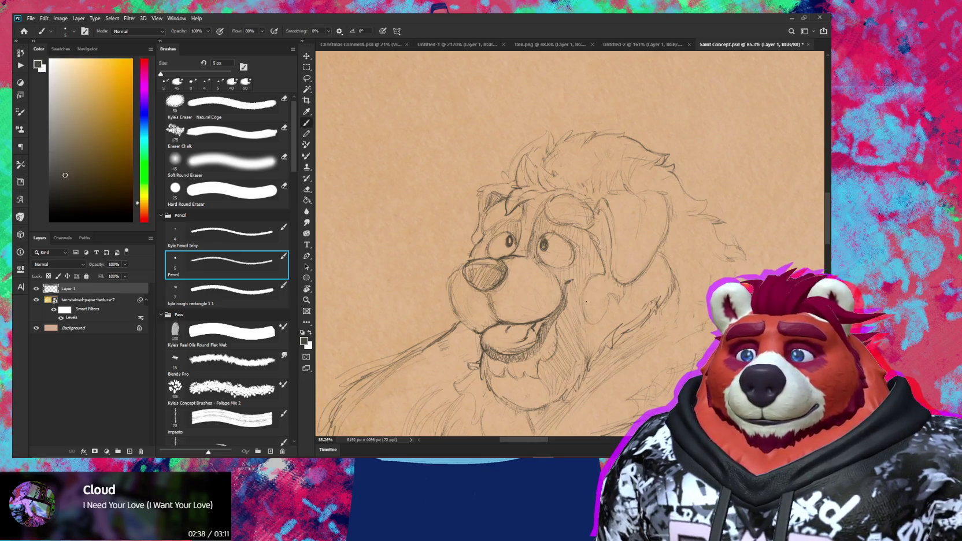
{"action": "key", "text": "e"}
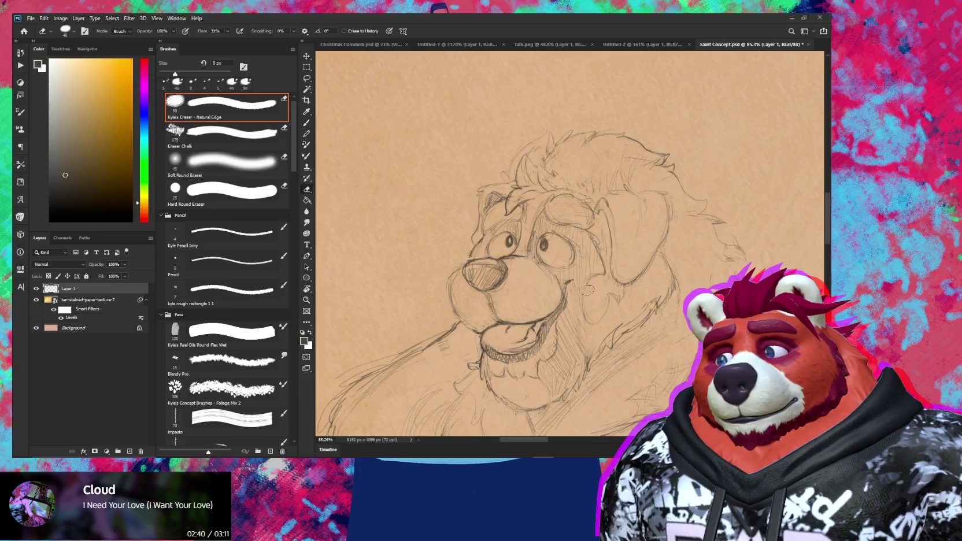
{"action": "key", "text": "b"}
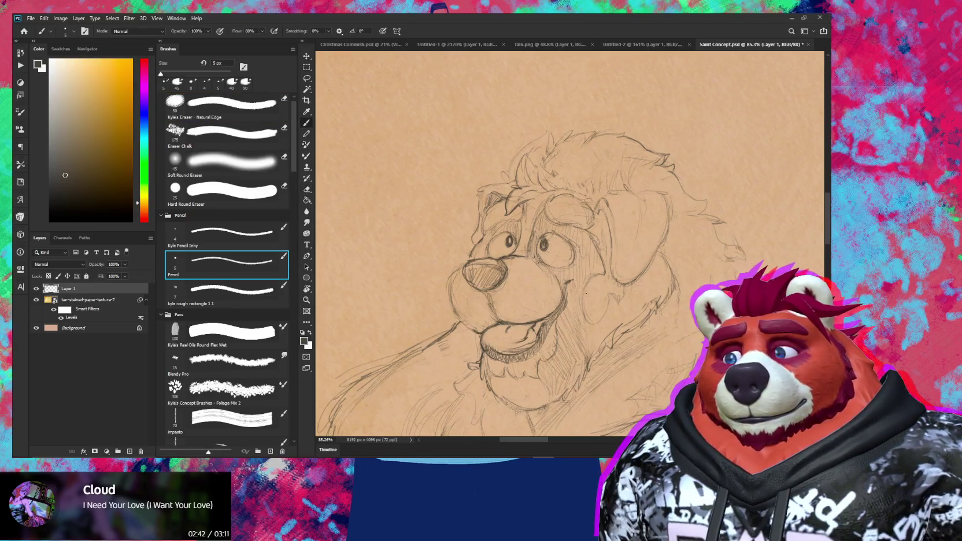
{"action": "key", "text": "e"}
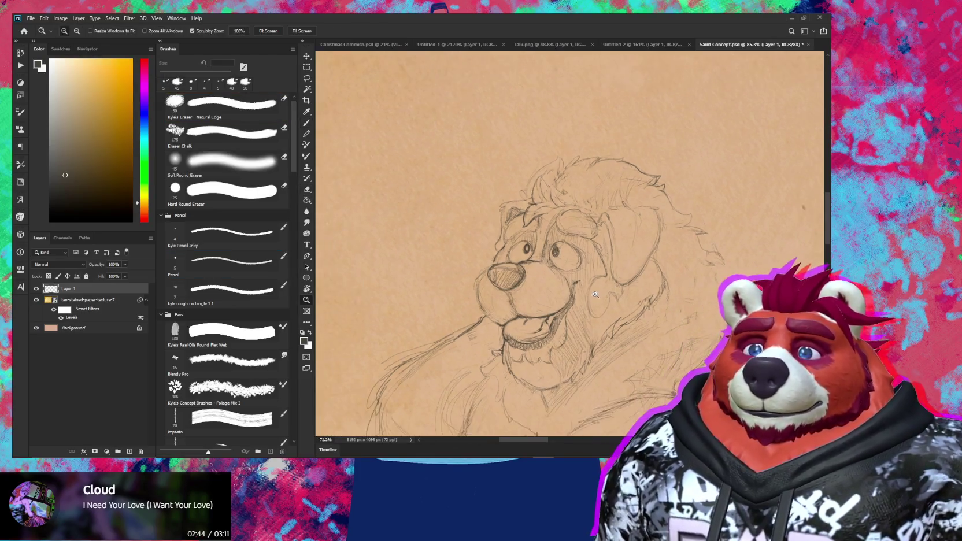
{"action": "left_click_drag", "start_coordinate": [614, 287], "coordinate": [607, 309]}
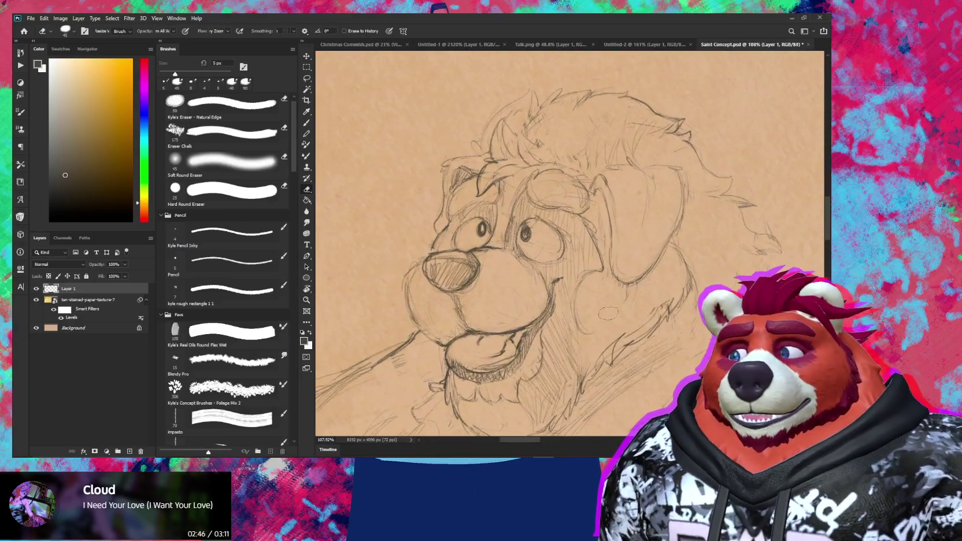
{"action": "key", "text": "b"}
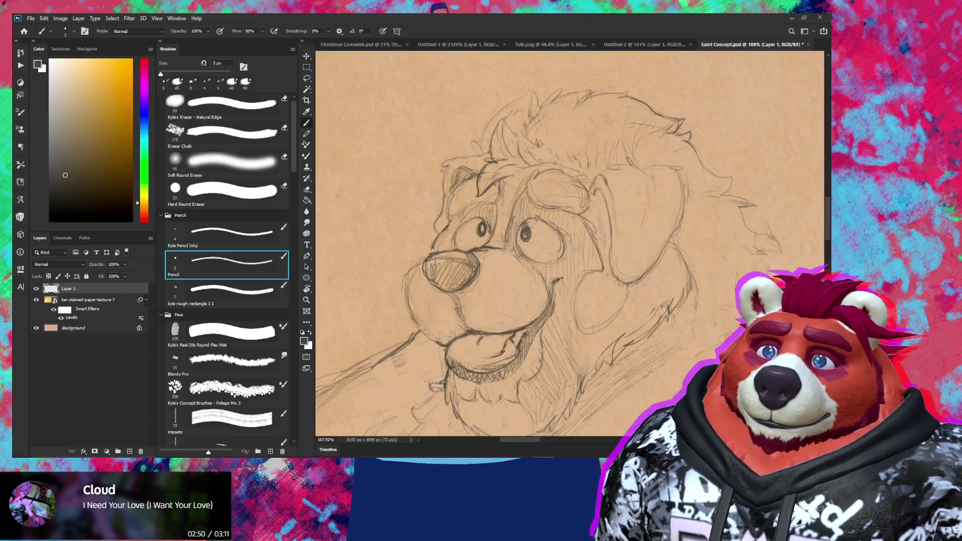
{"action": "key", "text": "z"}
{"action": "mouse_move", "coordinate": [670, 314]}
{"action": "left_mouse_down"}
{"action": "mouse_move", "coordinate": [615, 314]}
{"action": "mouse_move", "coordinate": [598, 327]}
{"action": "mouse_move", "coordinate": [610, 317]}
{"action": "left_mouse_up"}
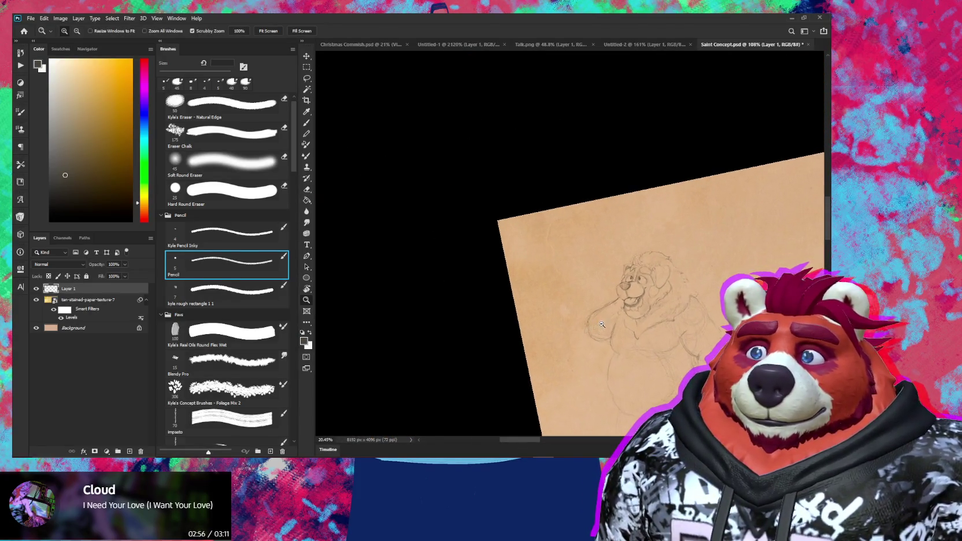
{"action": "key", "text": "b"}
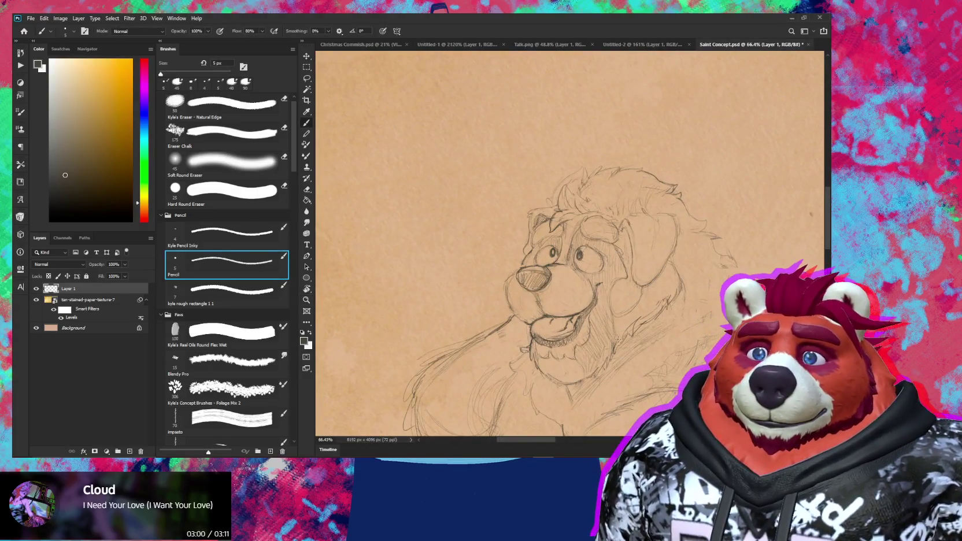
{"action": "left_click_drag", "start_coordinate": [694, 370], "coordinate": [670, 379]}
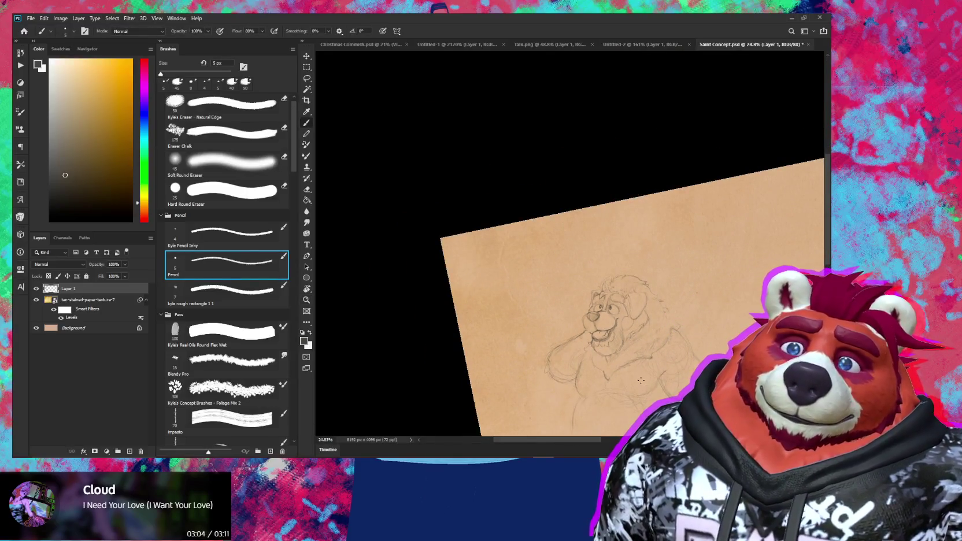
{"action": "key", "text": "z"}
{"action": "mouse_move", "coordinate": [633, 343]}
{"action": "left_mouse_down"}
{"action": "mouse_move", "coordinate": [661, 330]}
{"action": "mouse_move", "coordinate": [624, 293]}
{"action": "left_mouse_up"}
{"action": "key", "text": "b"}
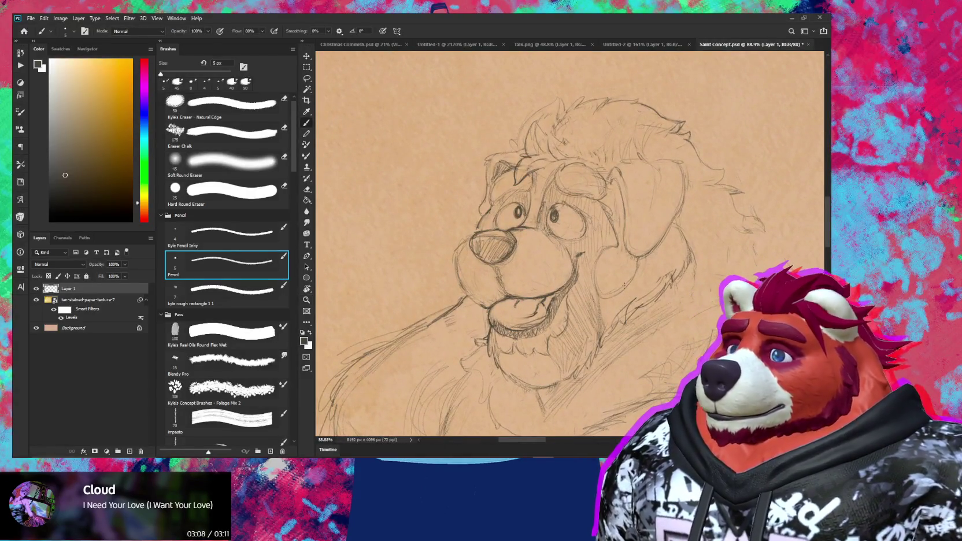
{"action": "key", "text": "e"}
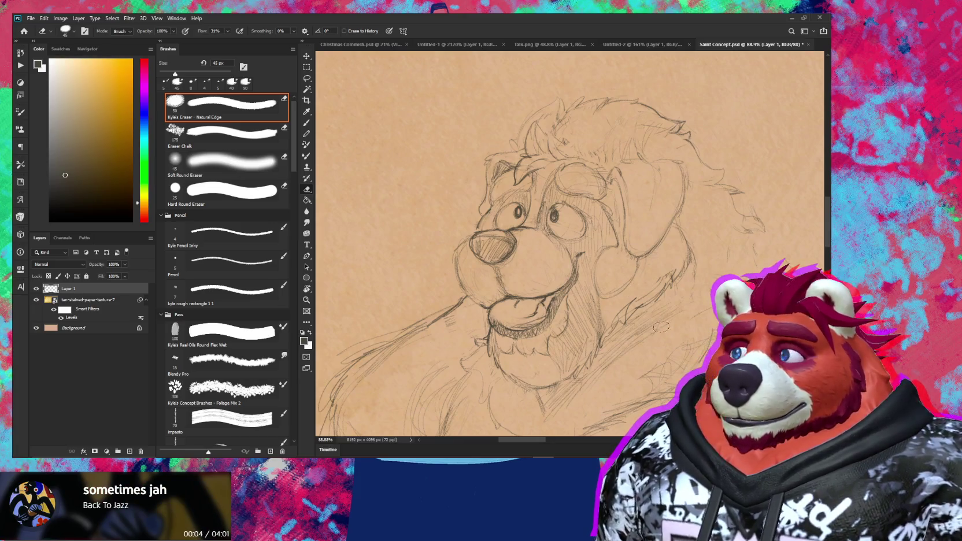
{"action": "scroll", "coordinate": [624, 291], "scroll_direction": "right", "scroll_amount": 5}
{"action": "key", "text": "b"}
{"action": "key", "text": "r"}
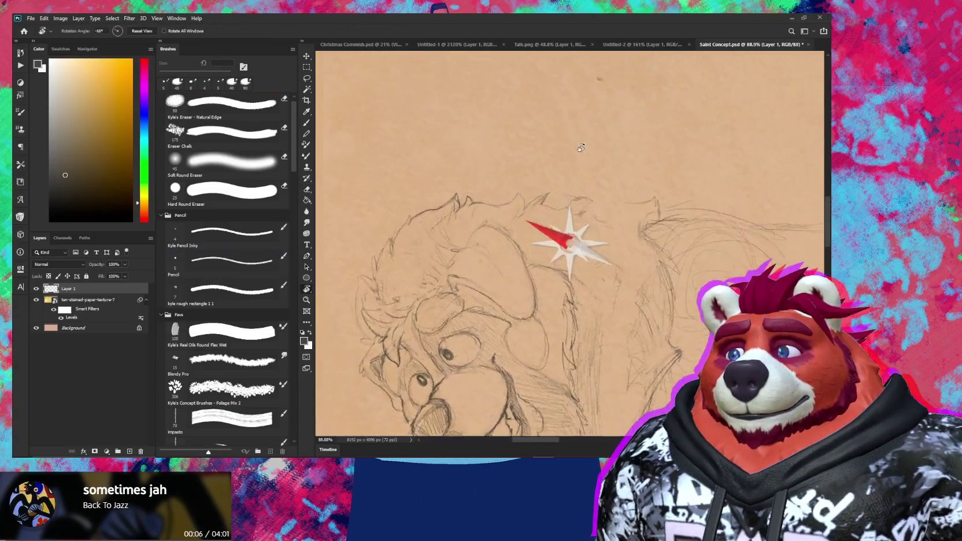
Step: Tilt the canvas, reset it upright, and zoom in on the bear's head and ear
{"action": "left_click_drag", "start_coordinate": [640, 229], "coordinate": [581, 200]}
{"action": "key", "text": "e"}
{"action": "key", "text": "b"}
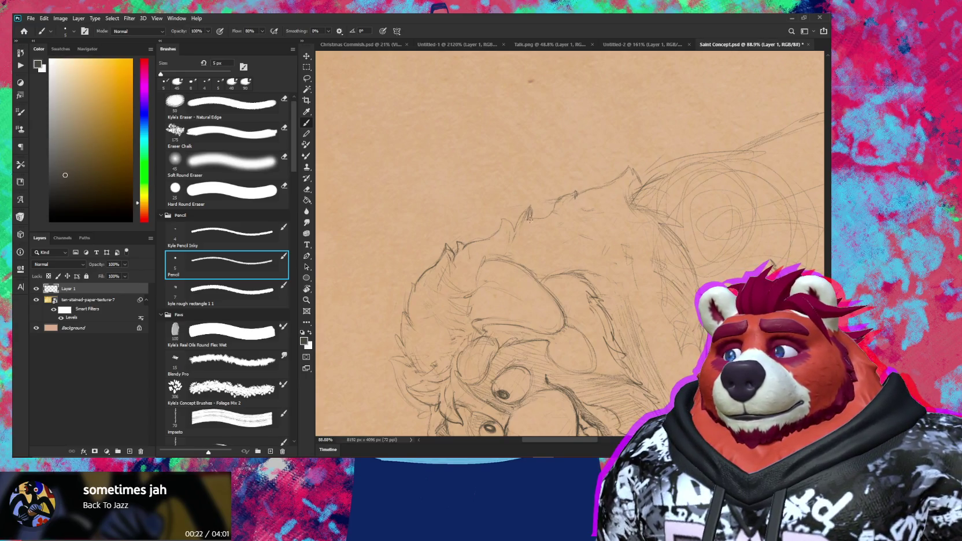
{"action": "scroll", "coordinate": [528, 219], "scroll_direction": "down", "scroll_amount": 5}
{"action": "key", "text": "r"}
{"action": "left_click_drag", "start_coordinate": [636, 312], "coordinate": [608, 333]}
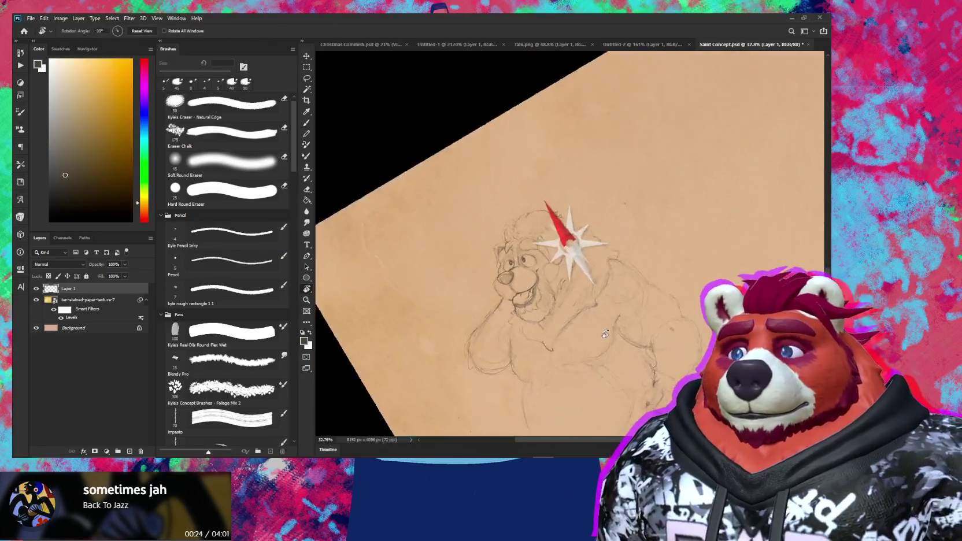
{"action": "key", "text": "Escape"}
{"action": "key", "text": "z"}
{"action": "left_click_drag", "start_coordinate": [569, 240], "coordinate": [597, 257]}
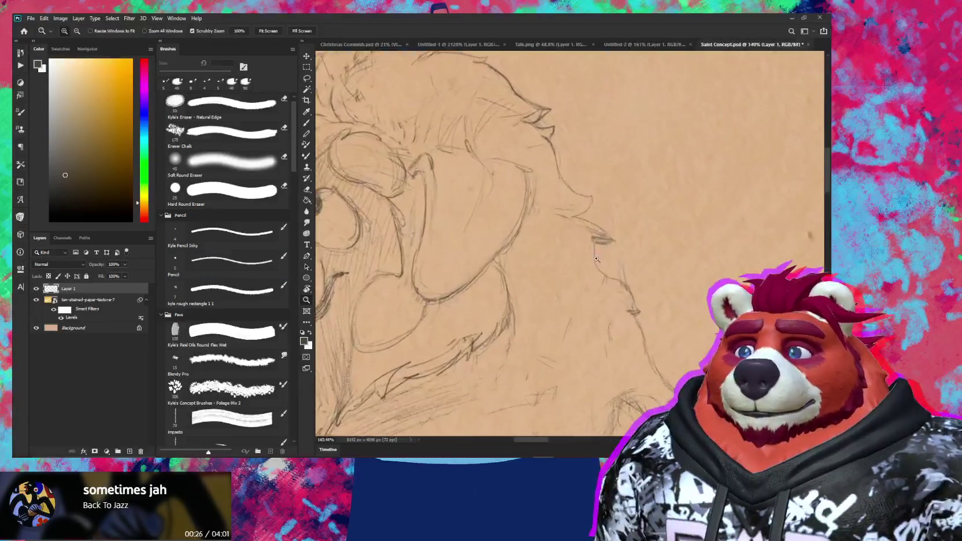
Step: Toggle between pencil and eraser and adjust the zoom around the ear area
{"action": "key", "text": "b"}
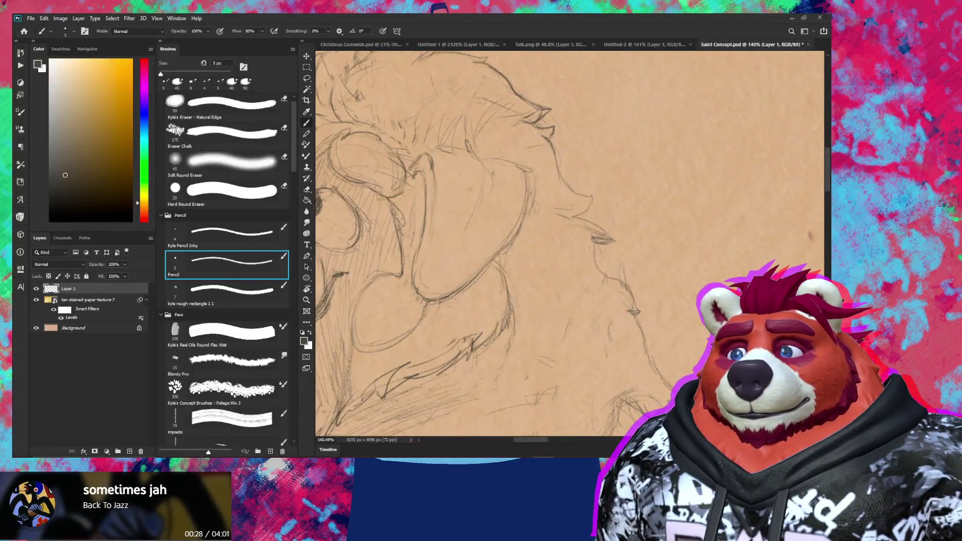
{"action": "key", "text": "e"}
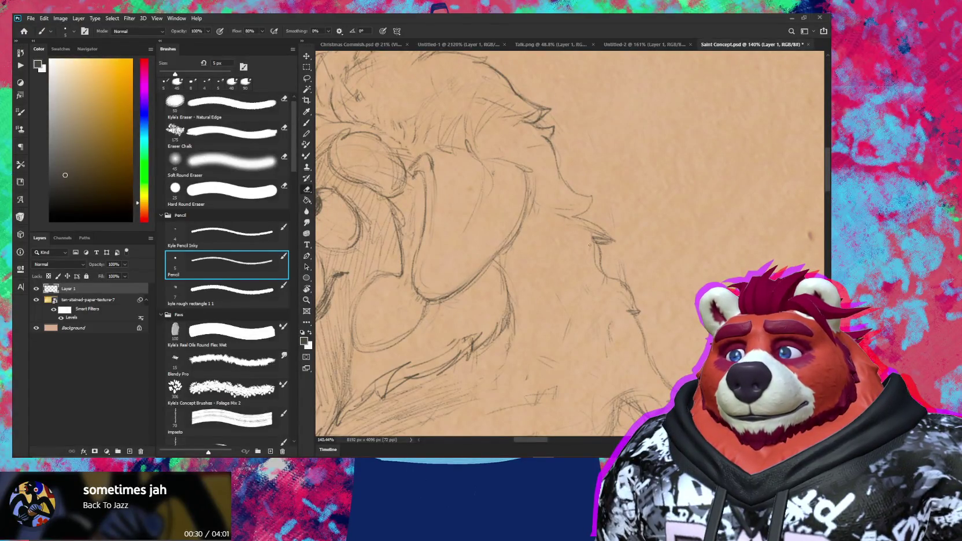
{"action": "key", "text": "z"}
{"action": "left_click_drag", "start_coordinate": [587, 257], "coordinate": [565, 268]}
{"action": "scroll", "coordinate": [565, 268], "scroll_direction": "down", "scroll_amount": 5}
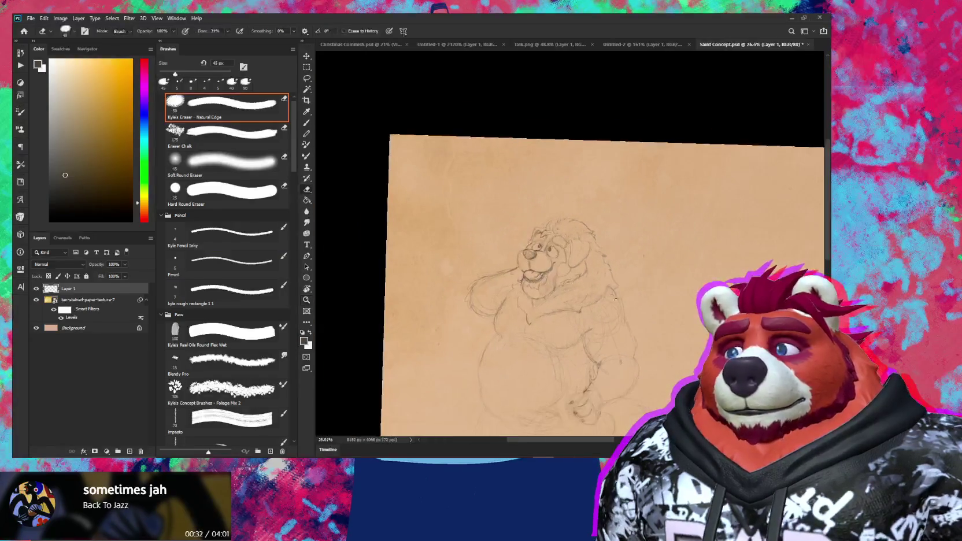
{"action": "scroll", "coordinate": [575, 252], "scroll_direction": "up", "scroll_amount": 2}
{"action": "scroll", "coordinate": [575, 242], "scroll_direction": "up", "scroll_amount": 3}
{"action": "scroll", "coordinate": [576, 220], "scroll_direction": "up", "scroll_amount": 2}
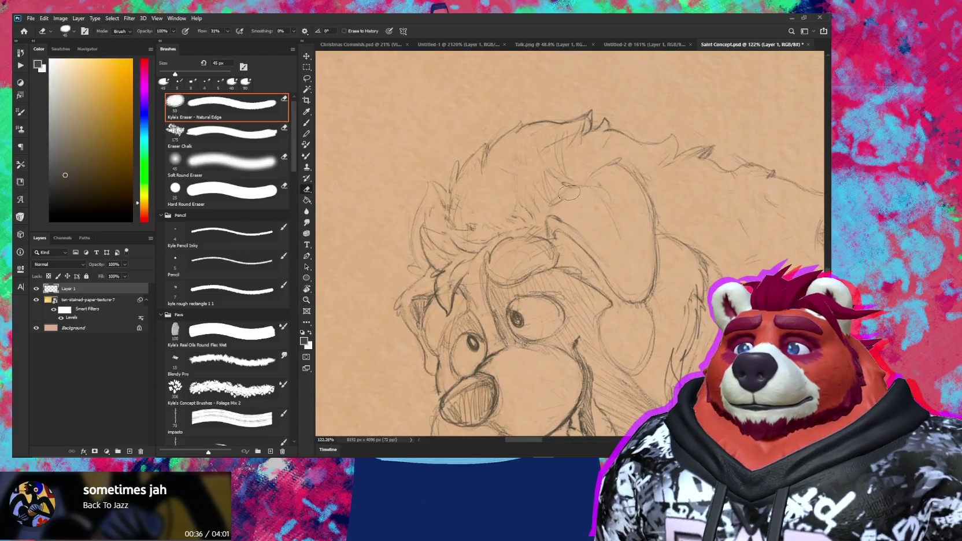
Step: Draw a curved line and a short stroke along the ear's top, then zoom out to review
{"action": "key", "text": "b"}
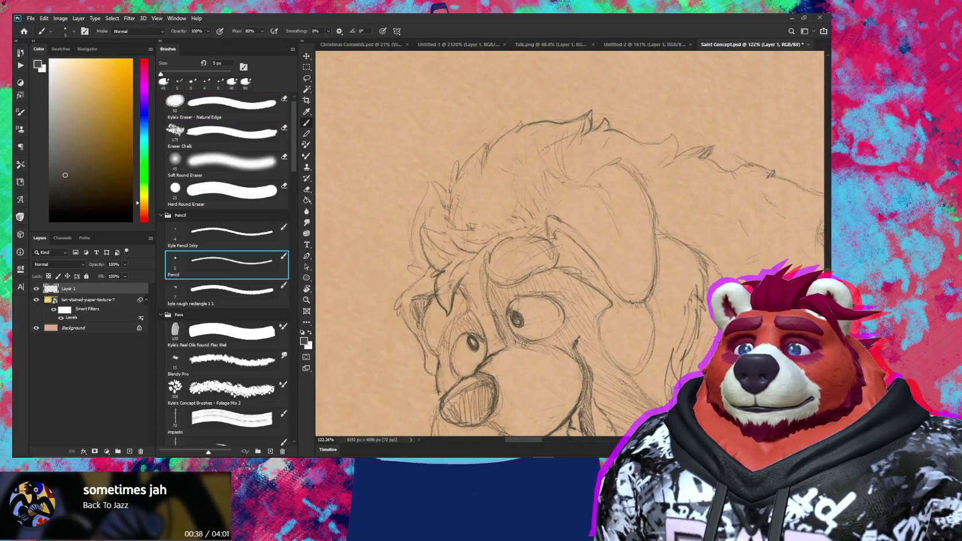
{"action": "left_click_drag", "start_coordinate": [552, 209], "coordinate": [574, 186]}
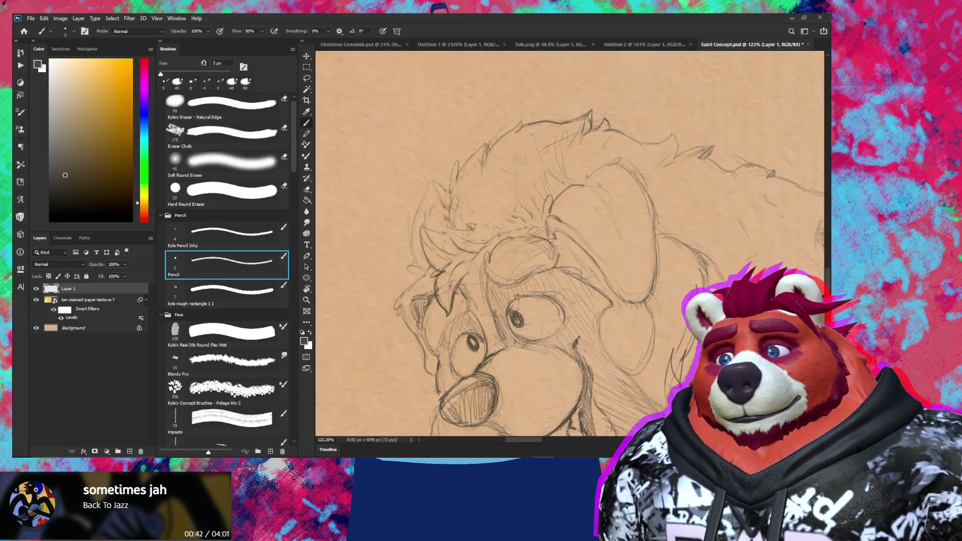
{"action": "left_click_drag", "start_coordinate": [578, 186], "coordinate": [607, 164]}
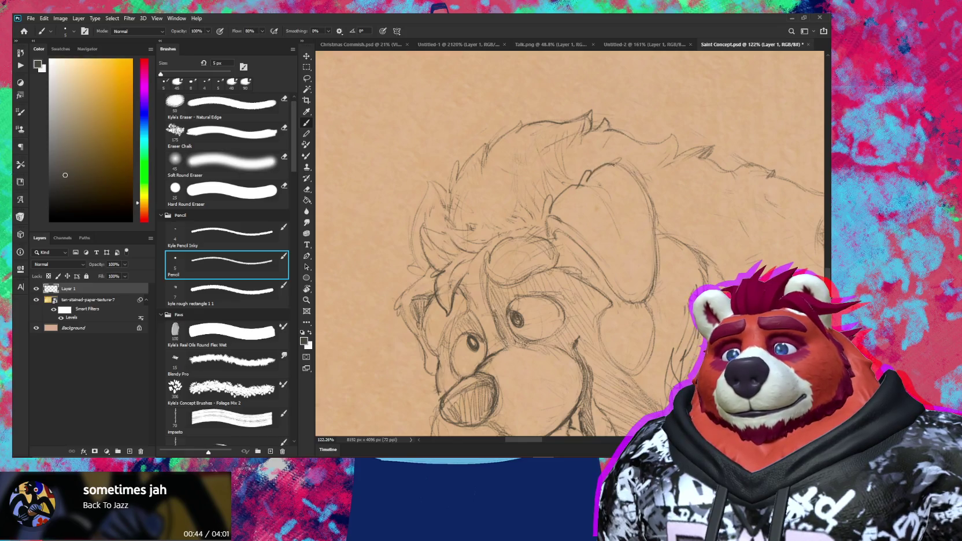
{"action": "key", "text": "z"}
{"action": "scroll", "coordinate": [608, 163], "scroll_direction": "down", "scroll_amount": 5}
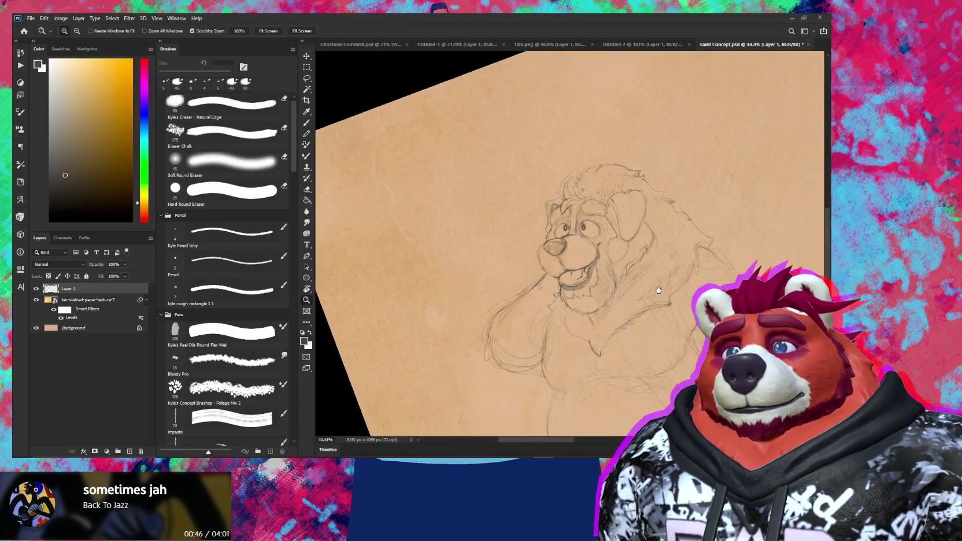
{"action": "left_click_drag", "start_coordinate": [572, 214], "coordinate": [516, 263]}
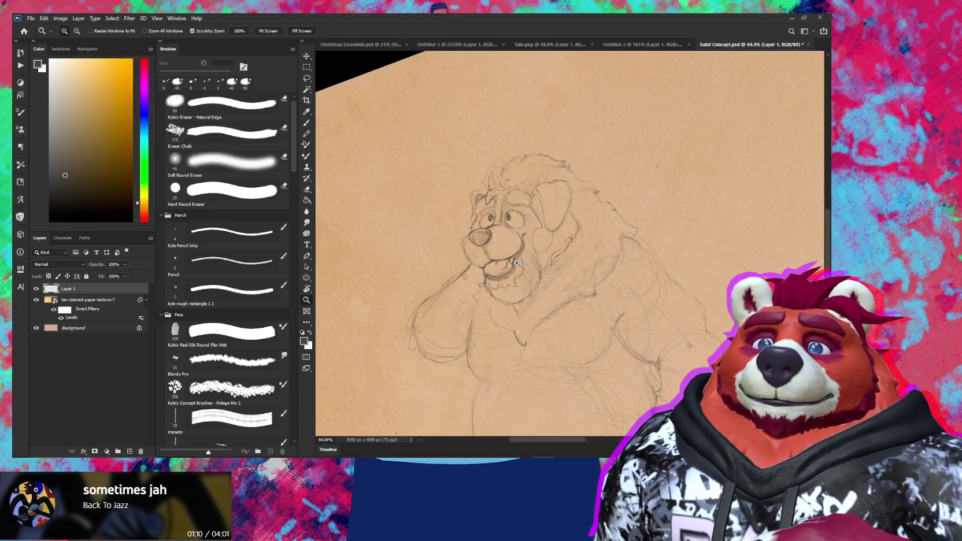
Step: Draw cleaner cheek and muzzle lines and erase stray marks, tilting the canvas about 80 degrees
{"action": "mouse_move", "coordinate": [550, 241]}
{"action": "left_mouse_down"}
{"action": "mouse_move", "coordinate": [569, 214]}
{"action": "mouse_move", "coordinate": [570, 184]}
{"action": "left_mouse_up"}
{"action": "key", "text": "r"}
{"action": "key", "text": "b"}
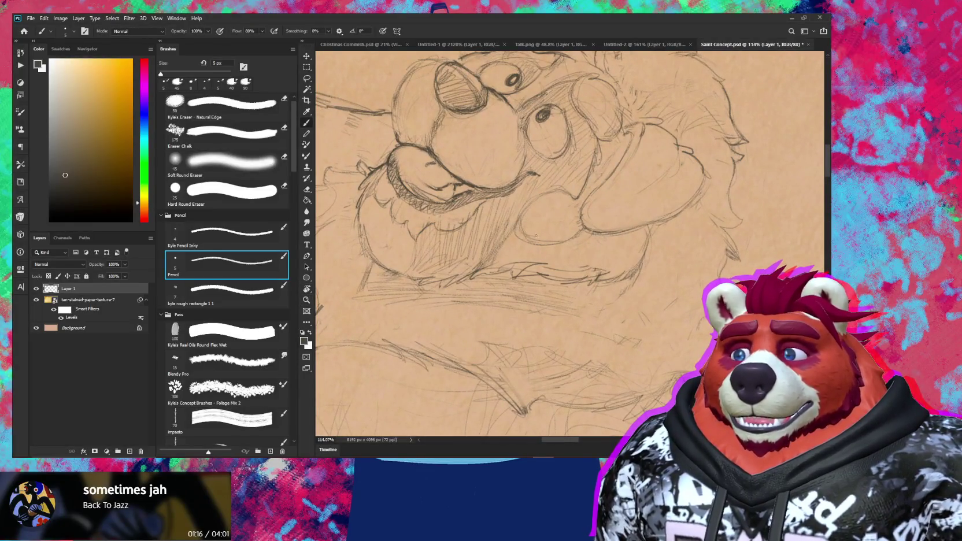
{"action": "key", "text": "r"}
{"action": "left_click_drag", "start_coordinate": [574, 204], "coordinate": [529, 212]}
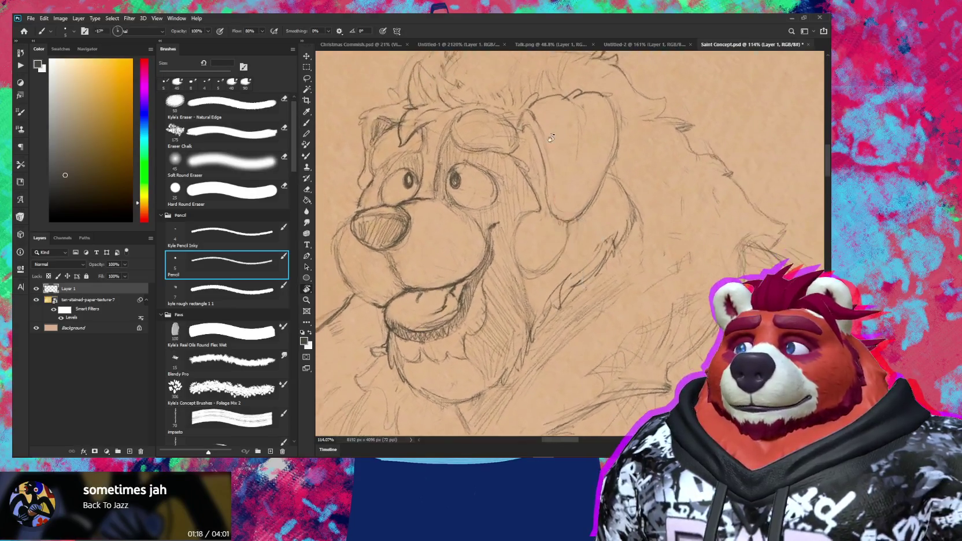
{"action": "key", "text": "e"}
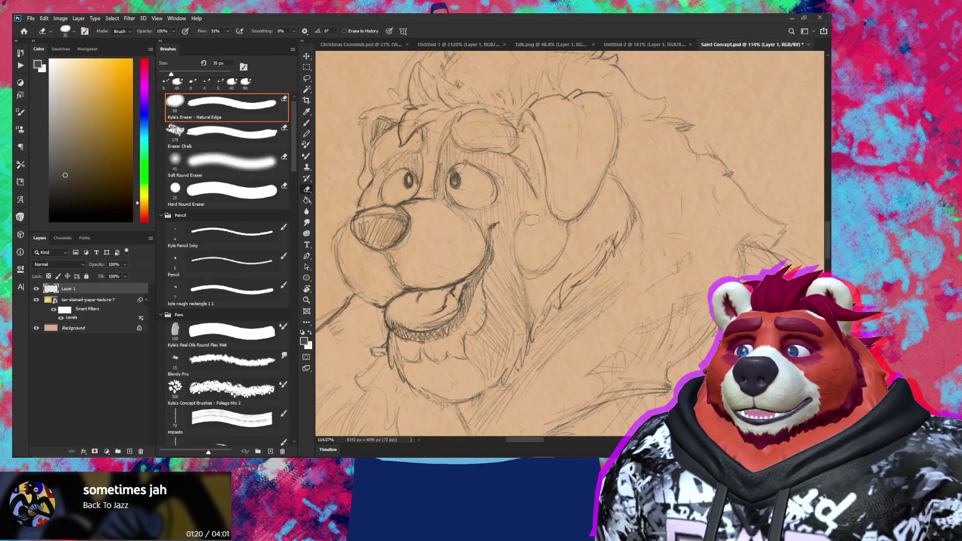
{"action": "key", "text": "b"}
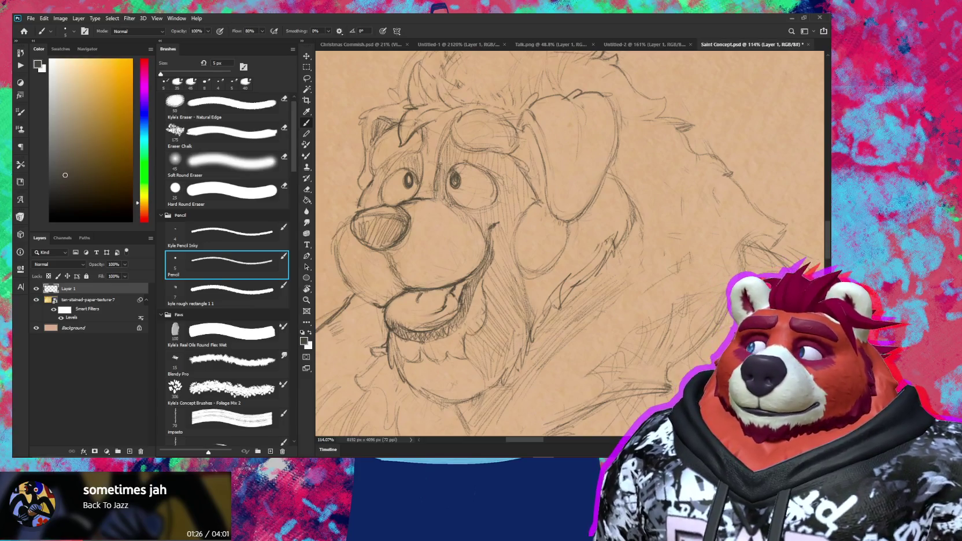
{"action": "key", "text": "e"}
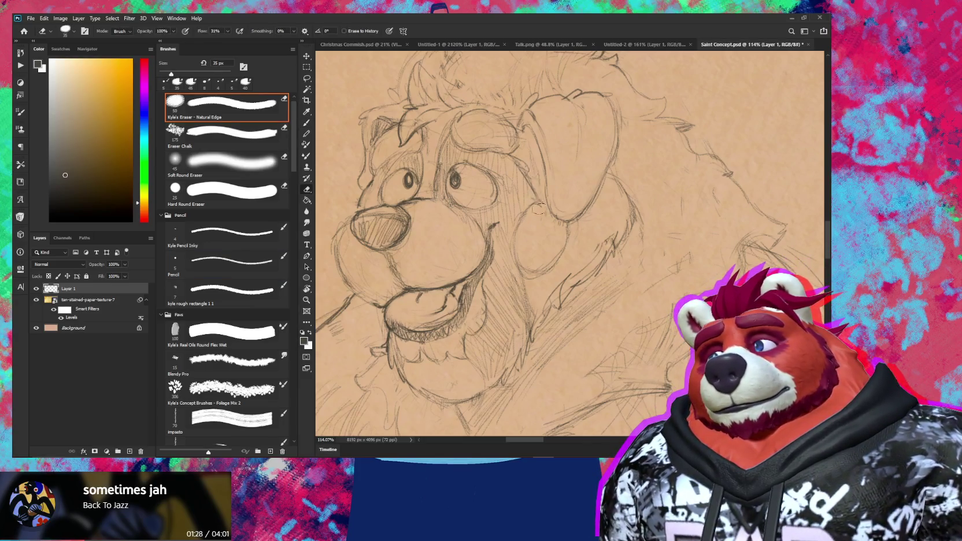
{"action": "key", "text": "r"}
{"action": "left_click_drag", "start_coordinate": [536, 197], "coordinate": [471, 209]}
{"action": "key", "text": "b"}
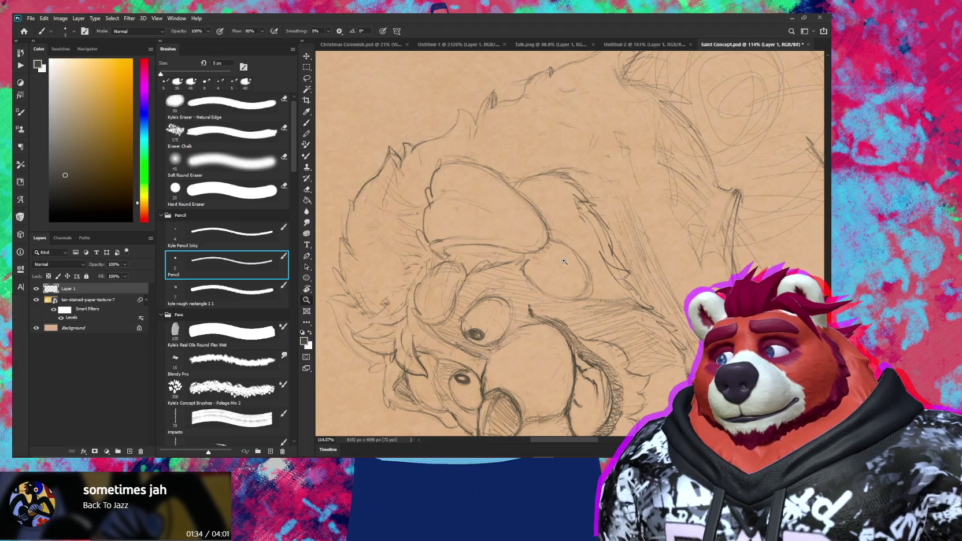
Step: Return the canvas upright and frame the bear's face and chest fur
{"action": "scroll", "coordinate": [532, 290], "scroll_direction": "down", "scroll_amount": 5}
{"action": "key", "text": "r"}
{"action": "mouse_move", "coordinate": [577, 202]}
{"action": "left_mouse_down"}
{"action": "mouse_move", "coordinate": [532, 290]}
{"action": "mouse_move", "coordinate": [626, 239]}
{"action": "mouse_move", "coordinate": [670, 237]}
{"action": "left_mouse_up"}
{"action": "key", "text": "z"}
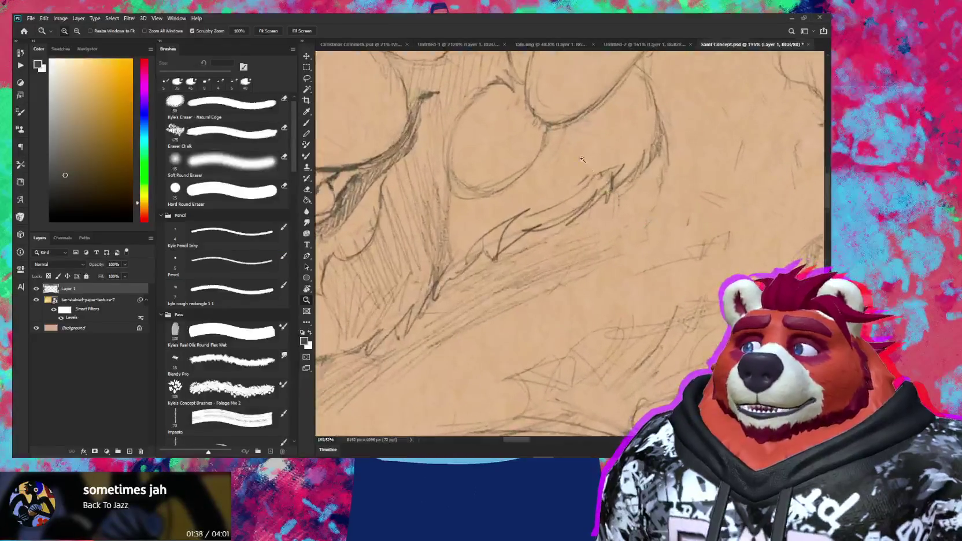
{"action": "key", "text": "b"}
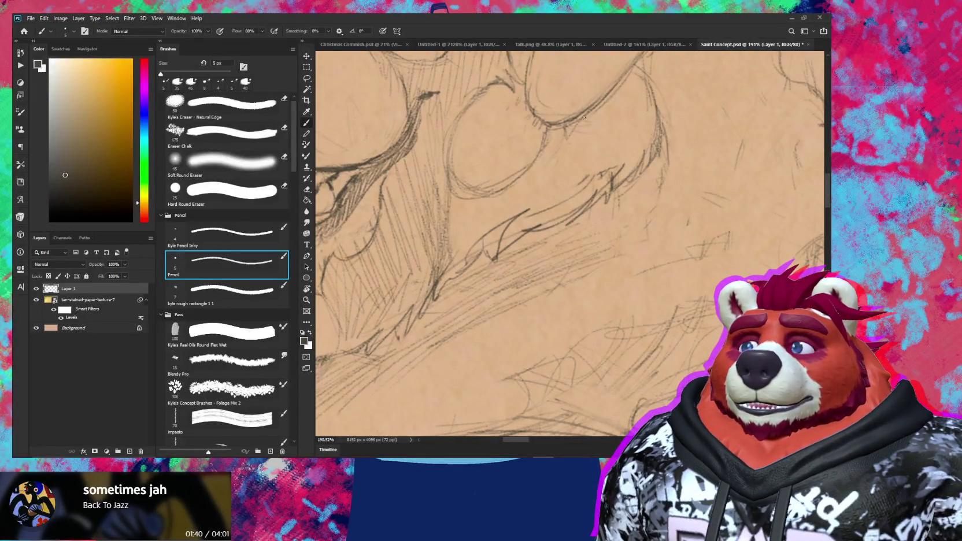
{"action": "left_click_drag", "start_coordinate": [566, 145], "coordinate": [520, 146]}
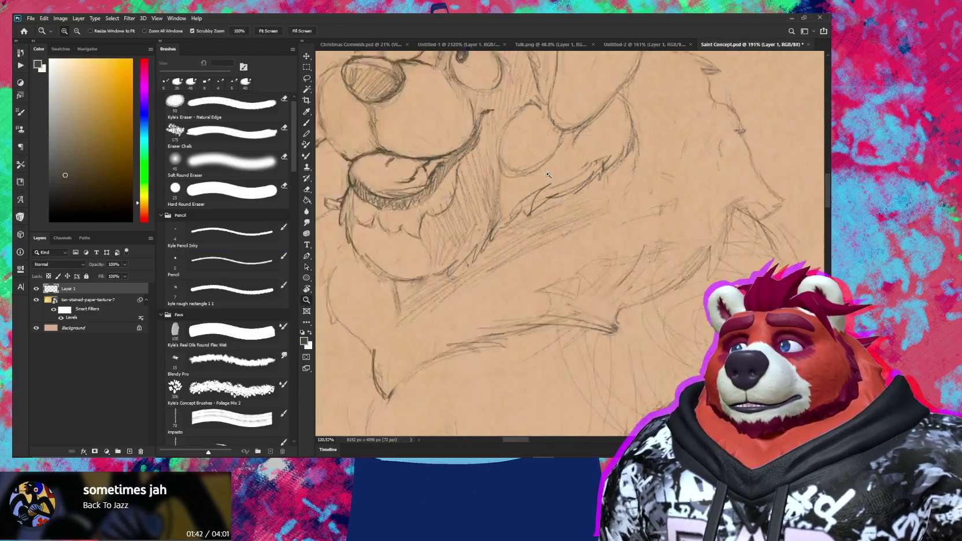
{"action": "left_click_drag", "start_coordinate": [611, 203], "coordinate": [580, 277]}
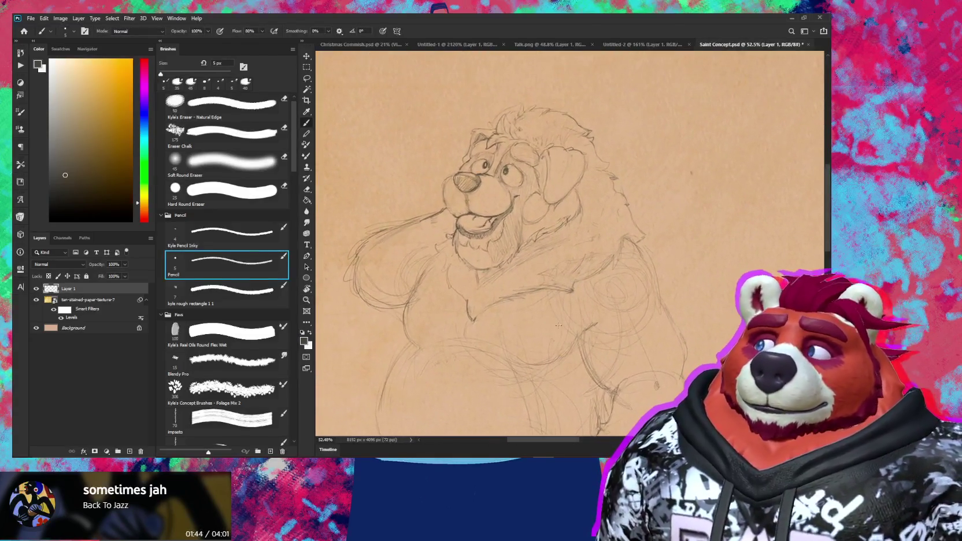
{"action": "left_click_drag", "start_coordinate": [544, 207], "coordinate": [577, 208]}
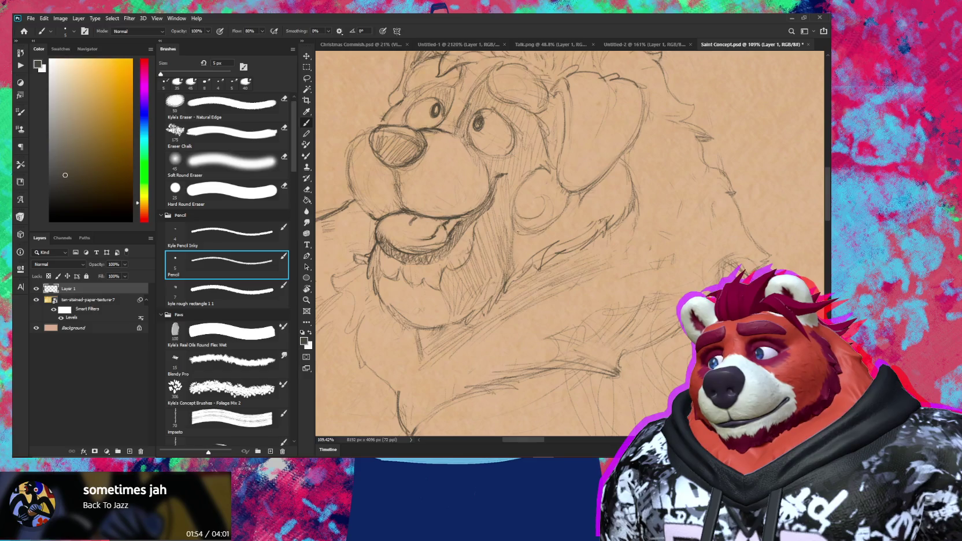
Step: Alternate the 5 px pencil and eraser to tighten the chest-fur tufts and cheek swirl
{"action": "key", "text": "e"}
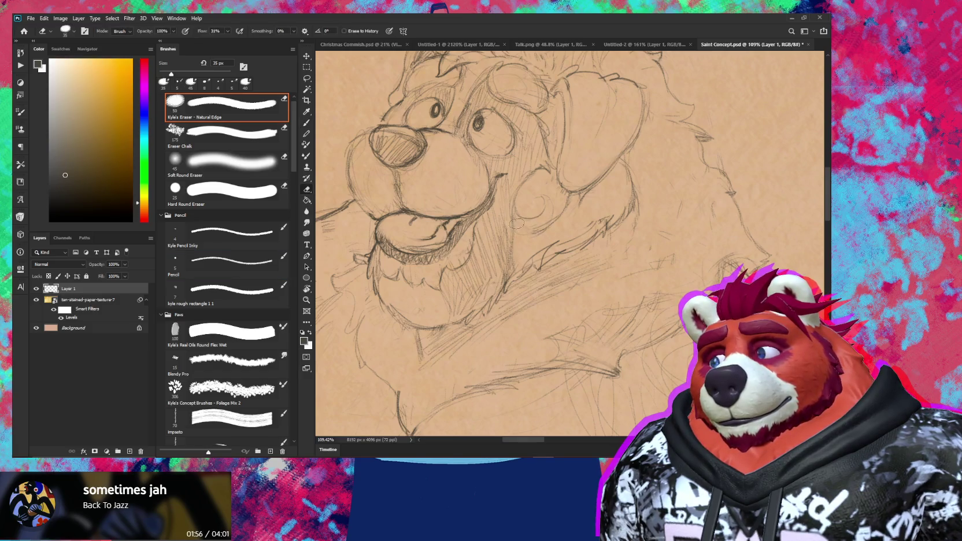
{"action": "key", "text": "b"}
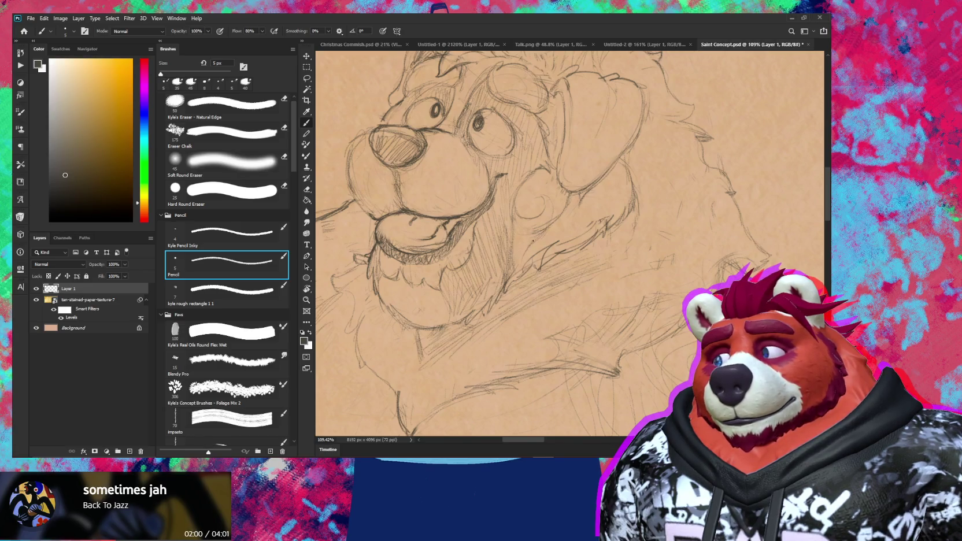
{"action": "key", "text": "z"}
{"action": "mouse_move", "coordinate": [578, 243]}
{"action": "left_mouse_down"}
{"action": "mouse_move", "coordinate": [544, 244]}
{"action": "mouse_move", "coordinate": [581, 245]}
{"action": "left_mouse_up"}
{"action": "key", "text": "e"}
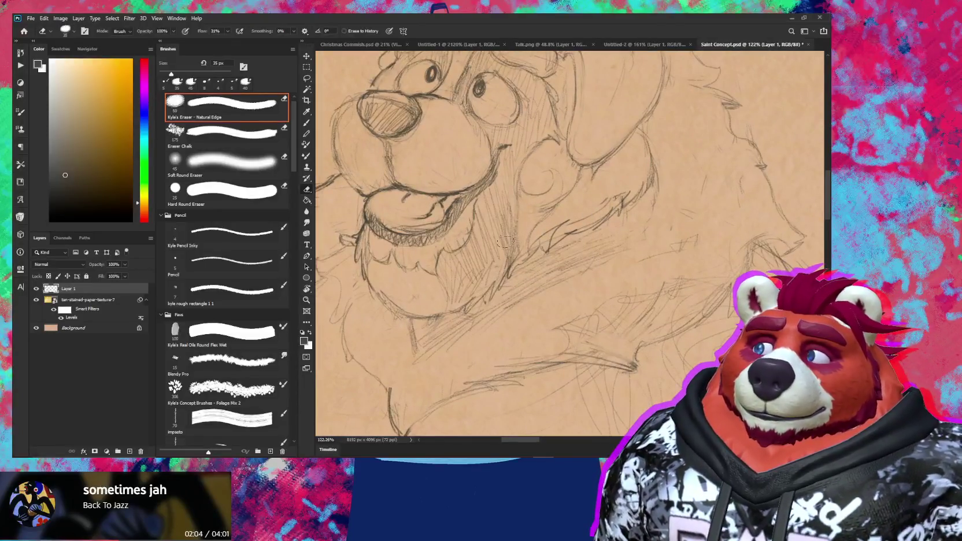
{"action": "key", "text": "b"}
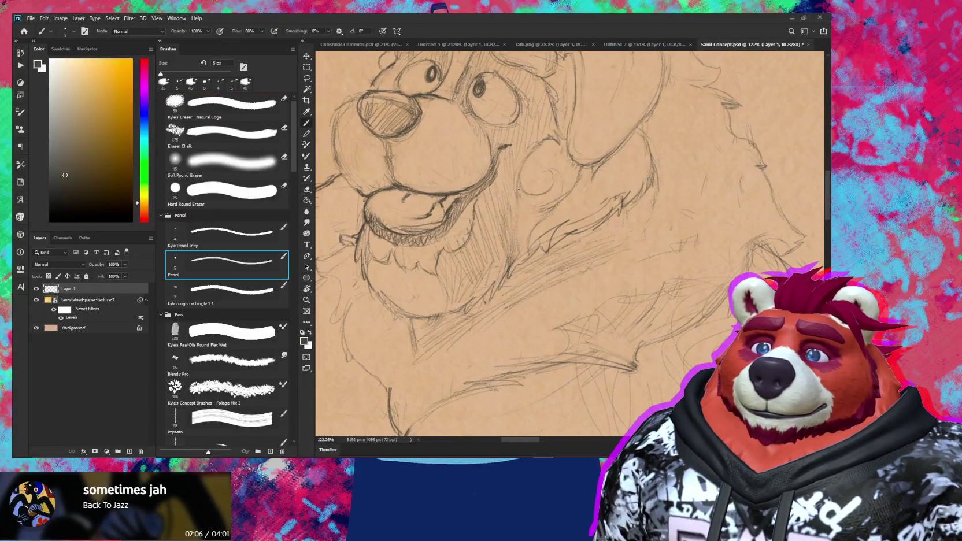
{"action": "key", "text": "e"}
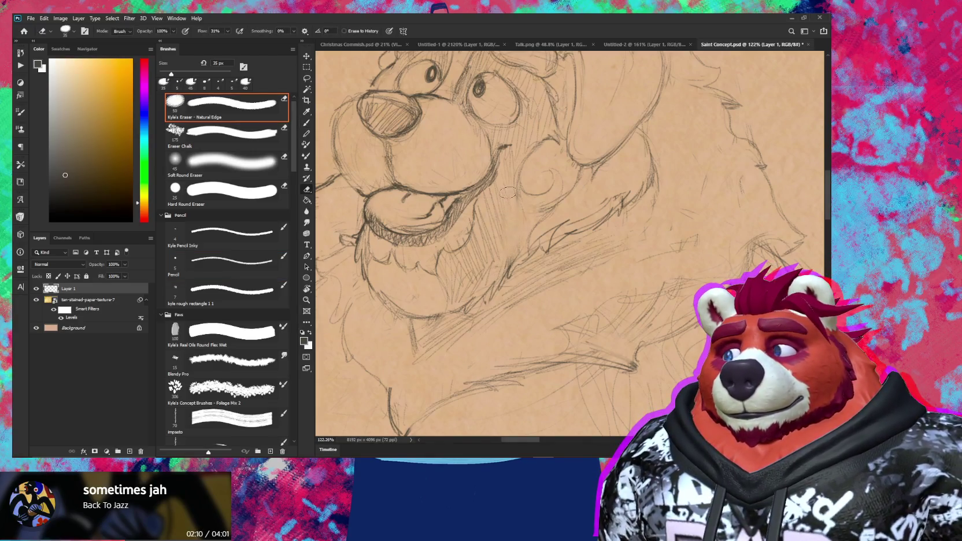
{"action": "key", "text": "b"}
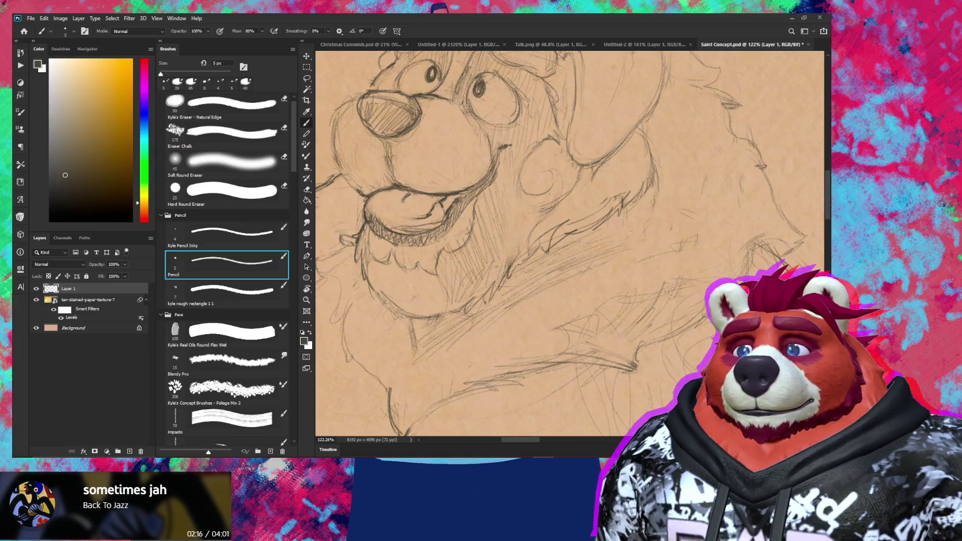
{"action": "key", "text": "e"}
{"action": "key", "text": "b"}
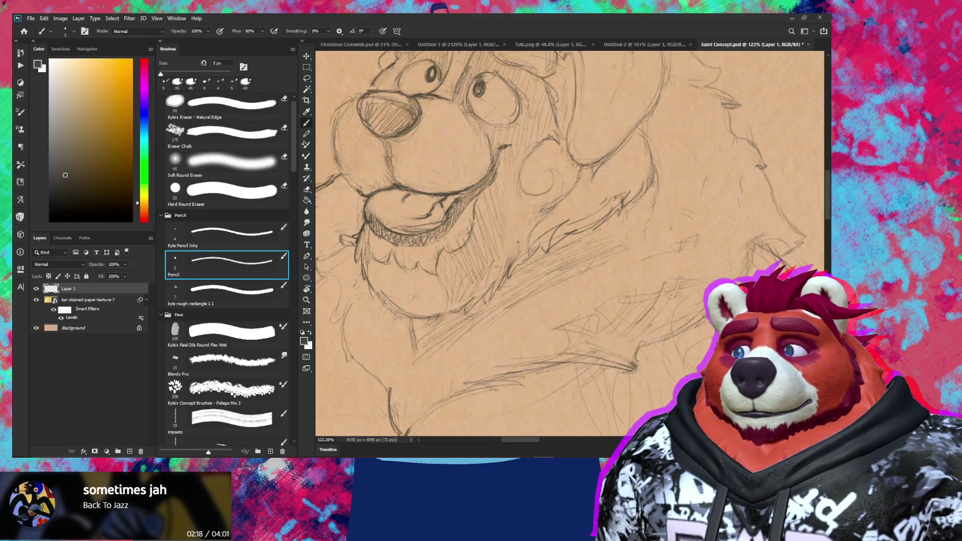
Step: Zoom out to check the sketch, then zoom back in on the head and keep refining fur lines
{"action": "key", "text": "z"}
{"action": "left_click_drag", "start_coordinate": [514, 244], "coordinate": [480, 252]}
{"action": "key", "text": "b"}
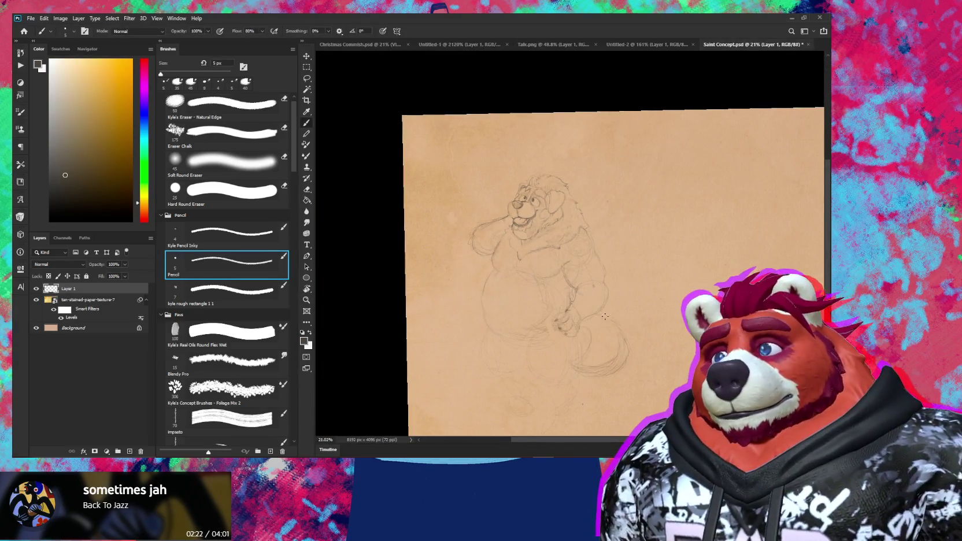
{"action": "key", "text": "z"}
{"action": "left_click_drag", "start_coordinate": [537, 219], "coordinate": [578, 183]}
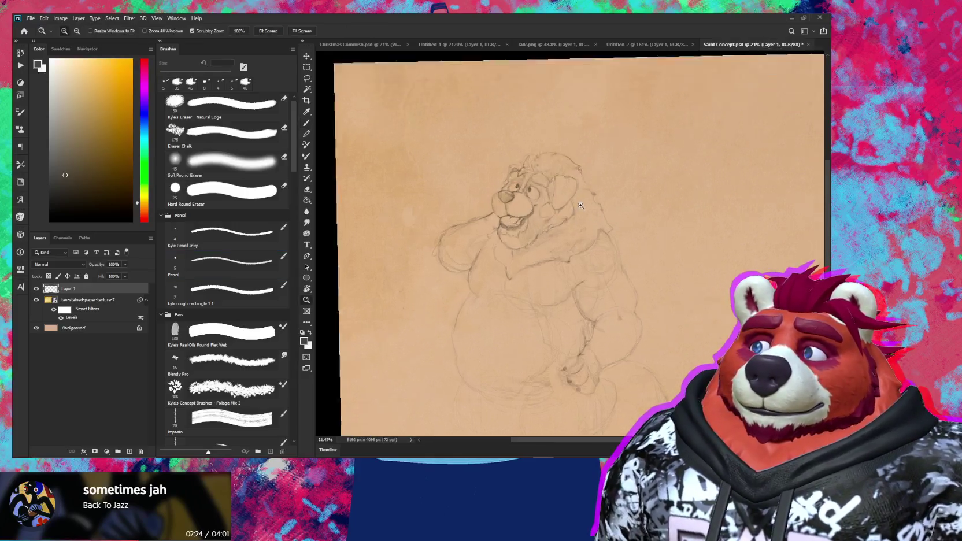
{"action": "key", "text": "b"}
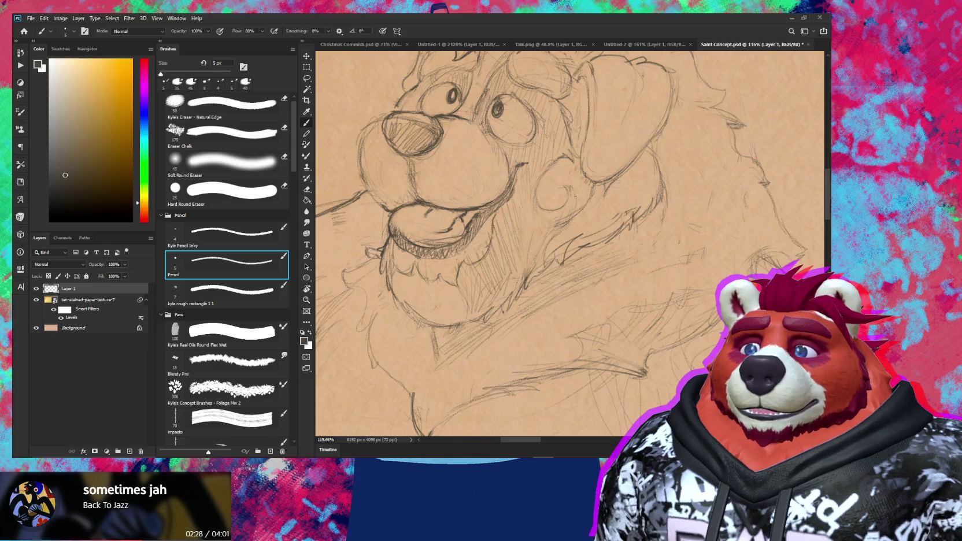
{"action": "key", "text": "e"}
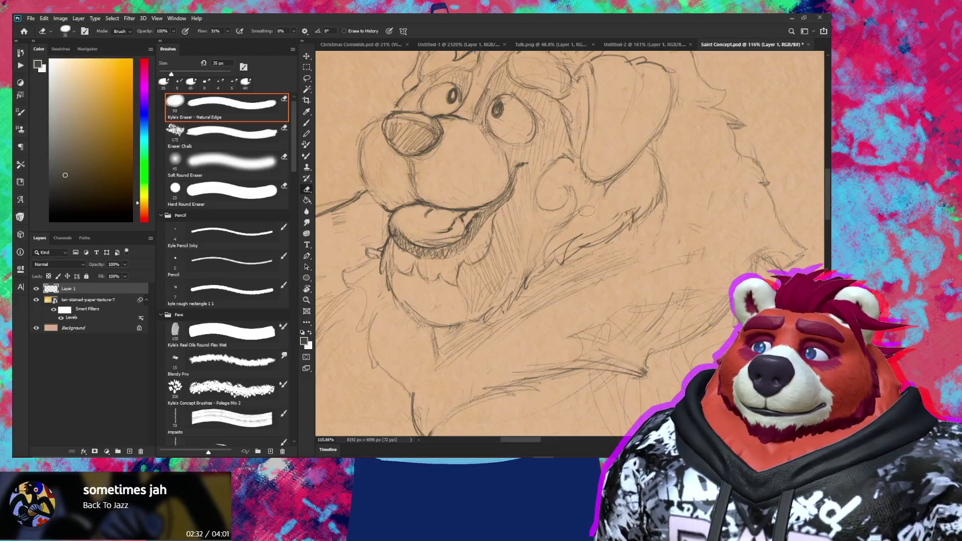
{"action": "key", "text": "b"}
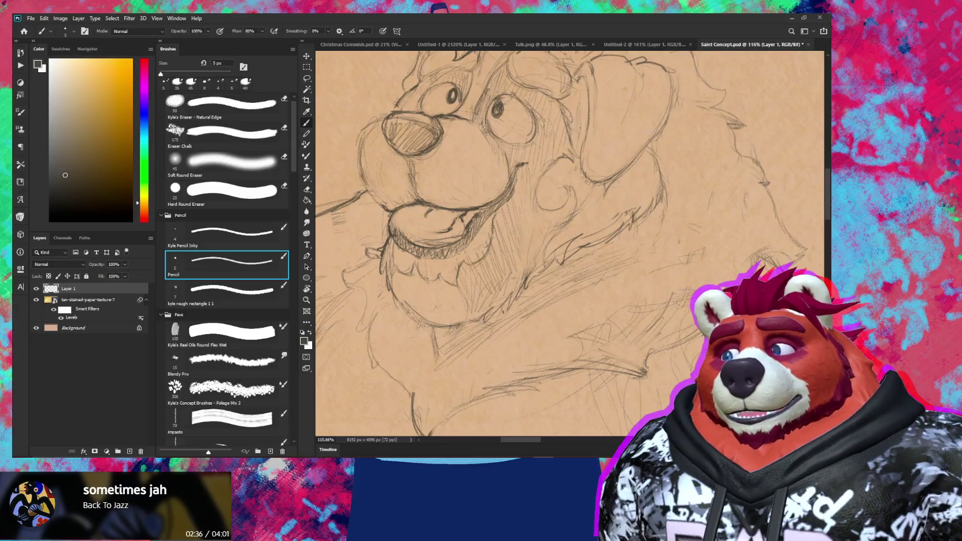
{"action": "key", "text": "z"}
{"action": "mouse_move", "coordinate": [593, 190]}
{"action": "left_mouse_down"}
{"action": "mouse_move", "coordinate": [565, 218]}
{"action": "mouse_move", "coordinate": [573, 265]}
{"action": "left_mouse_up"}
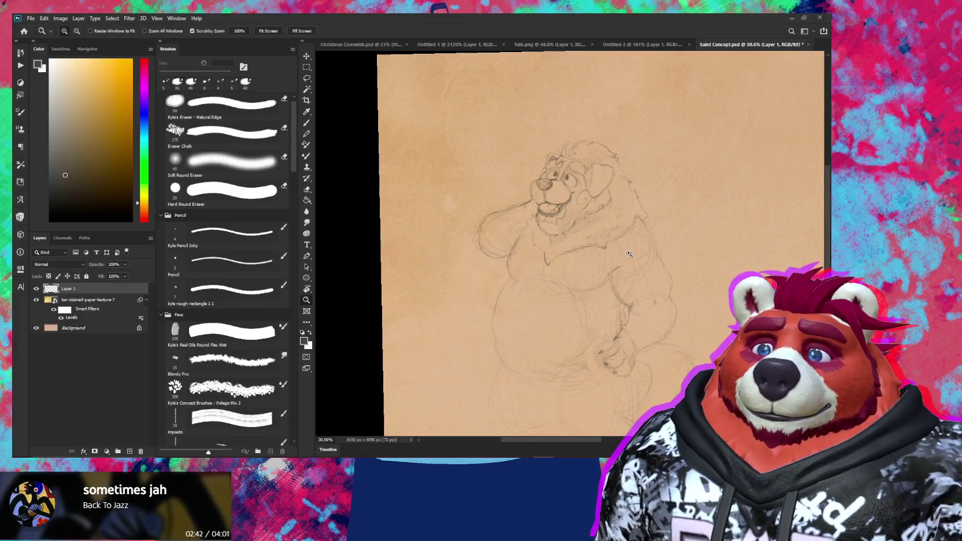
{"action": "left_click_drag", "start_coordinate": [631, 198], "coordinate": [651, 185]}
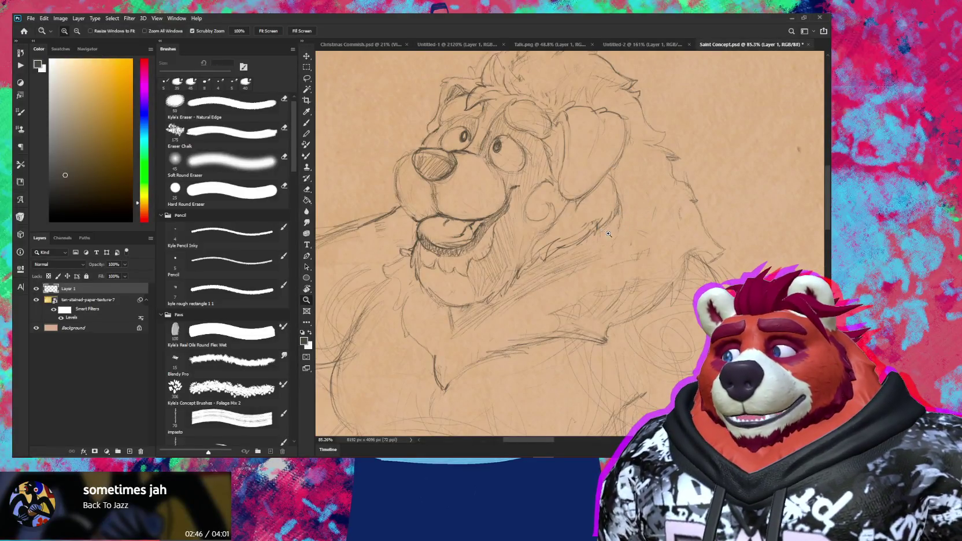
Step: Add pencil fur strokes to the bear's shoulder and chest, erasing stray marks
{"action": "key", "text": "e"}
{"action": "key", "text": "b"}
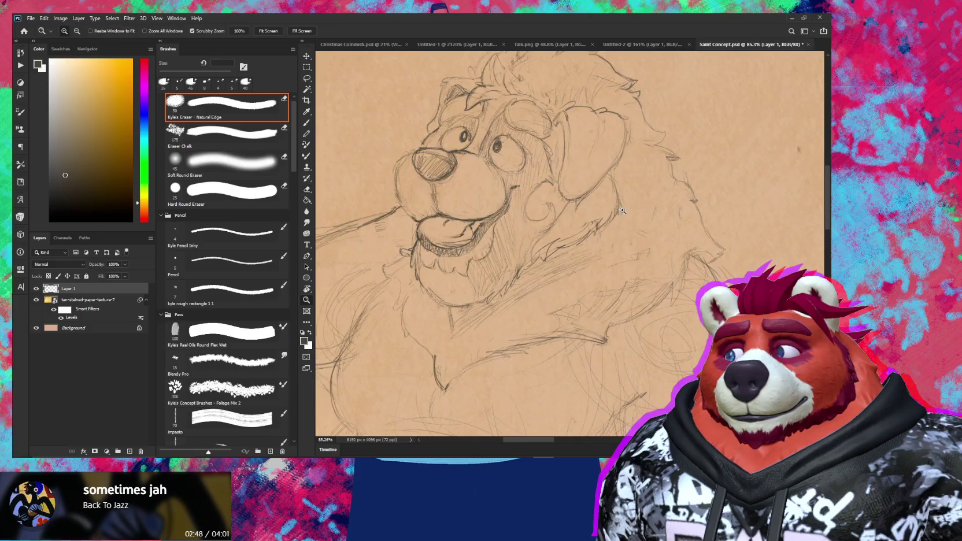
{"action": "scroll", "coordinate": [629, 203], "scroll_direction": "up", "scroll_amount": 5}
{"action": "key", "text": "e"}
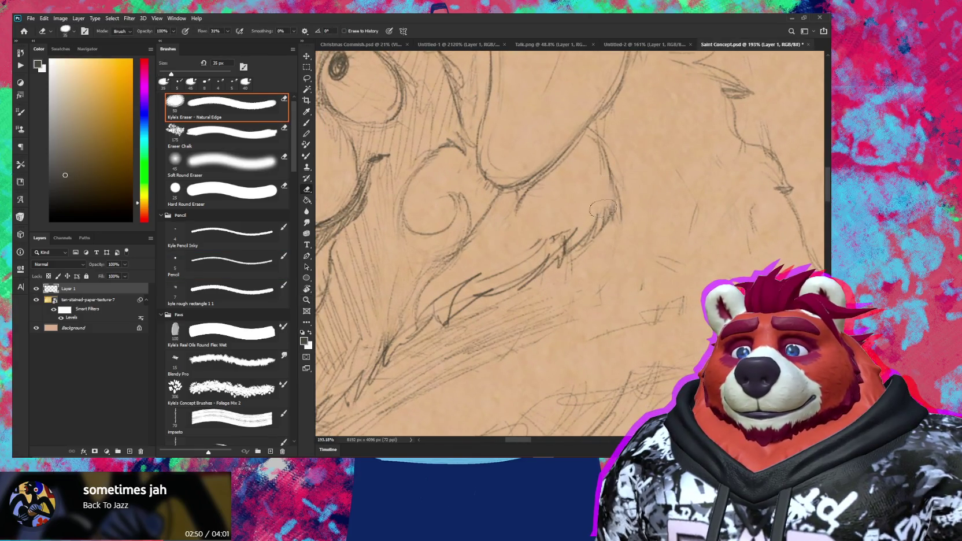
{"action": "key", "text": "b"}
{"action": "key", "text": "e"}
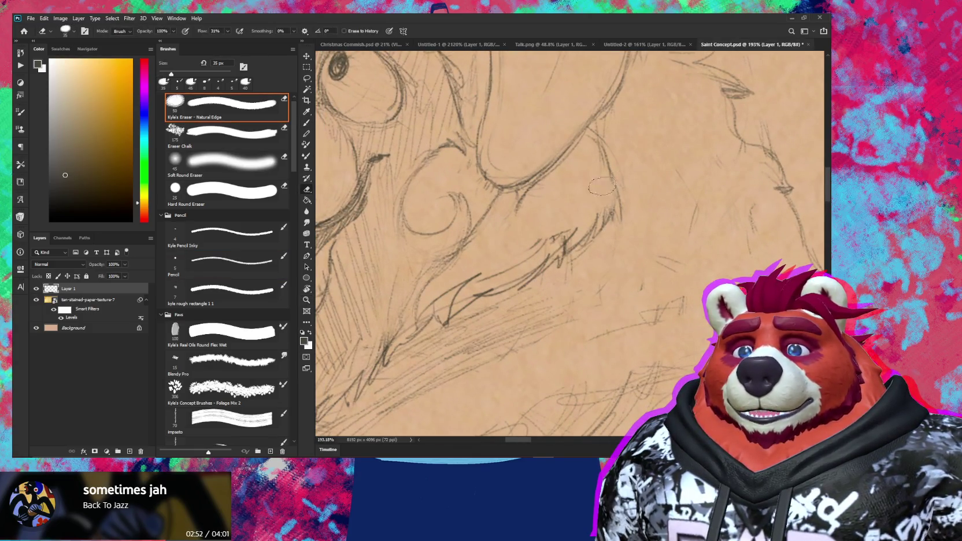
{"action": "key", "text": "b"}
{"action": "left_click_drag", "start_coordinate": [606, 156], "coordinate": [619, 185]}
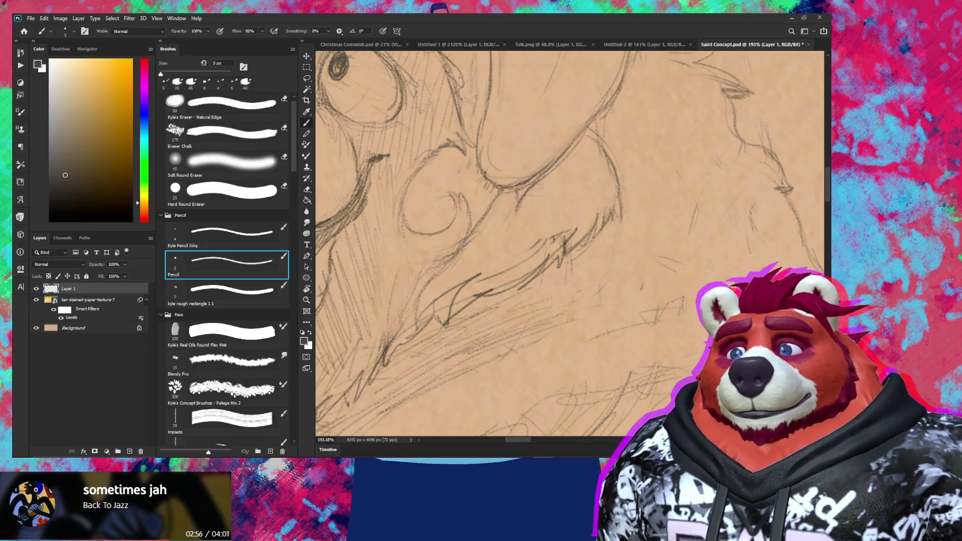
{"action": "left_click_drag", "start_coordinate": [616, 216], "coordinate": [620, 225]}
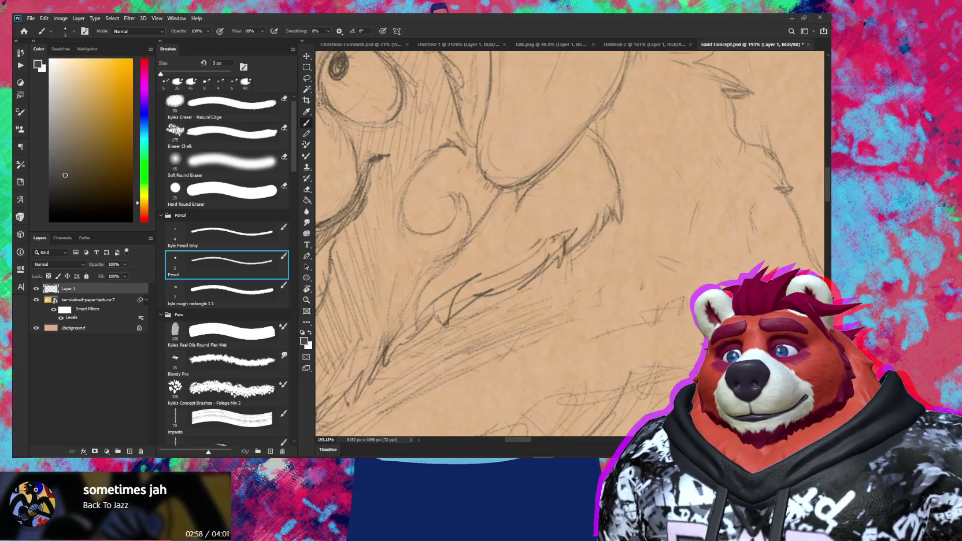
Step: Zoom out and tilt the view, then zoom back to 115% on the head and chest
{"action": "key", "text": "z"}
{"action": "mouse_move", "coordinate": [633, 183]}
{"action": "left_mouse_down"}
{"action": "mouse_move", "coordinate": [606, 208]}
{"action": "mouse_move", "coordinate": [572, 209]}
{"action": "left_mouse_up"}
{"action": "key", "text": "r"}
{"action": "mouse_move", "coordinate": [676, 225]}
{"action": "left_mouse_down"}
{"action": "mouse_move", "coordinate": [650, 162]}
{"action": "mouse_move", "coordinate": [674, 190]}
{"action": "mouse_move", "coordinate": [664, 216]}
{"action": "mouse_move", "coordinate": [686, 205]}
{"action": "left_mouse_up"}
{"action": "key", "text": "z"}
{"action": "key", "text": "b"}
{"action": "key", "text": "z"}
{"action": "left_click_drag", "start_coordinate": [594, 152], "coordinate": [598, 151]}
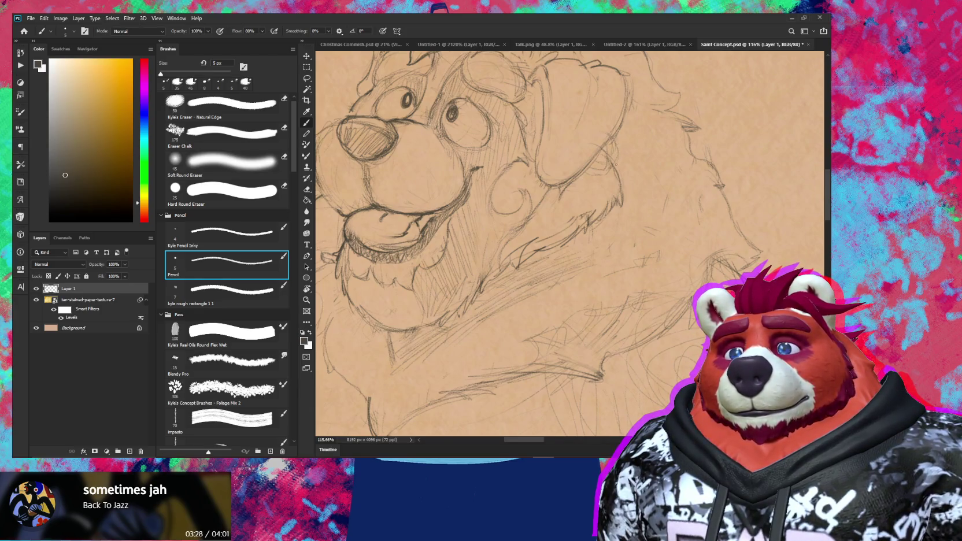
Step: Erase and redraw the cheek fur beside the ear with the 5 px pencil, tilting the canvas
{"action": "key", "text": "e"}
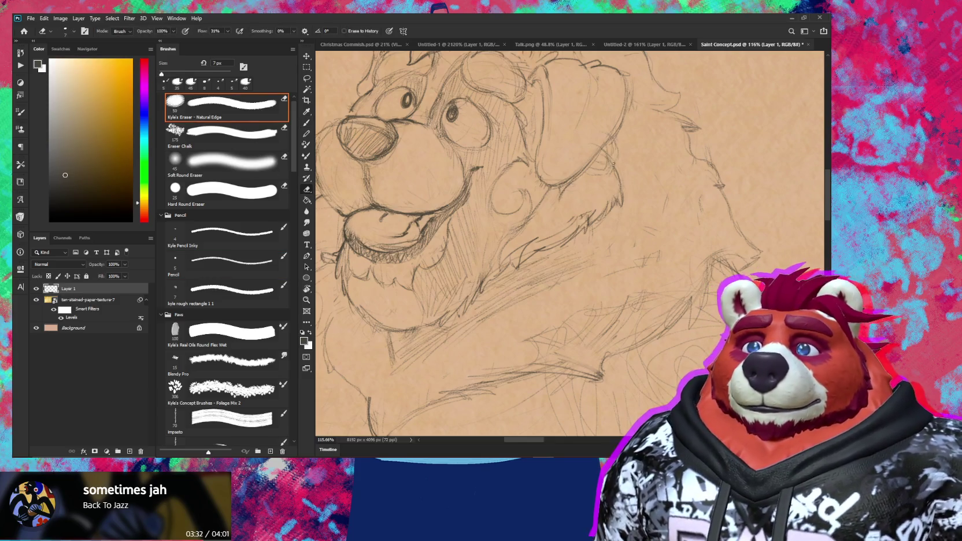
{"action": "key", "text": "b"}
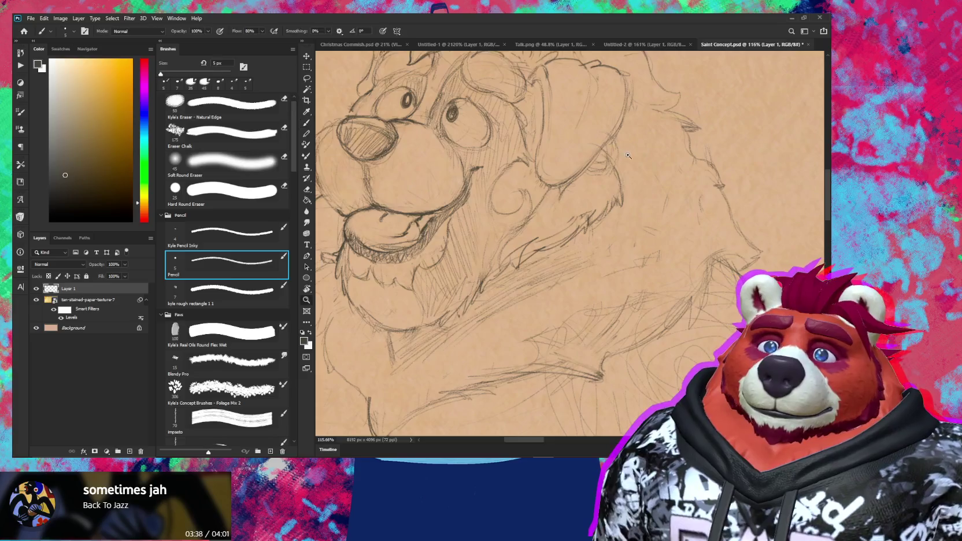
{"action": "scroll", "coordinate": [624, 151], "scroll_direction": "down", "scroll_amount": 5}
{"action": "scroll", "coordinate": [647, 144], "scroll_direction": "up", "scroll_amount": 3}
{"action": "scroll", "coordinate": [669, 136], "scroll_direction": "up", "scroll_amount": 3}
{"action": "key", "text": "r"}
{"action": "left_click_drag", "start_coordinate": [669, 136], "coordinate": [635, 212]}
{"action": "key", "text": "e"}
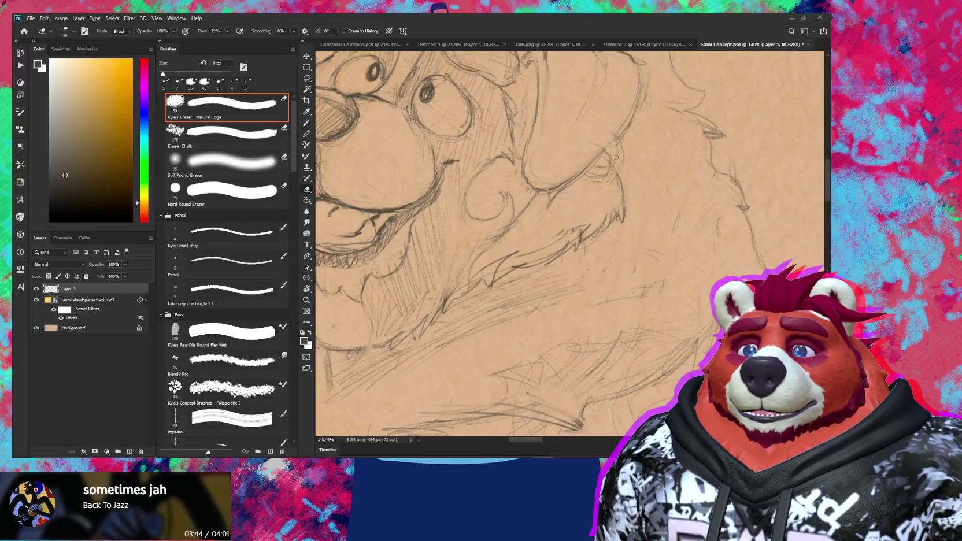
{"action": "key", "text": "b"}
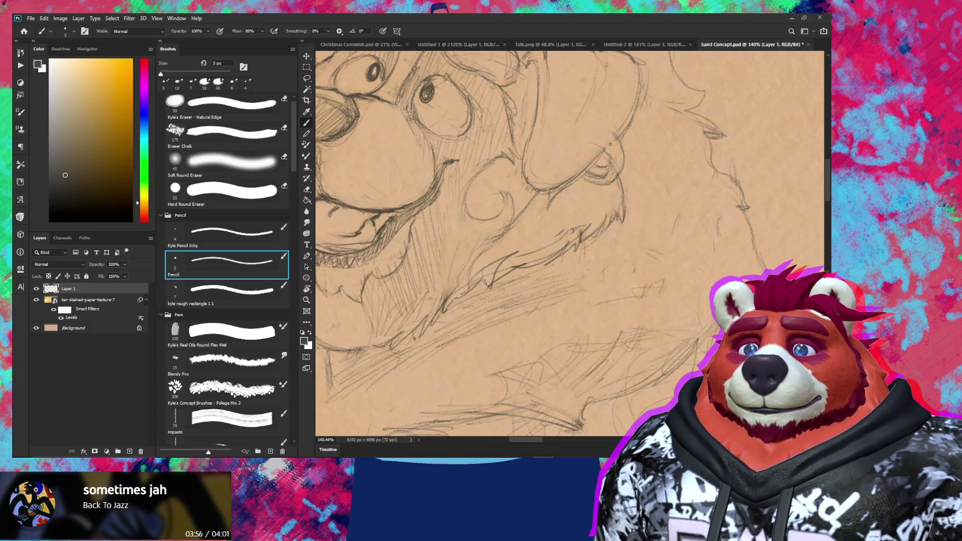
{"action": "left_click_drag", "start_coordinate": [628, 146], "coordinate": [506, 182]}
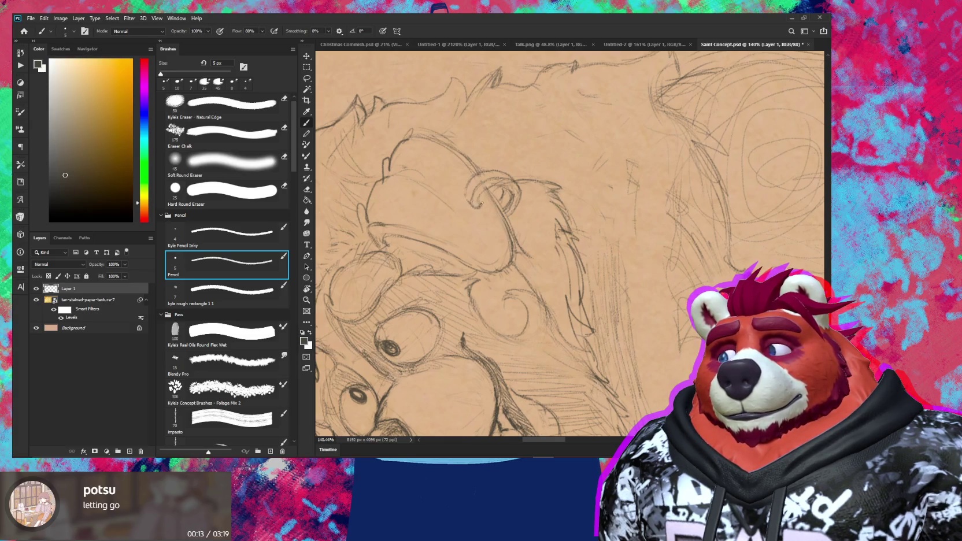
Step: At 185% zoom, erase and redraw the ear's inner curl, then zoom out to the whole bear
{"action": "scroll", "coordinate": [527, 207], "scroll_direction": "down", "scroll_amount": 5}
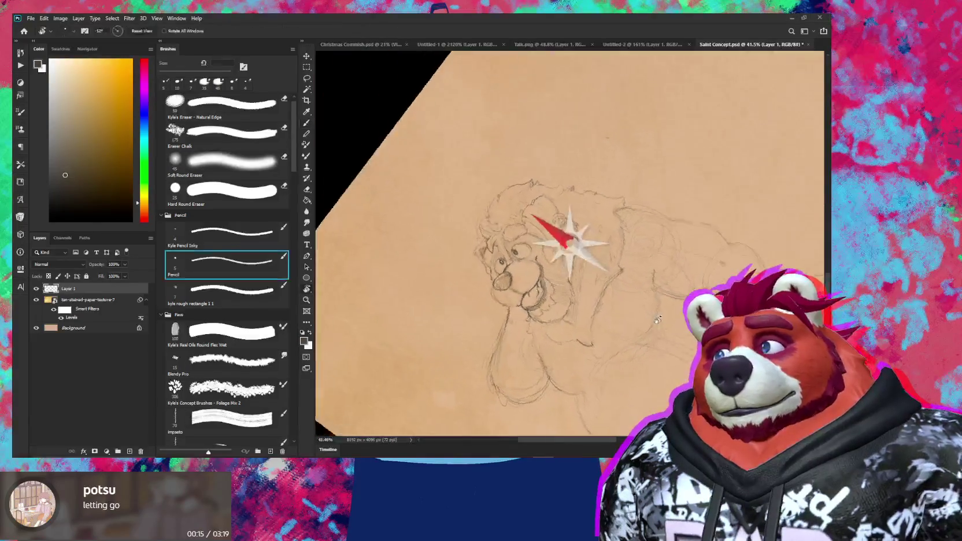
{"action": "left_click_drag", "start_coordinate": [548, 231], "coordinate": [571, 373]}
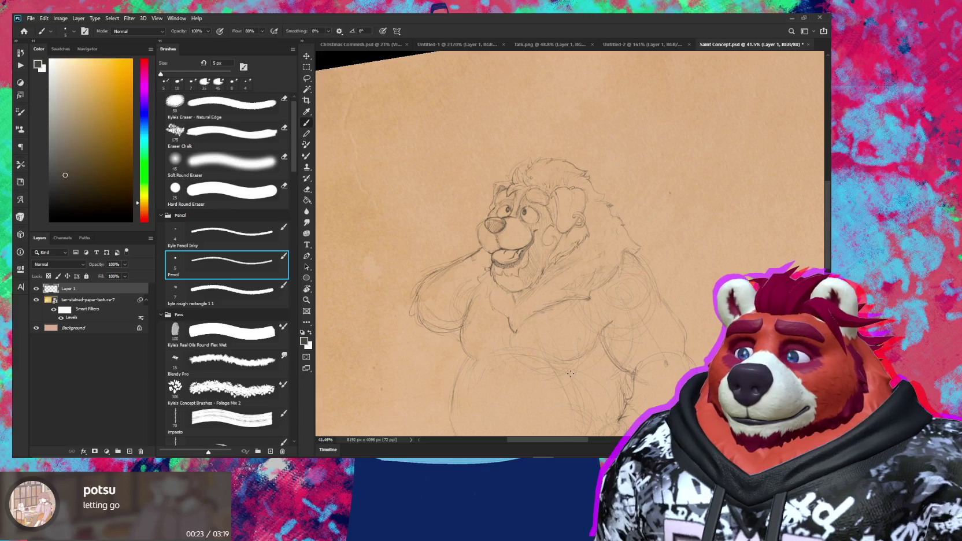
{"action": "scroll", "coordinate": [569, 248], "scroll_direction": "up", "scroll_amount": 8}
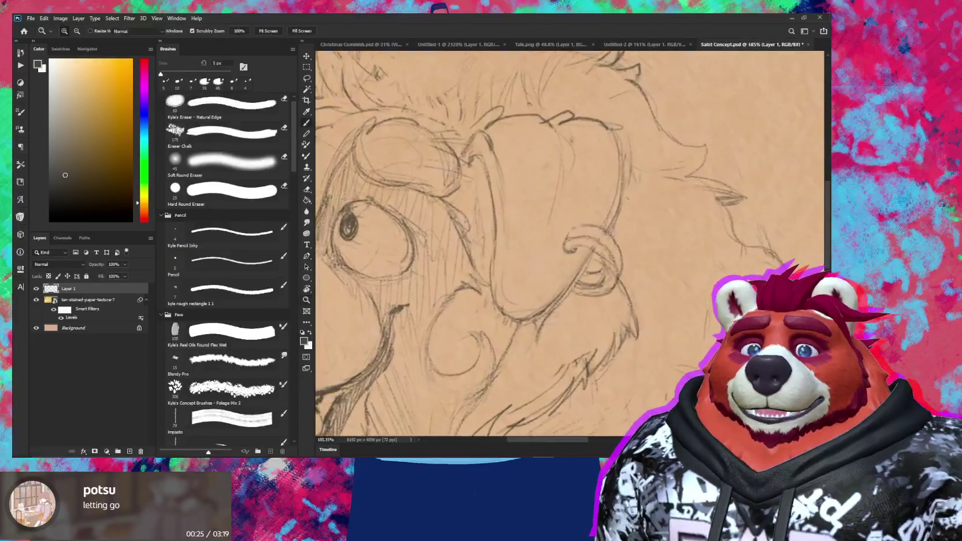
{"action": "key", "text": "e"}
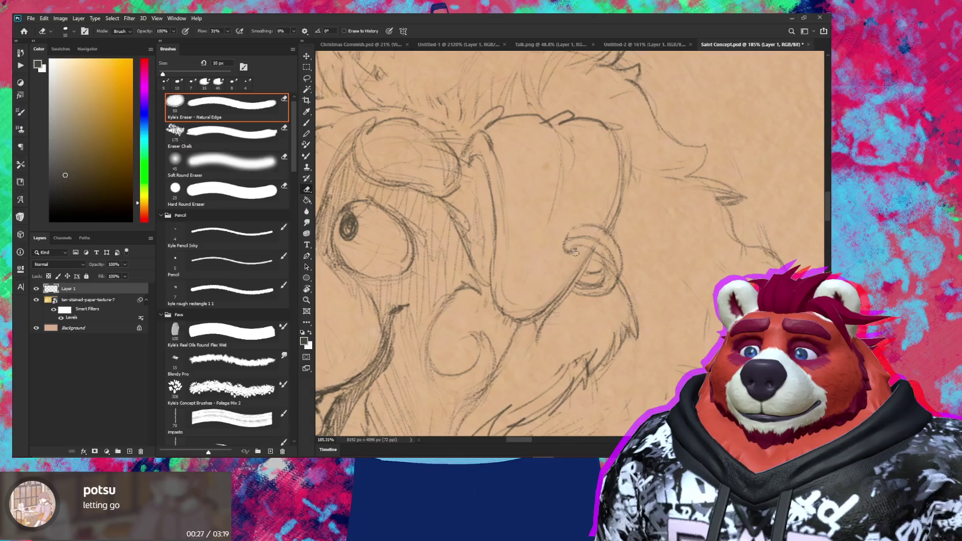
{"action": "key", "text": "b"}
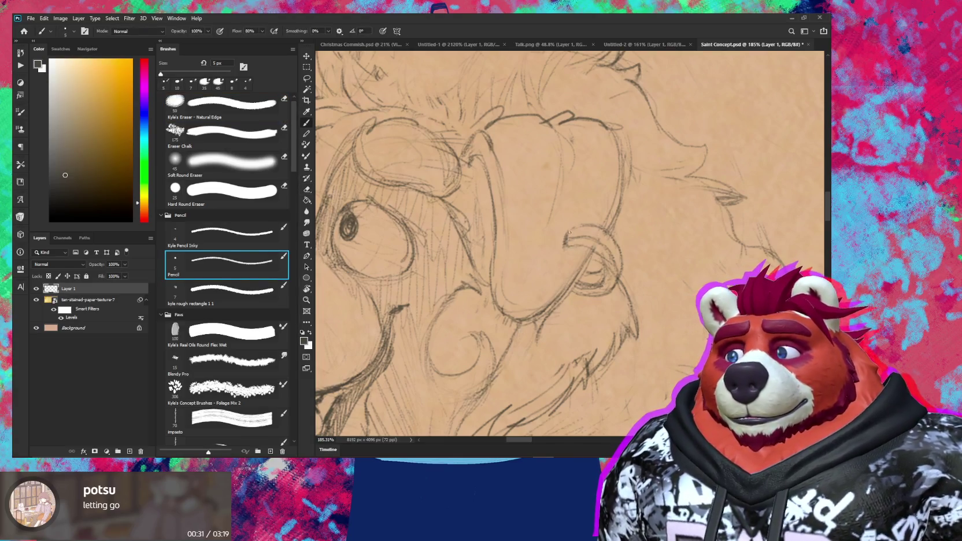
{"action": "key", "text": "e"}
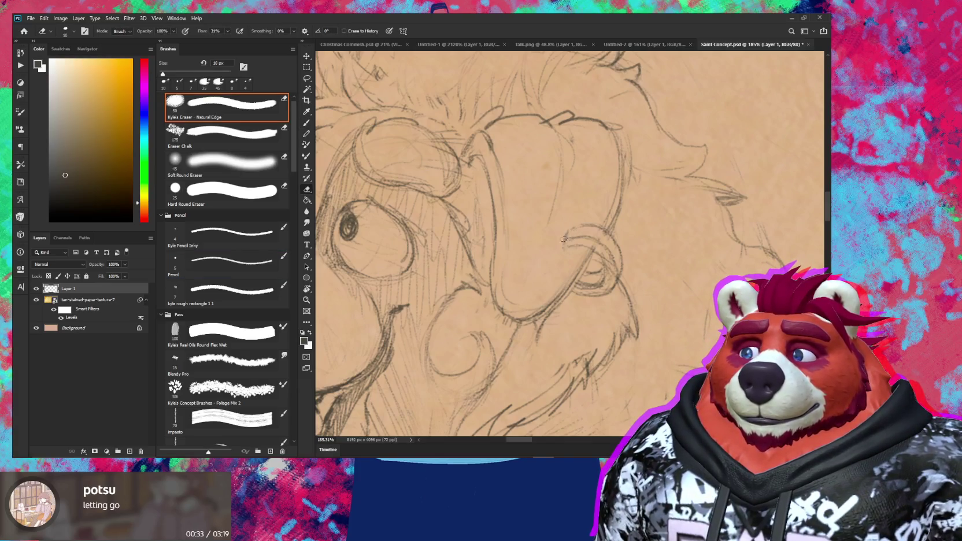
{"action": "key", "text": "b"}
{"action": "scroll", "coordinate": [562, 240], "scroll_direction": "down", "scroll_amount": 5}
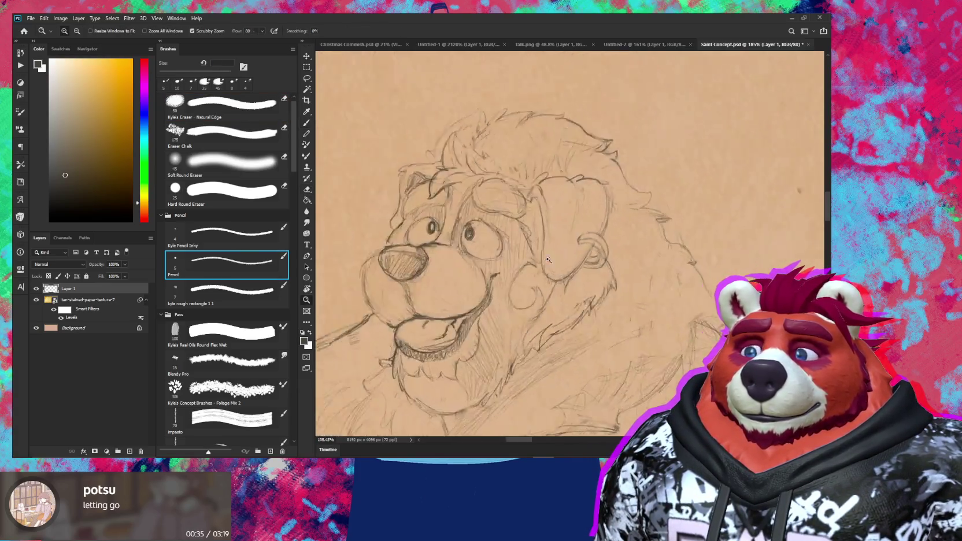
{"action": "left_click_drag", "start_coordinate": [563, 240], "coordinate": [569, 313]}
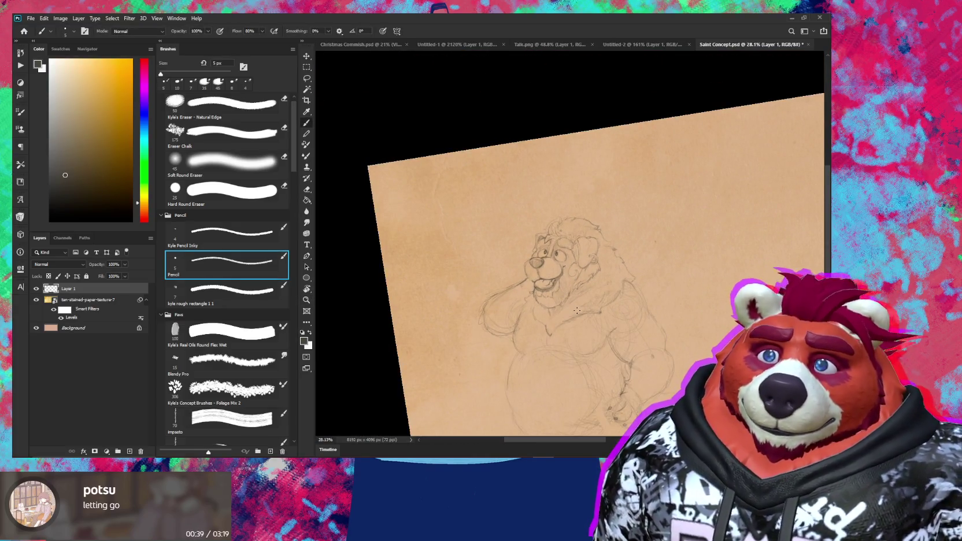
Step: At 74%, erase stray lines by the raised arm, add a pencil stroke, and pan to the chest
{"action": "scroll", "coordinate": [660, 233], "scroll_direction": "up", "scroll_amount": 5}
{"action": "key", "text": "e"}
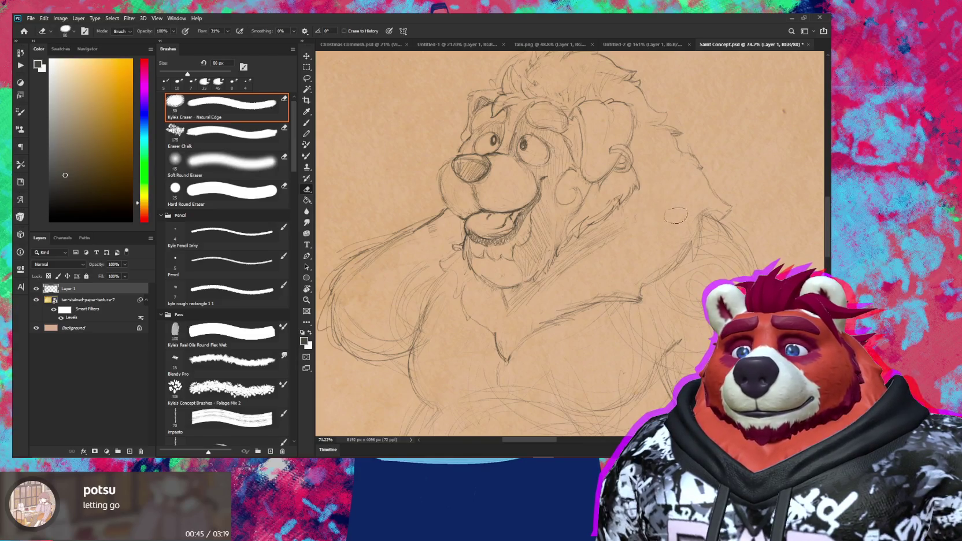
{"action": "left_click_drag", "start_coordinate": [371, 263], "coordinate": [449, 235]}
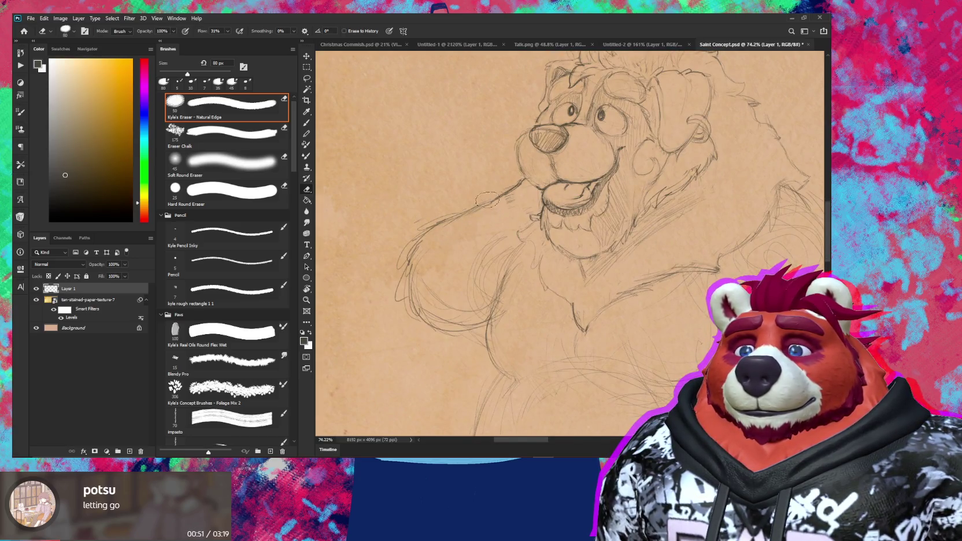
{"action": "key", "text": "b"}
{"action": "left_click_drag", "start_coordinate": [517, 183], "coordinate": [522, 179]}
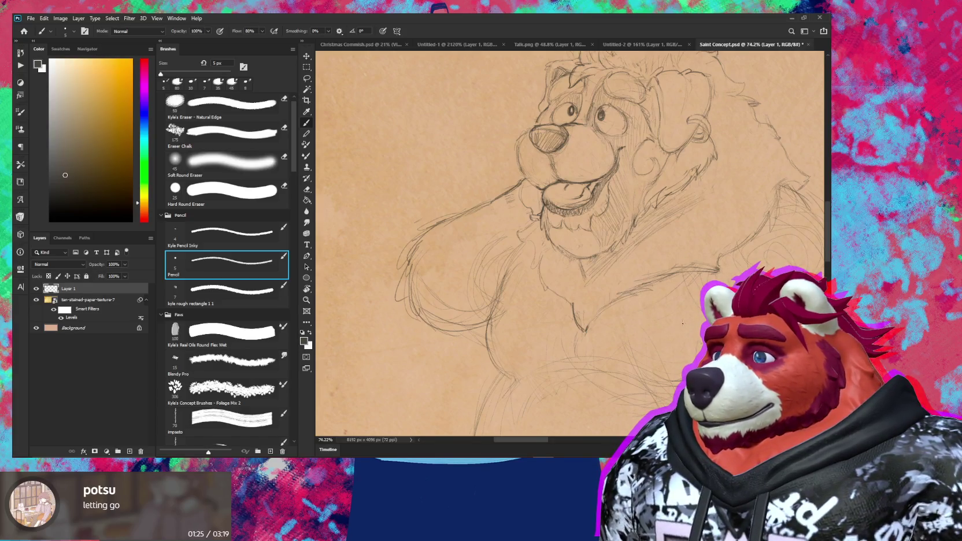
{"action": "left_click_drag", "start_coordinate": [679, 325], "coordinate": [626, 298]}
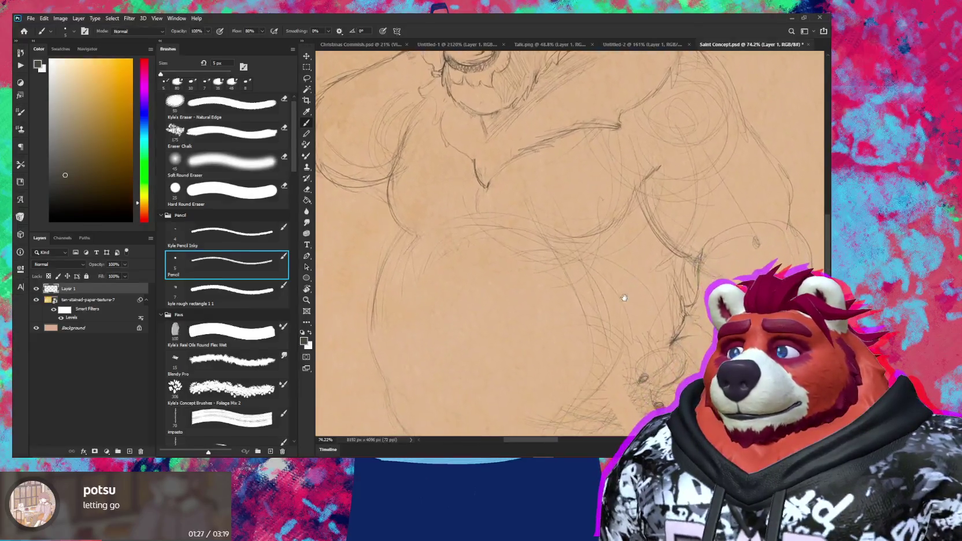
Step: Select the thin 5 px pencil and move the view down past the belly toward the feet
{"action": "scroll", "coordinate": [627, 298], "scroll_direction": "down", "scroll_amount": 3}
{"action": "scroll", "coordinate": [612, 327], "scroll_direction": "up", "scroll_amount": 2}
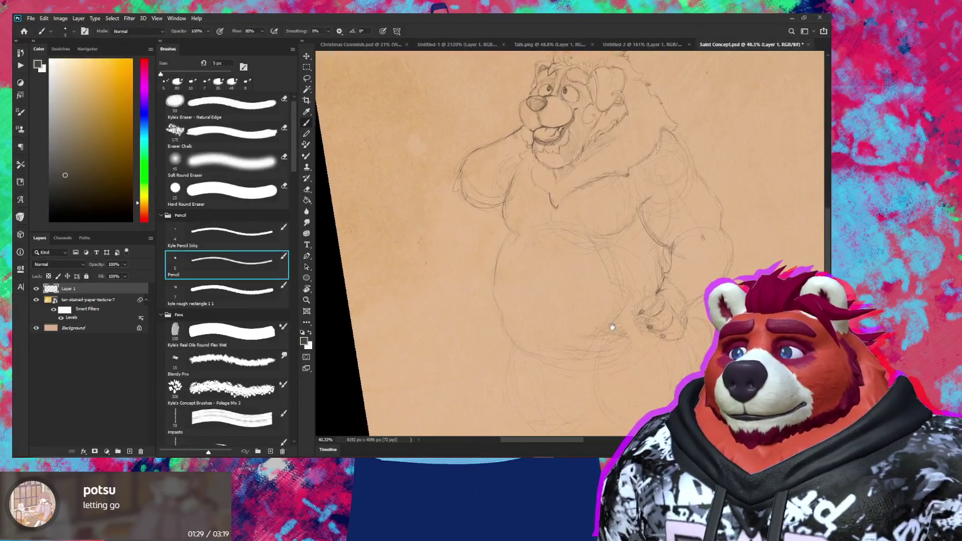
{"action": "left_click_drag", "start_coordinate": [612, 327], "coordinate": [577, 312]}
{"action": "key", "text": "e"}
{"action": "scroll", "coordinate": [523, 308], "scroll_direction": "up", "scroll_amount": 2}
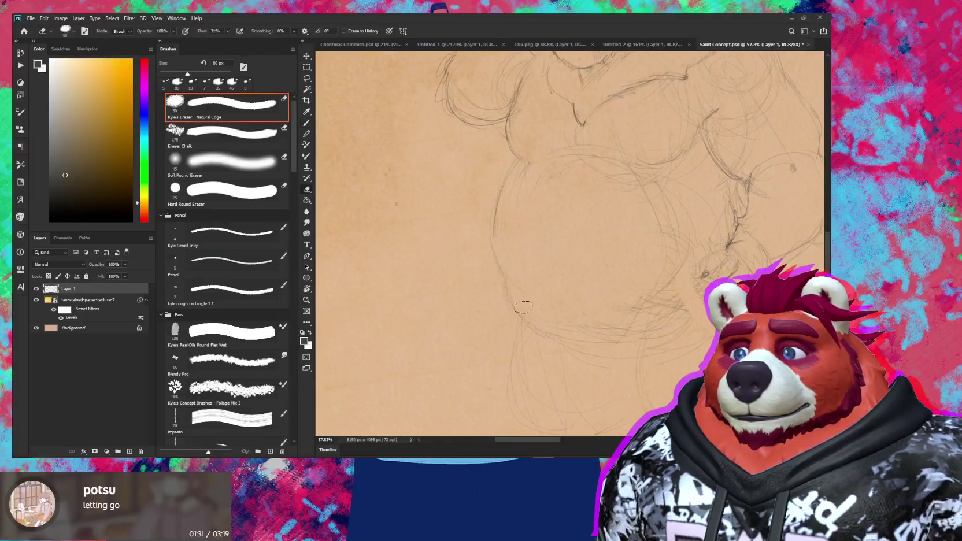
{"action": "key", "text": "b"}
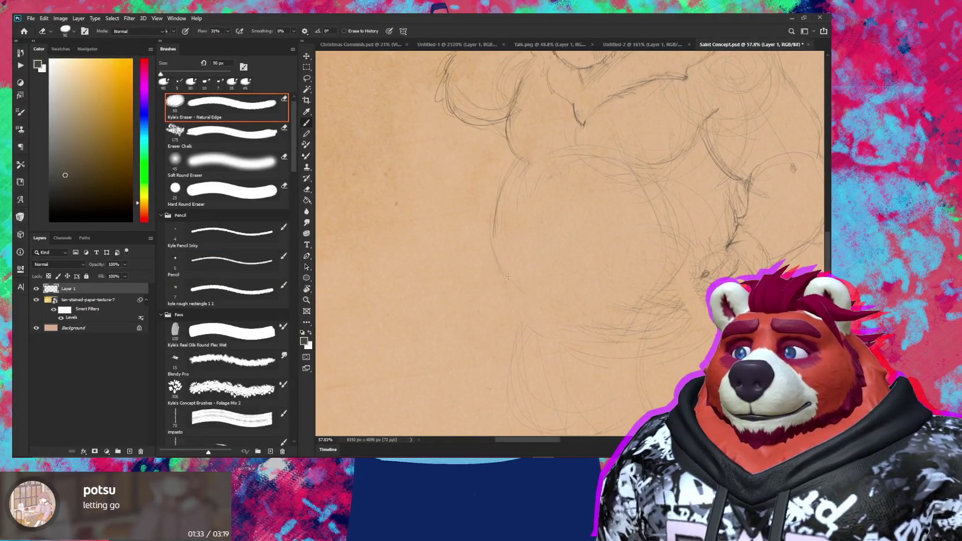
{"action": "left_click", "coordinate": [225, 261]}
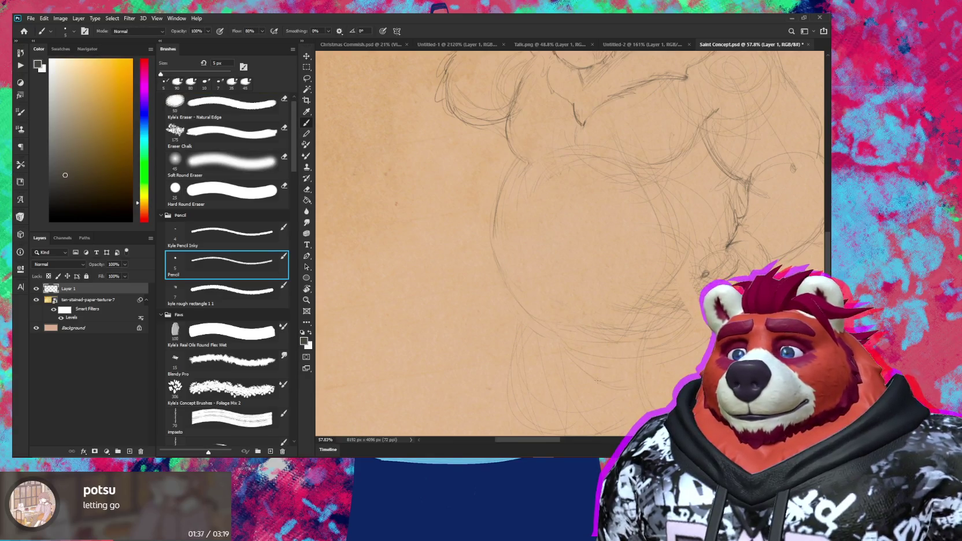
{"action": "mouse_move", "coordinate": [638, 368]}
{"action": "left_mouse_down"}
{"action": "mouse_move", "coordinate": [647, 262]}
{"action": "mouse_move", "coordinate": [577, 239]}
{"action": "left_mouse_up"}
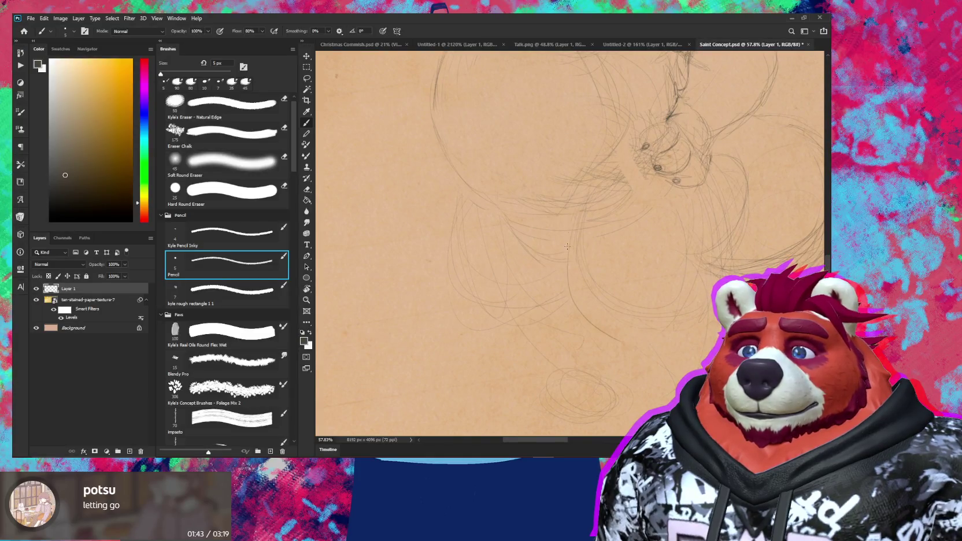
{"action": "left_click_drag", "start_coordinate": [632, 372], "coordinate": [638, 315]}
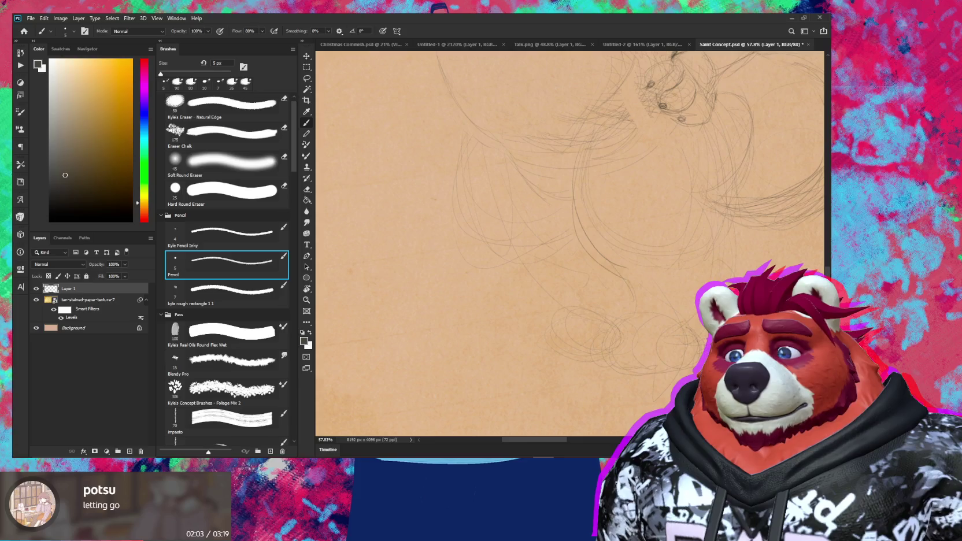
Step: Draw dark claw marks on the toes with the 5 px pencil, erasing stray lines
{"action": "key", "text": "e"}
{"action": "key", "text": "b"}
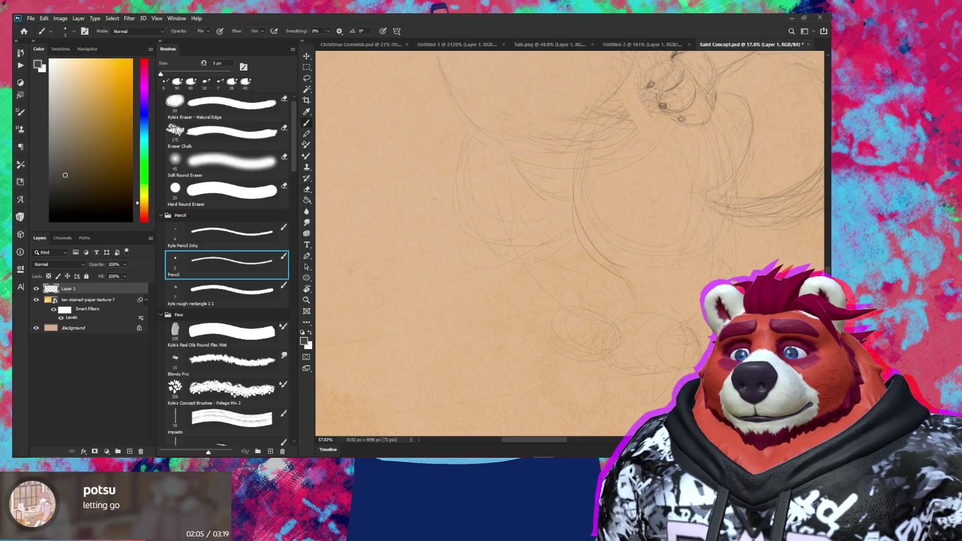
{"action": "left_click", "coordinate": [723, 270]}
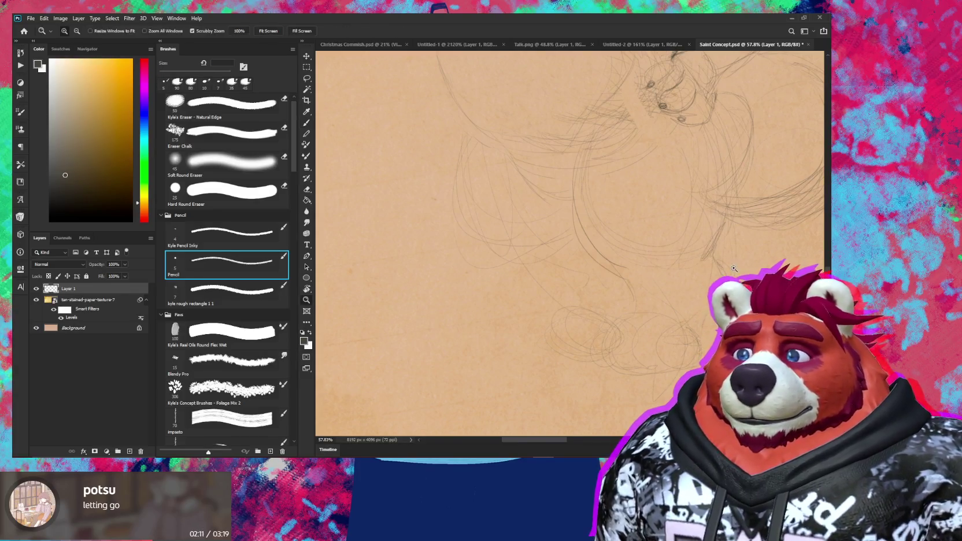
{"action": "scroll", "coordinate": [699, 272], "scroll_direction": "down", "scroll_amount": 3}
{"action": "scroll", "coordinate": [690, 288], "scroll_direction": "down", "scroll_amount": 2}
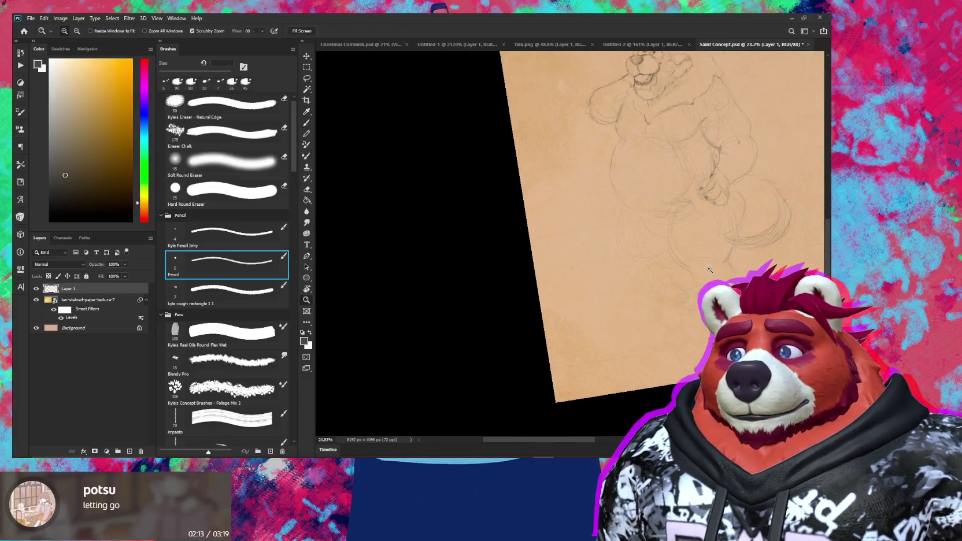
{"action": "scroll", "coordinate": [670, 284], "scroll_direction": "up", "scroll_amount": 2}
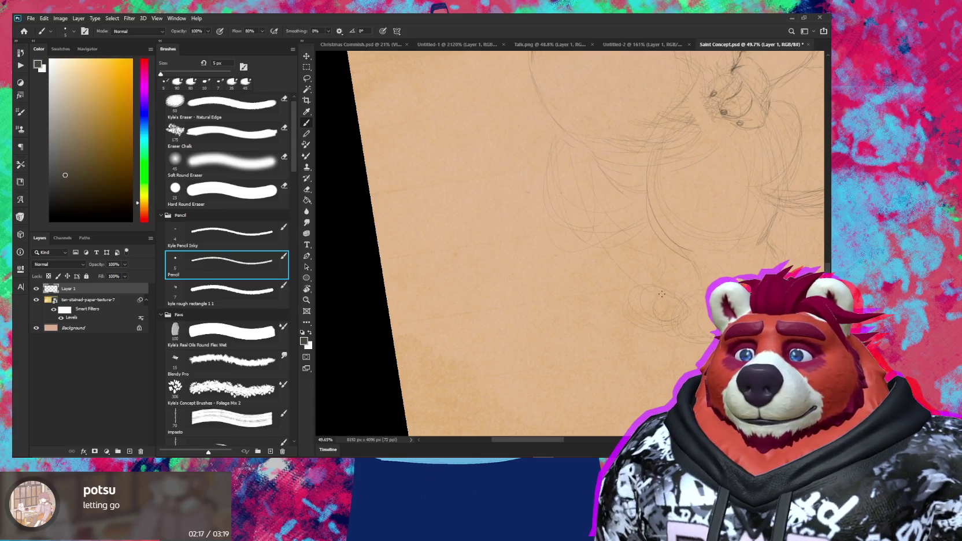
{"action": "key", "text": "e"}
{"action": "key", "text": "b"}
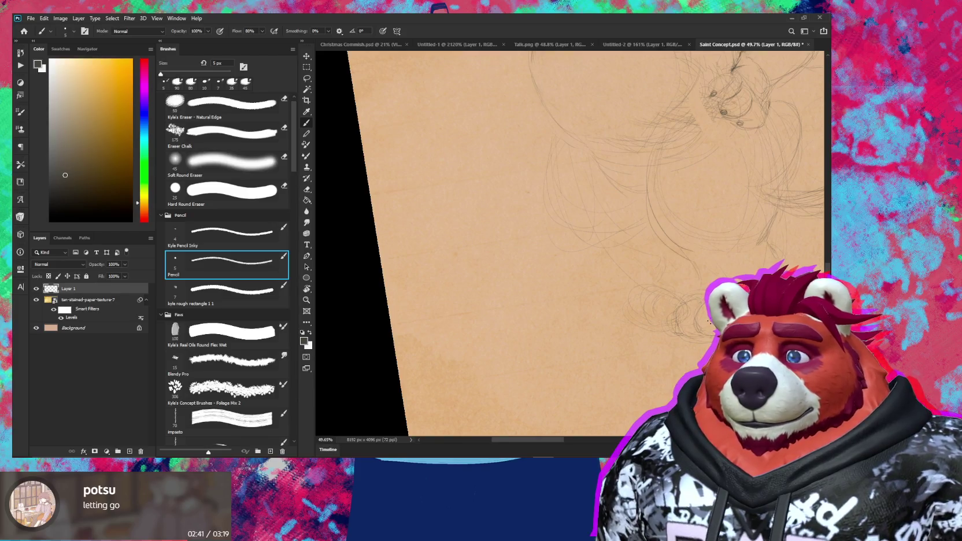
{"action": "key", "text": "e"}
{"action": "key", "text": "b"}
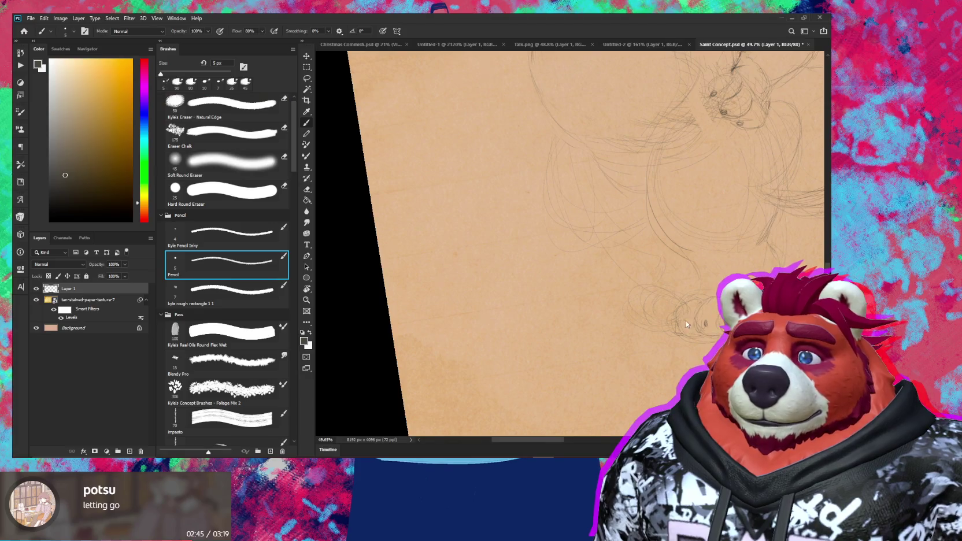
Step: Close the Blender window, recentre on the foot, and refine the toe claws with pencil and eraser
{"action": "key", "text": "alt+Tab"}
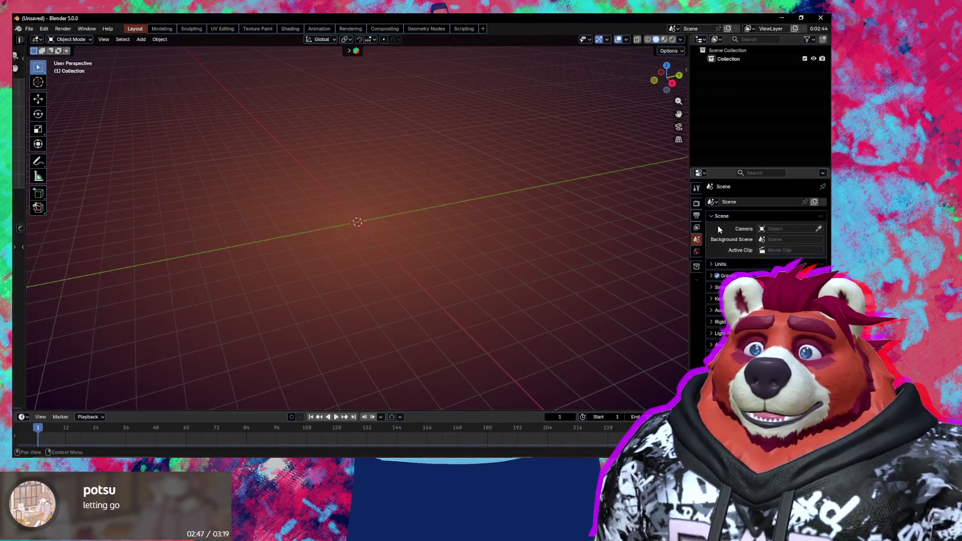
{"action": "left_click", "coordinate": [821, 17]}
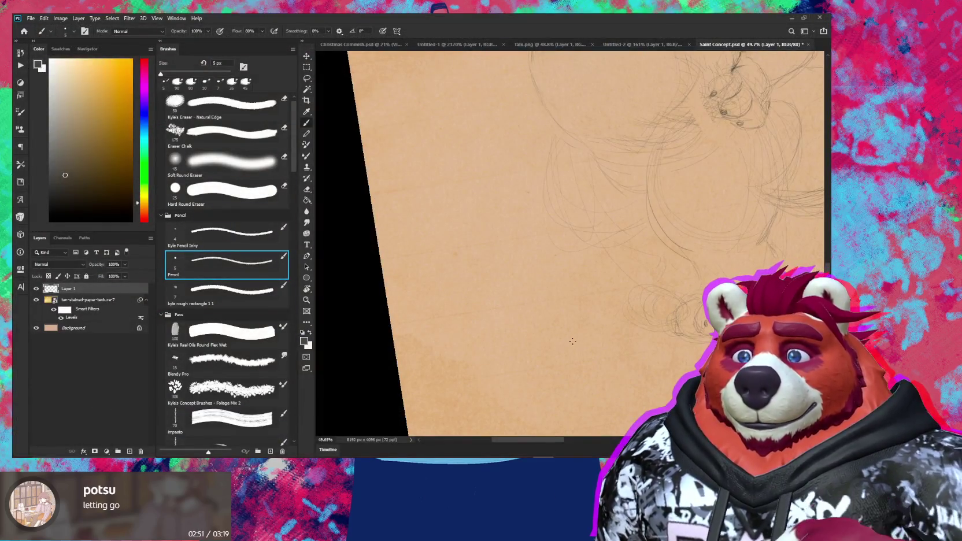
{"action": "mouse_move", "coordinate": [665, 335]}
{"action": "left_mouse_down"}
{"action": "mouse_move", "coordinate": [536, 352]}
{"action": "mouse_move", "coordinate": [560, 319]}
{"action": "left_mouse_up"}
{"action": "scroll", "coordinate": [561, 319], "scroll_direction": "up", "scroll_amount": 3}
{"action": "key", "text": "e"}
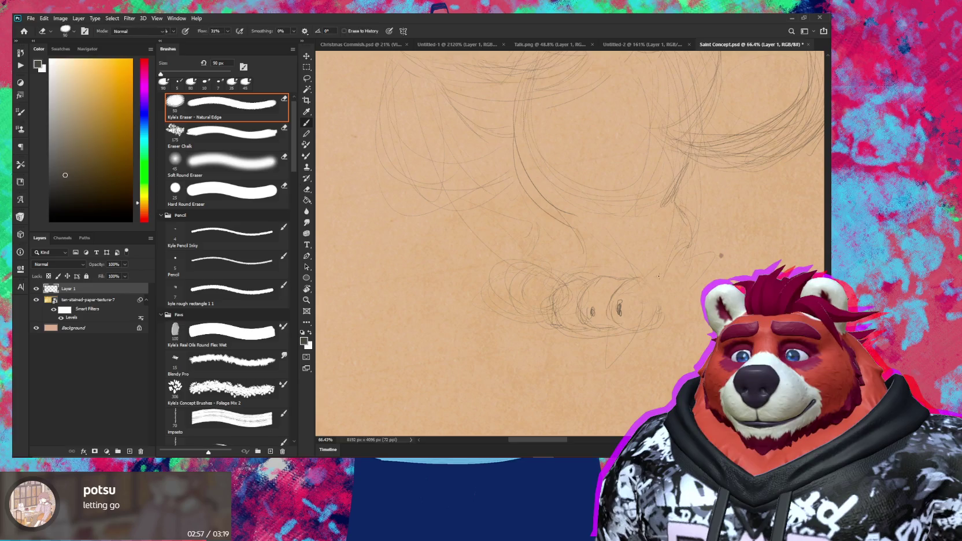
{"action": "key", "text": "b"}
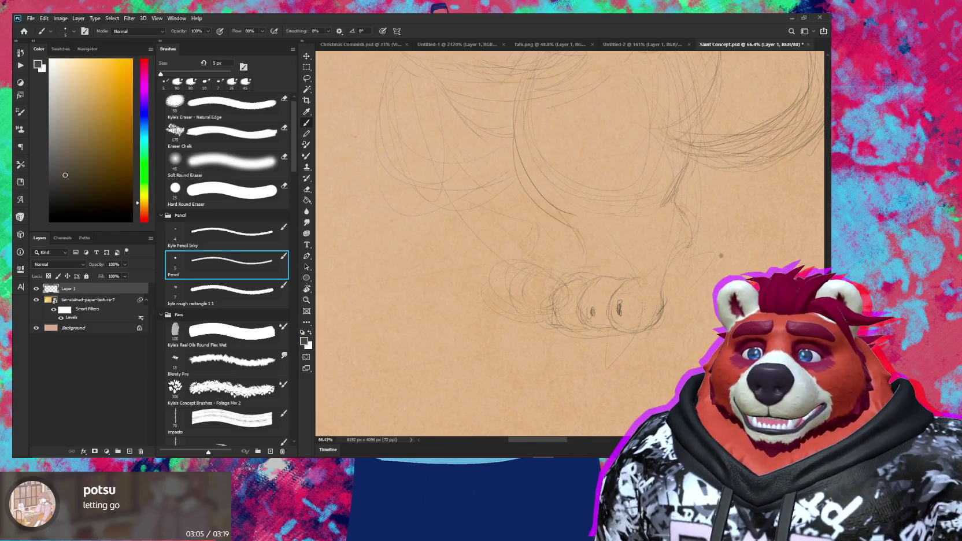
{"action": "key", "text": "e"}
{"action": "key", "text": "b"}
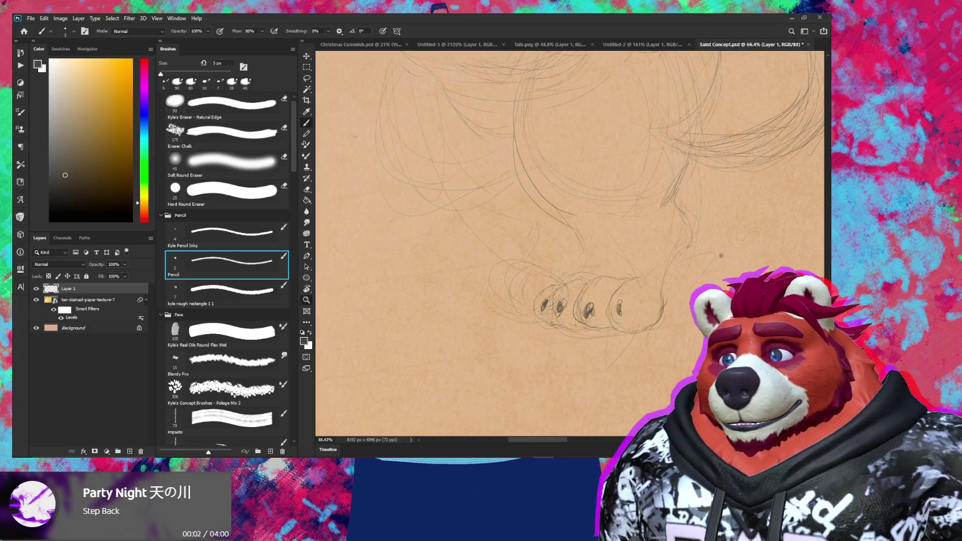
Step: Zoom out to check the whole bear, then refine the toe outlines with pencil and eraser
{"action": "scroll", "coordinate": [593, 337], "scroll_direction": "down", "scroll_amount": 5}
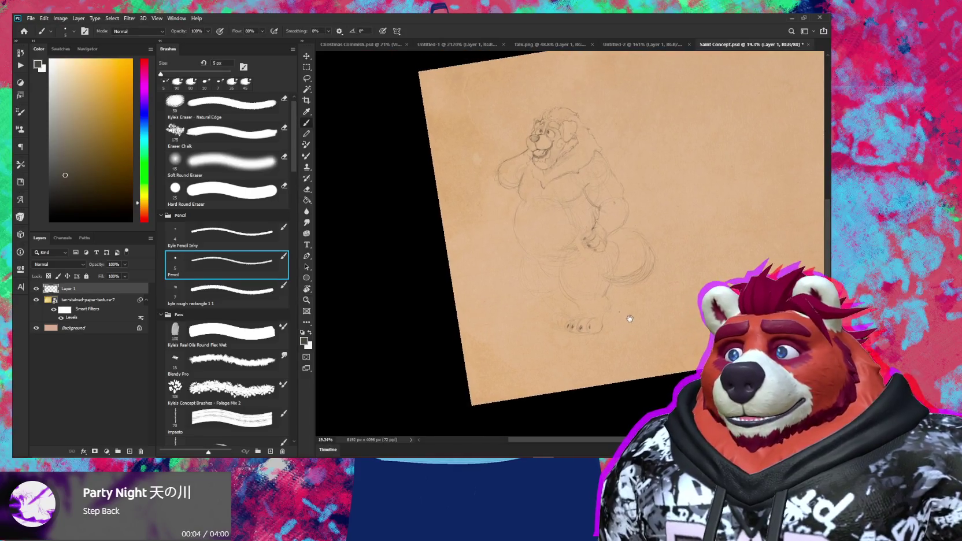
{"action": "scroll", "coordinate": [575, 292], "scroll_direction": "up", "scroll_amount": 3}
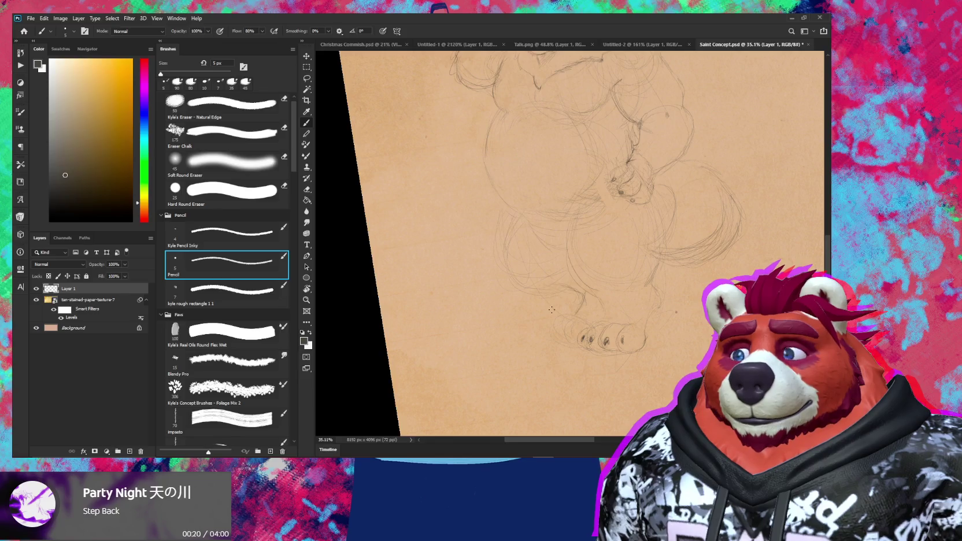
{"action": "scroll", "coordinate": [606, 305], "scroll_direction": "up", "scroll_amount": 2}
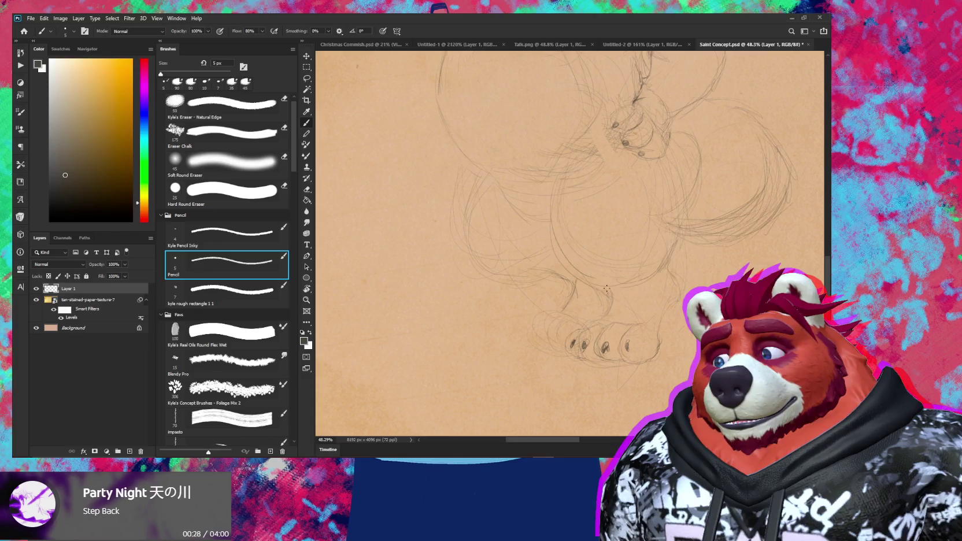
{"action": "key", "text": "z"}
{"action": "mouse_move", "coordinate": [664, 244]}
{"action": "left_mouse_down"}
{"action": "mouse_move", "coordinate": [639, 283]}
{"action": "mouse_move", "coordinate": [653, 283]}
{"action": "left_mouse_up"}
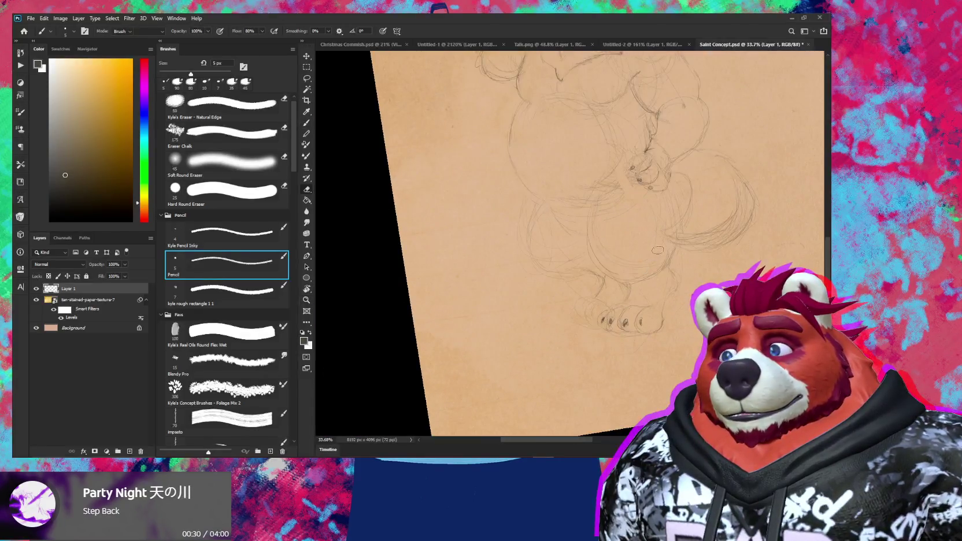
{"action": "key", "text": "e"}
{"action": "key", "text": "b"}
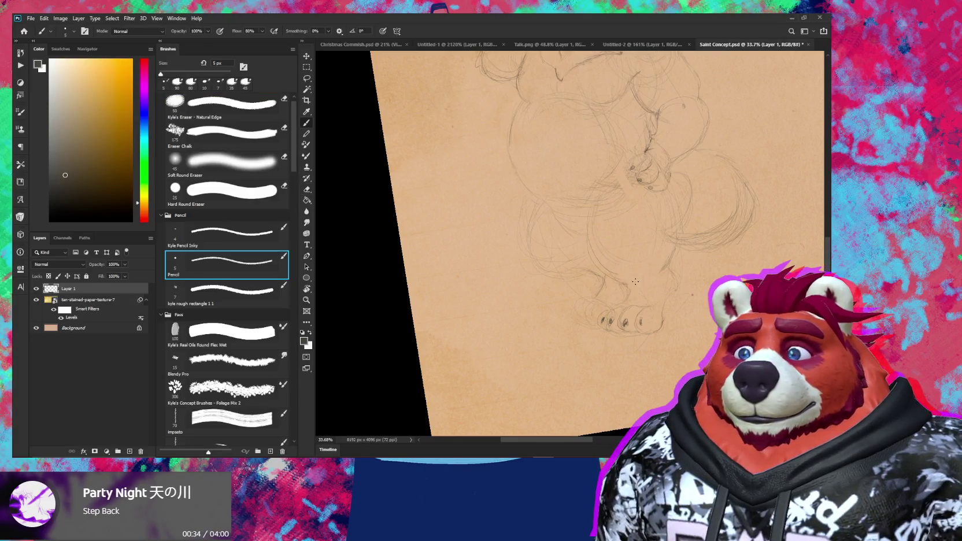
{"action": "scroll", "coordinate": [640, 281], "scroll_direction": "up", "scroll_amount": 2}
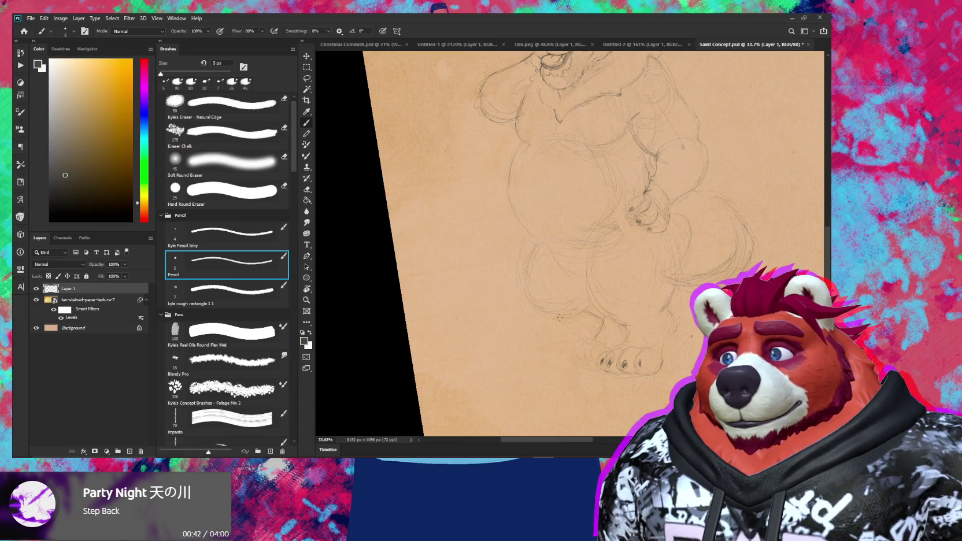
Step: Zoom in on the feet, erase around the toes and redraw them with the 5 px pencil
{"action": "key", "text": "z"}
{"action": "mouse_move", "coordinate": [586, 323]}
{"action": "left_mouse_down"}
{"action": "mouse_move", "coordinate": [586, 341]}
{"action": "mouse_move", "coordinate": [603, 325]}
{"action": "left_mouse_up"}
{"action": "key", "text": "b"}
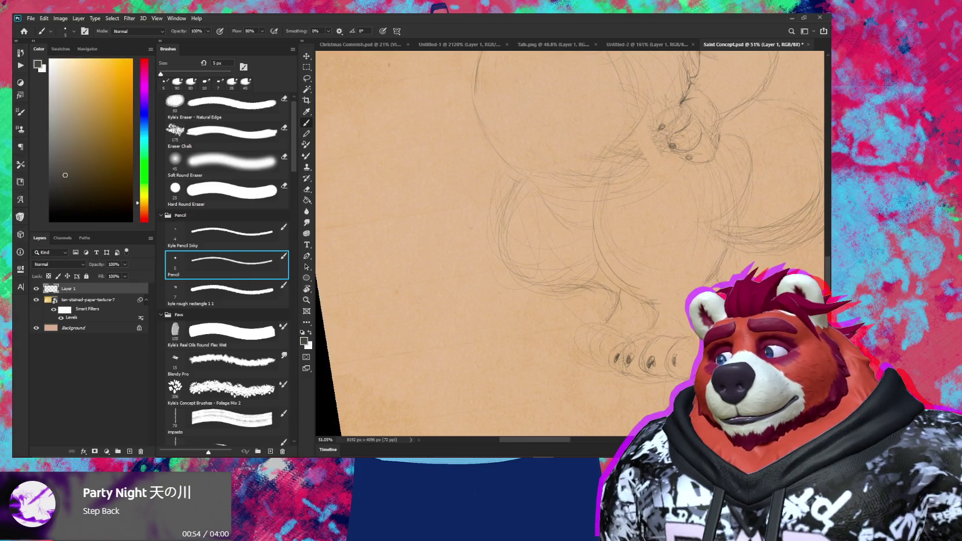
{"action": "key", "text": "e"}
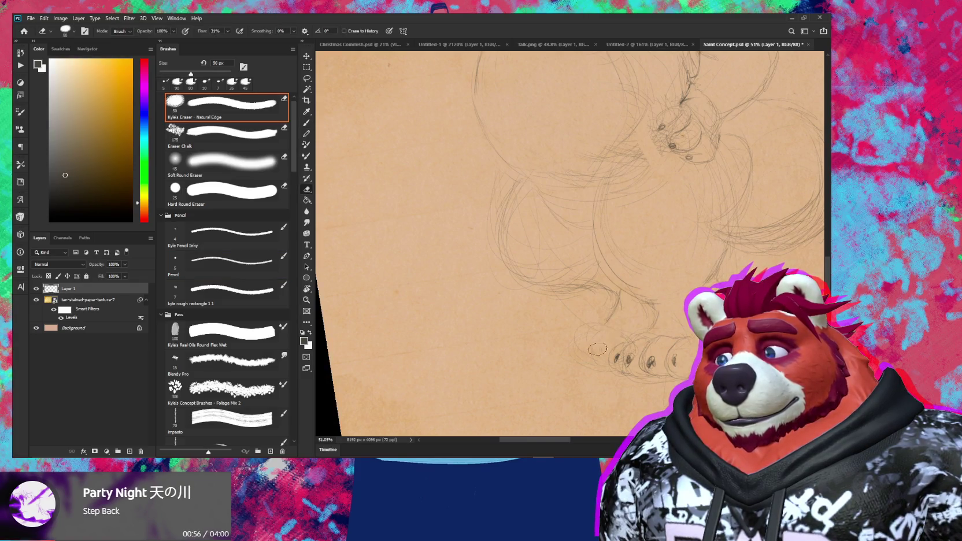
{"action": "key", "text": "b"}
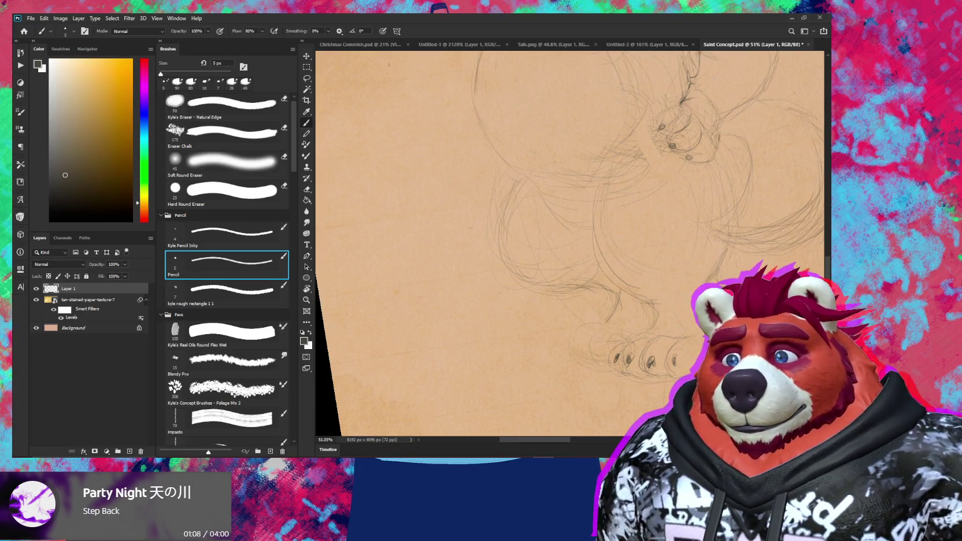
{"action": "key", "text": "z"}
{"action": "scroll", "coordinate": [583, 354], "scroll_direction": "down", "scroll_amount": 5}
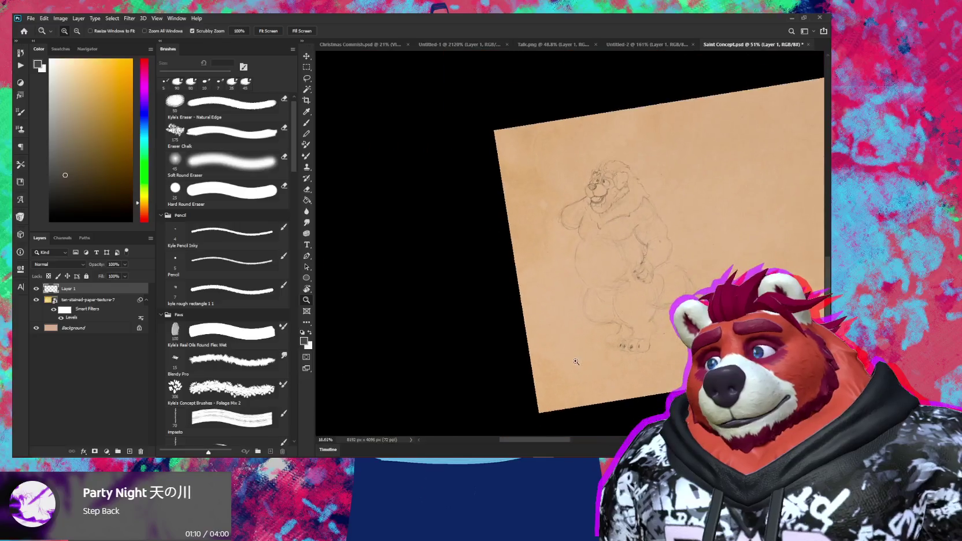
Step: Redraw the bear's chest and belly outline with the pencil, erasing rough body lines
{"action": "scroll", "coordinate": [583, 355], "scroll_direction": "up", "scroll_amount": 2}
{"action": "key", "text": "b"}
{"action": "key", "text": "e"}
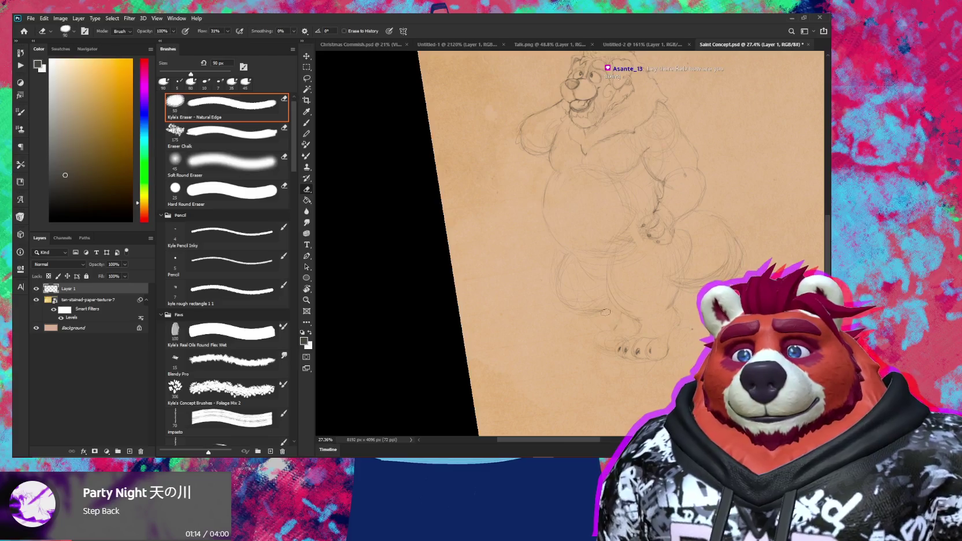
{"action": "key", "text": "b"}
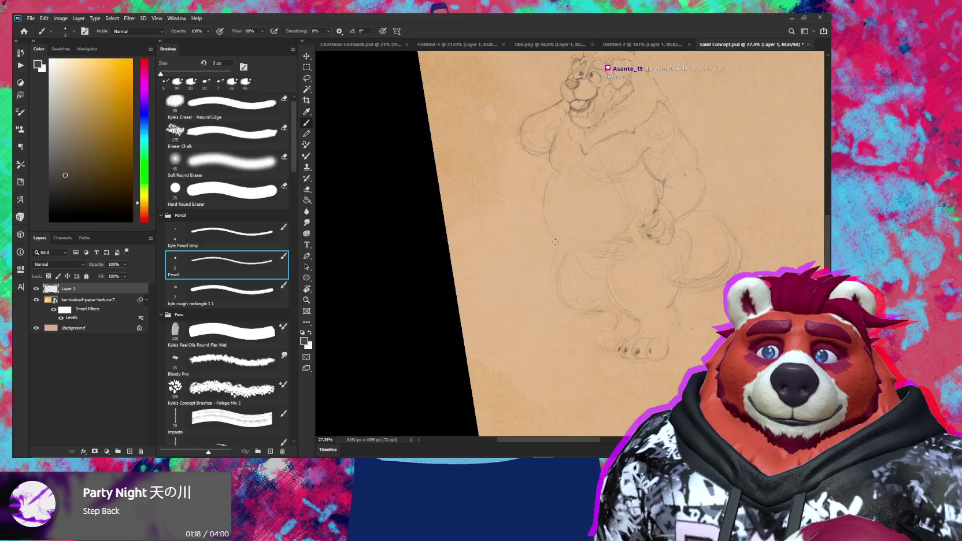
{"action": "key", "text": "e"}
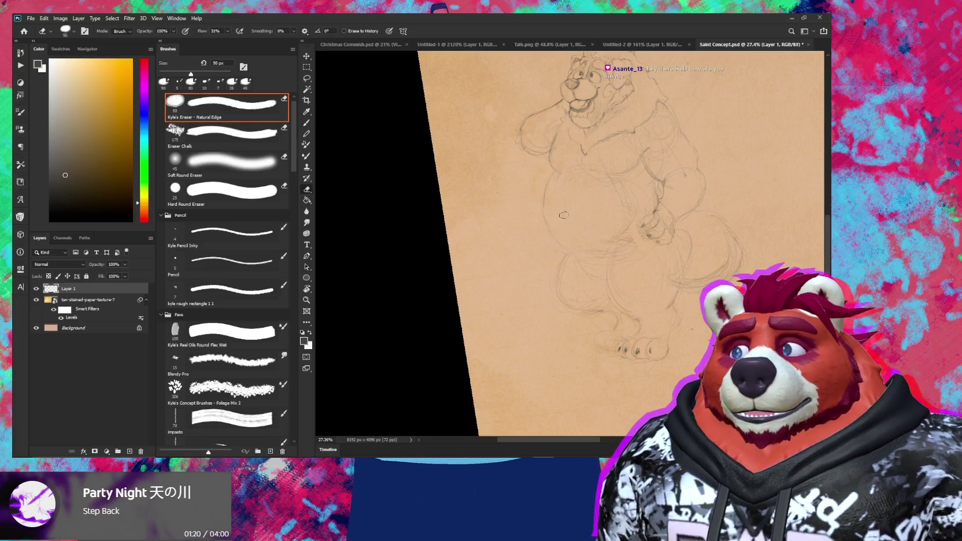
{"action": "key", "text": "b"}
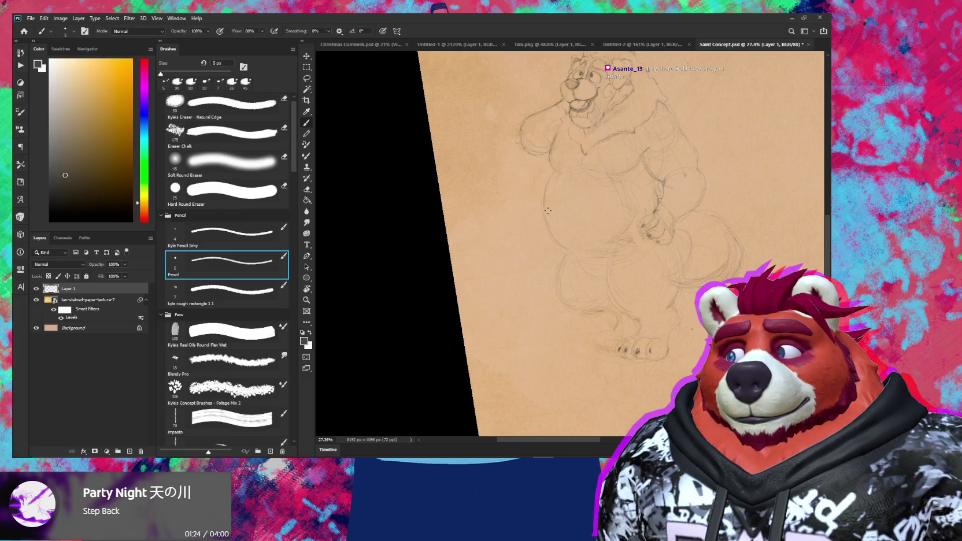
{"action": "key", "text": "e"}
{"action": "key", "text": "b"}
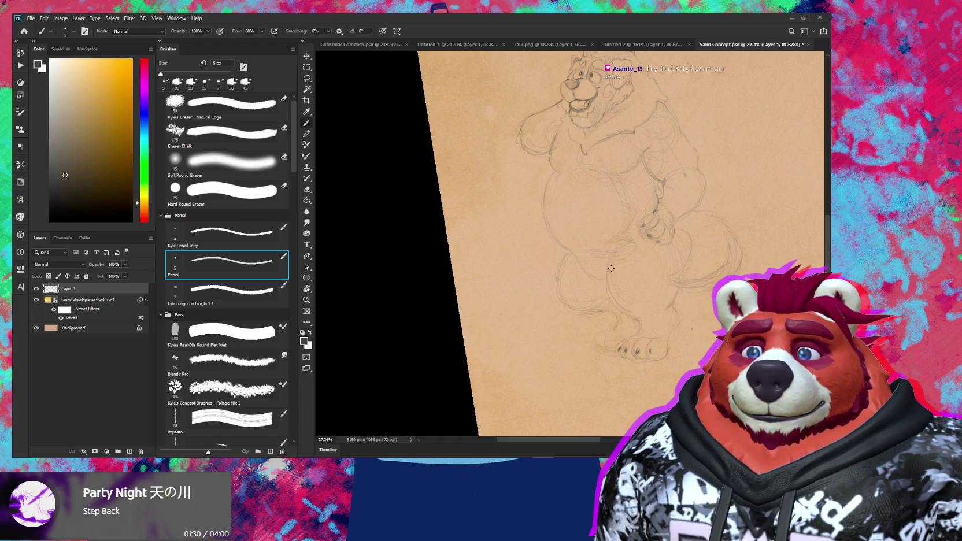
{"action": "key", "text": "e"}
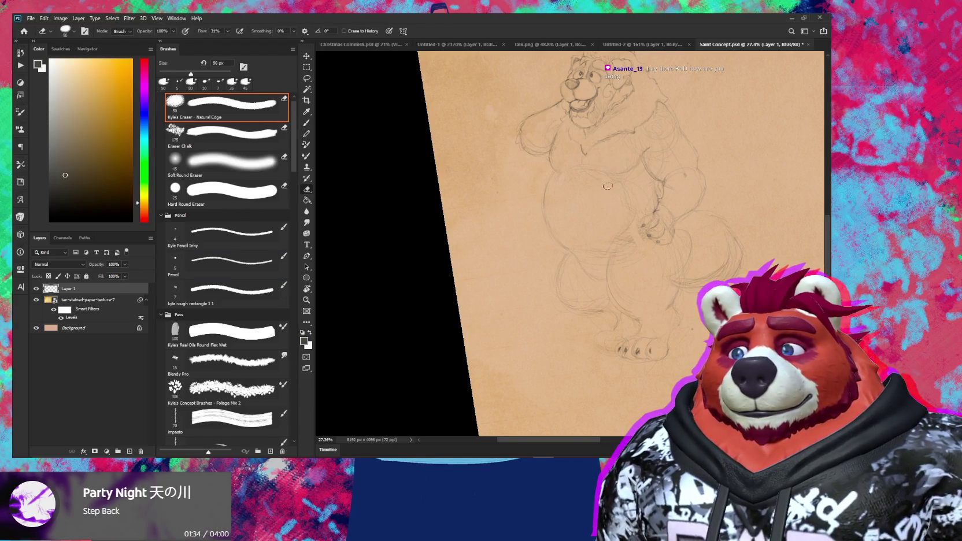
Step: Frame the upper body and erase stray construction marks near the chest with the 90 px eraser
{"action": "left_click_drag", "start_coordinate": [601, 213], "coordinate": [603, 235]}
{"action": "scroll", "coordinate": [568, 197], "scroll_direction": "up", "scroll_amount": 2}
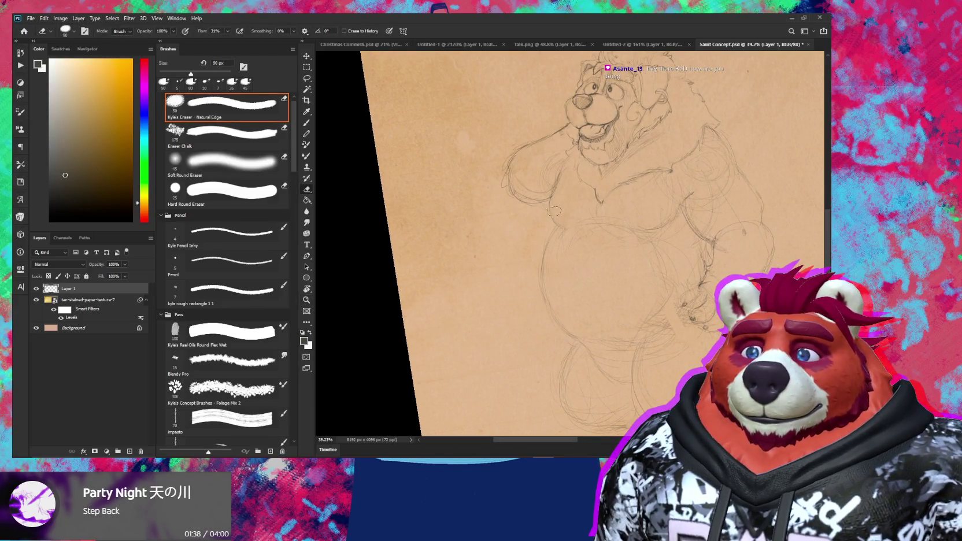
{"action": "key", "text": "b"}
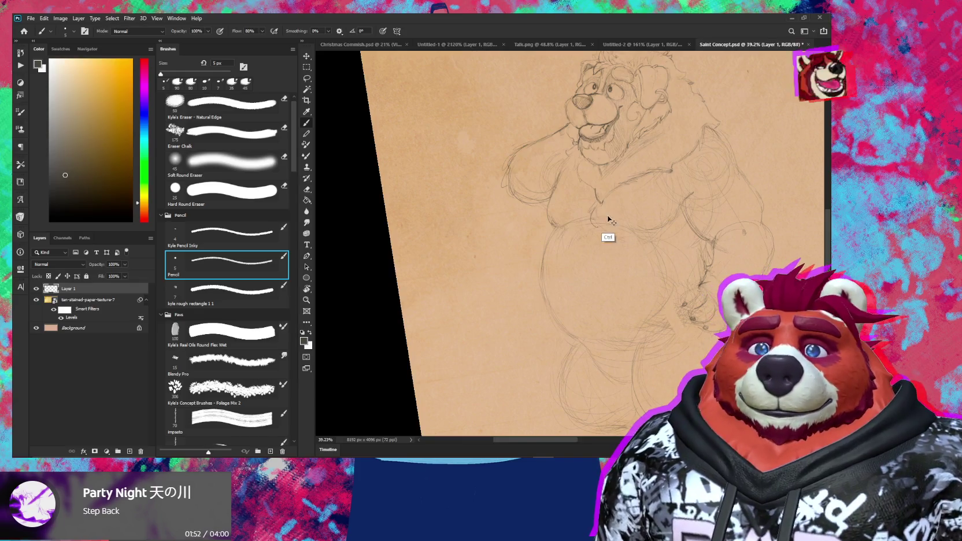
{"action": "key", "text": "e"}
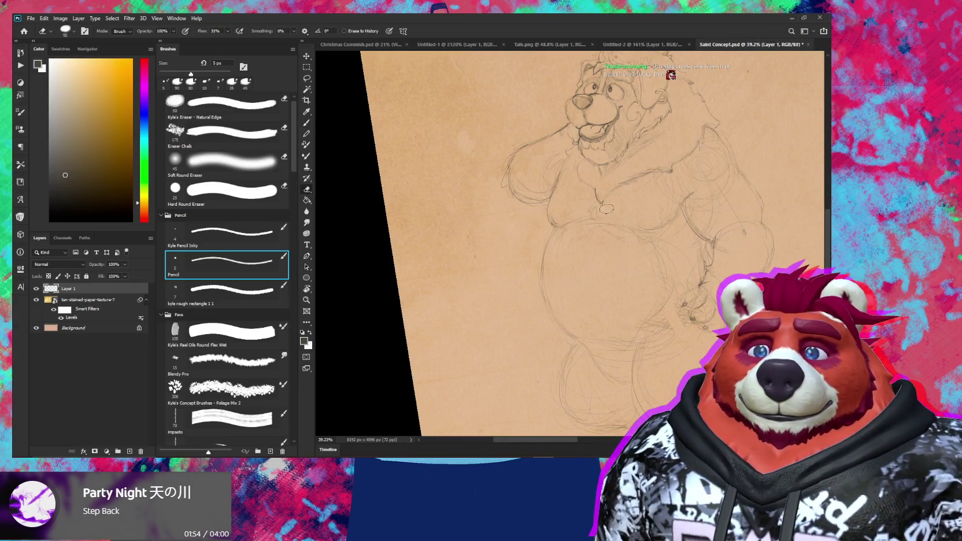
{"action": "left_click", "coordinate": [603, 213]}
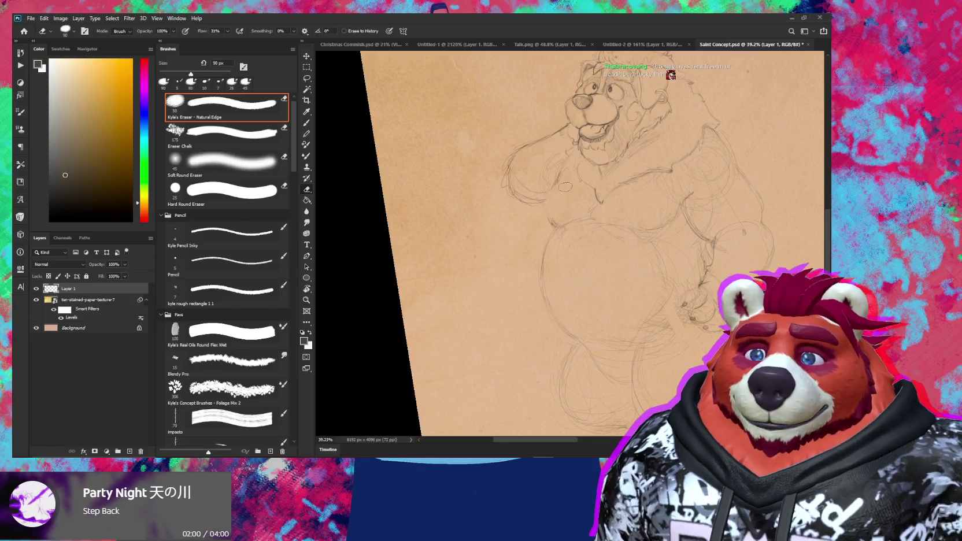
{"action": "key", "text": "b"}
{"action": "key", "text": "e"}
{"action": "key", "text": "b"}
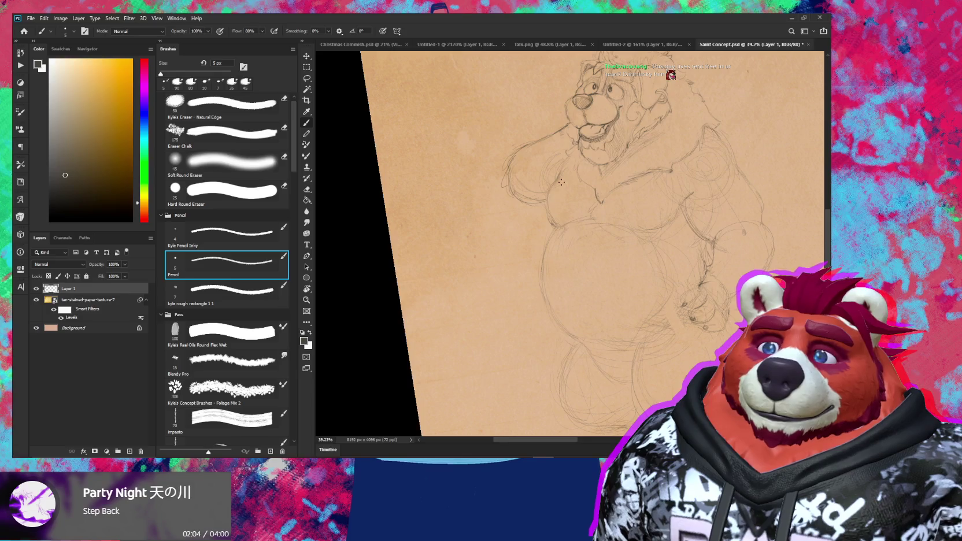
Step: Frame the belly and legs, erase leftover construction lines and redraw contours with the 5 px pencil
{"action": "key", "text": "z"}
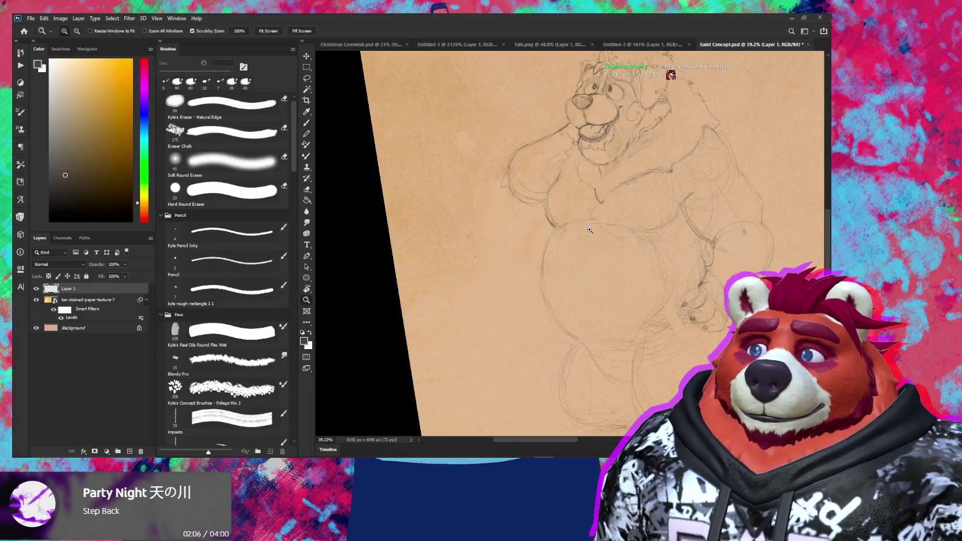
{"action": "scroll", "coordinate": [589, 230], "scroll_direction": "down", "scroll_amount": 5}
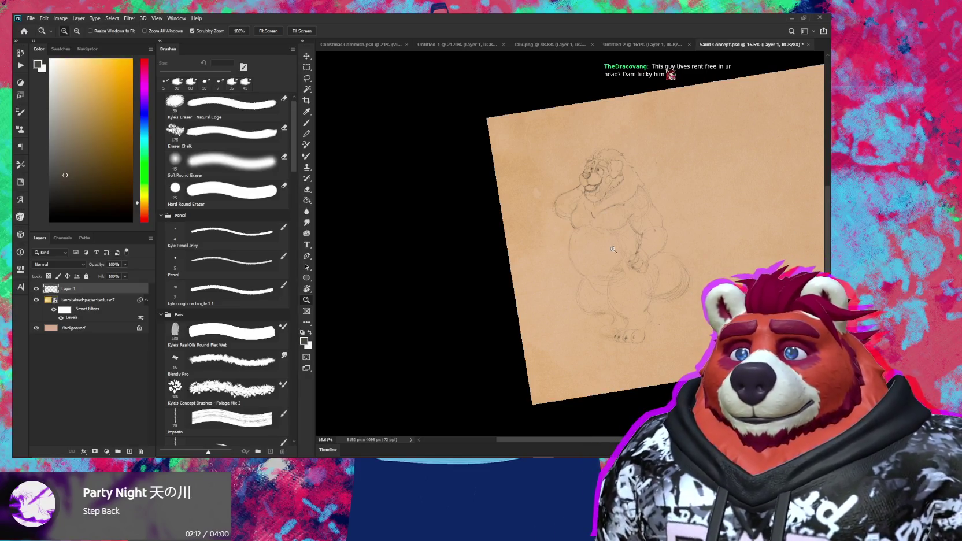
{"action": "scroll", "coordinate": [627, 215], "scroll_direction": "up", "scroll_amount": 4}
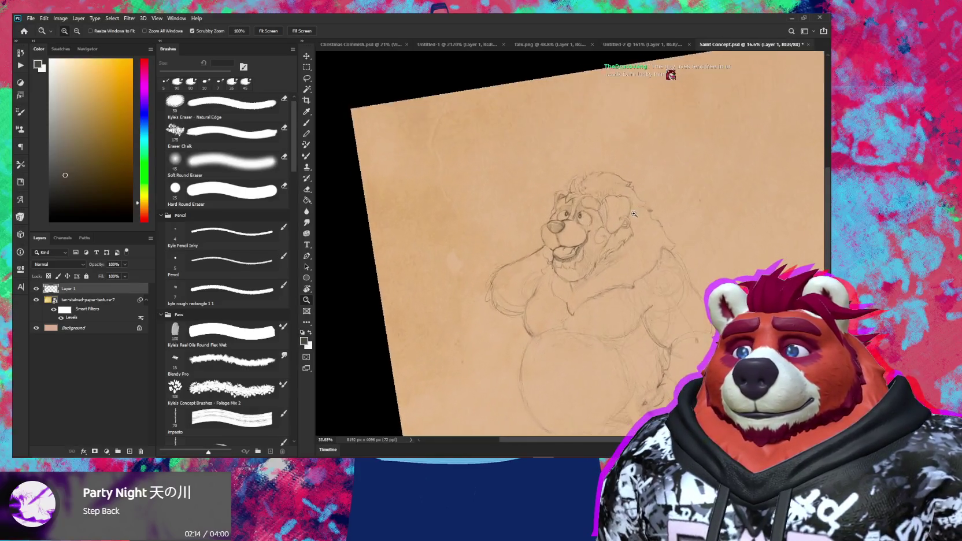
{"action": "scroll", "coordinate": [633, 214], "scroll_direction": "up", "scroll_amount": 2}
{"action": "scroll", "coordinate": [633, 277], "scroll_direction": "down", "scroll_amount": 3}
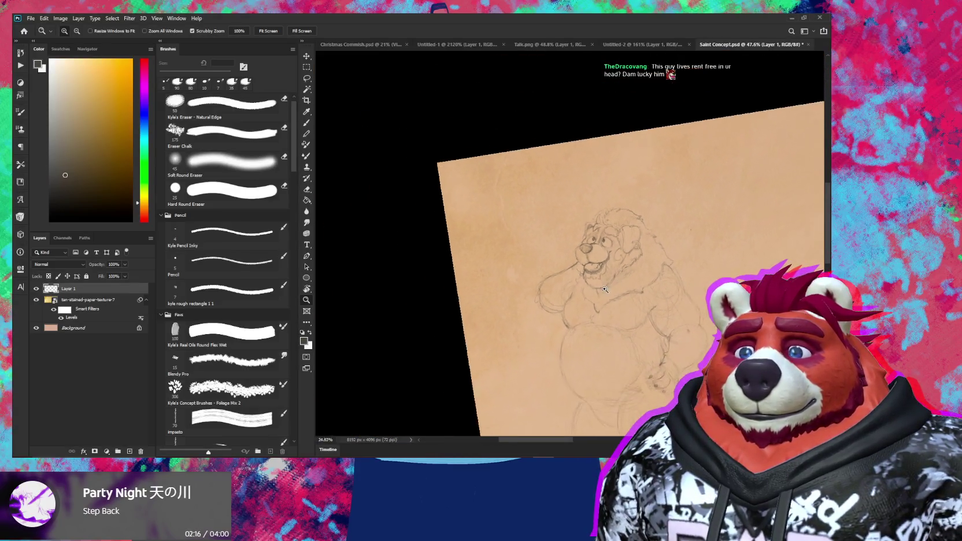
{"action": "left_click_drag", "start_coordinate": [633, 313], "coordinate": [602, 272]}
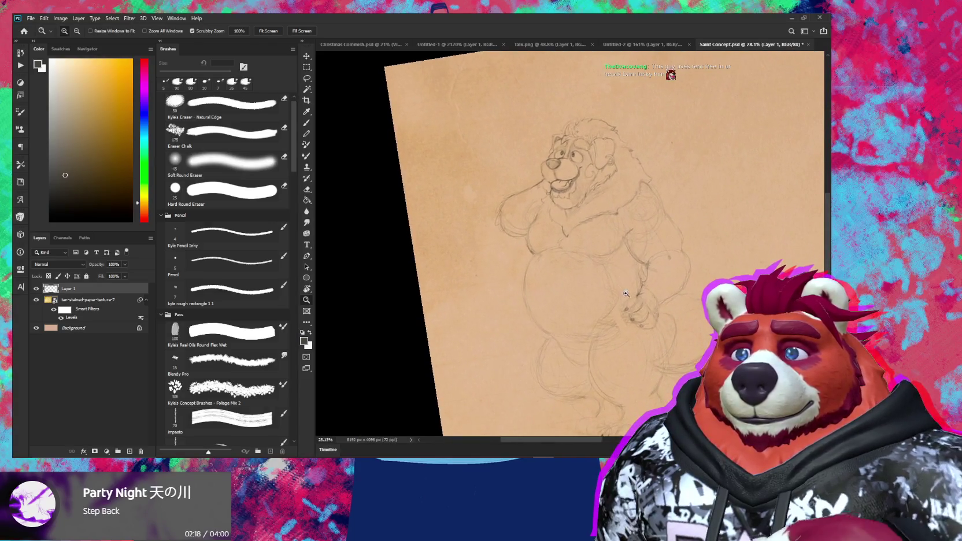
{"action": "key", "text": "e"}
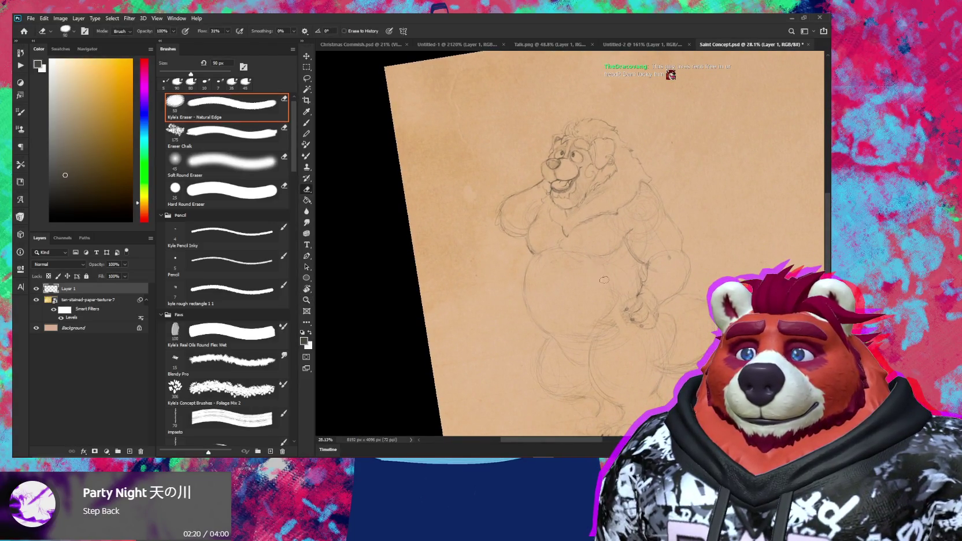
{"action": "key", "text": "b"}
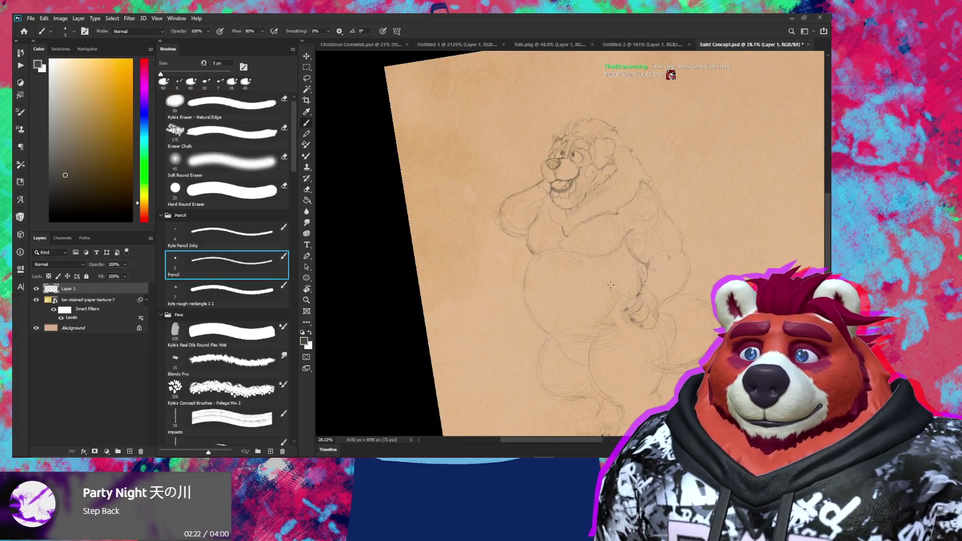
{"action": "key", "text": "e"}
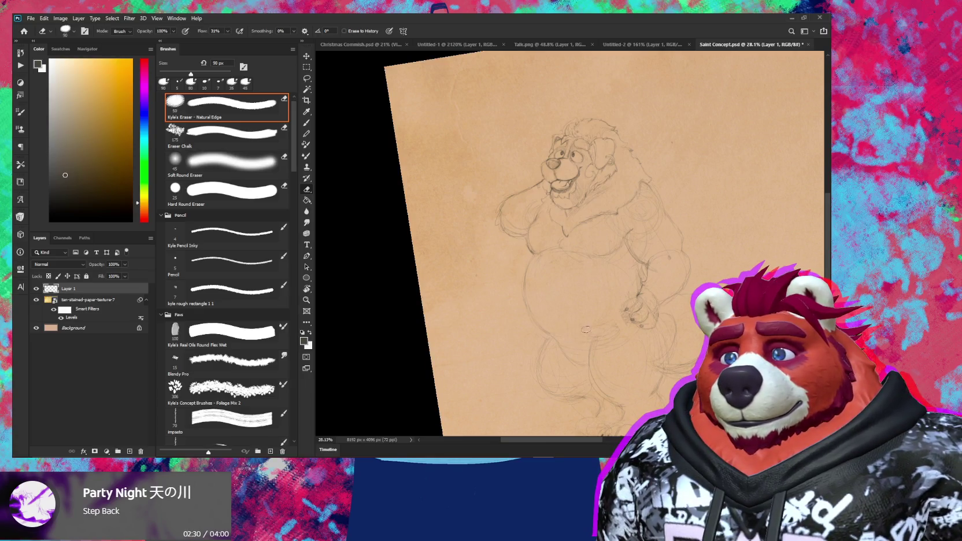
{"action": "key", "text": "b"}
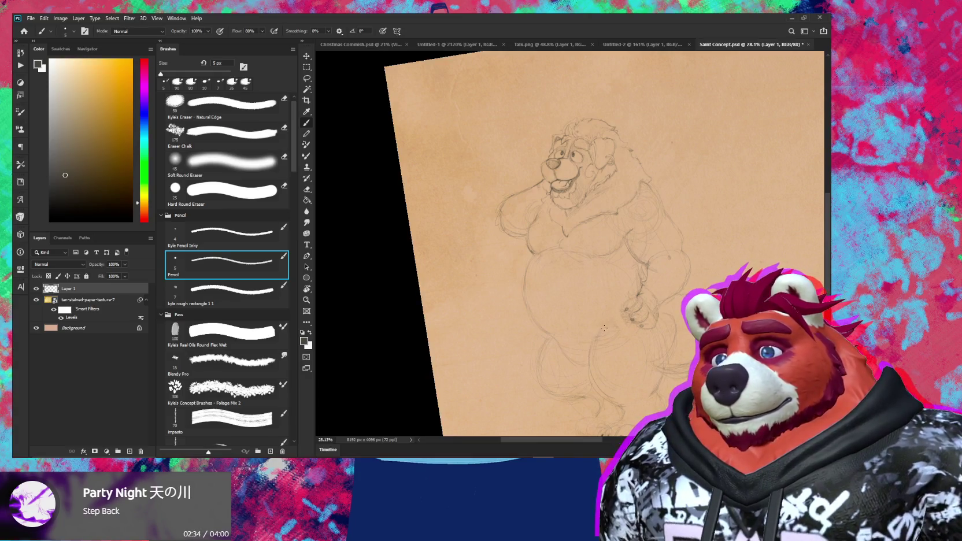
Step: Touch up the lines near the bear's foot, alternating pencil and eraser
{"action": "key", "text": "e"}
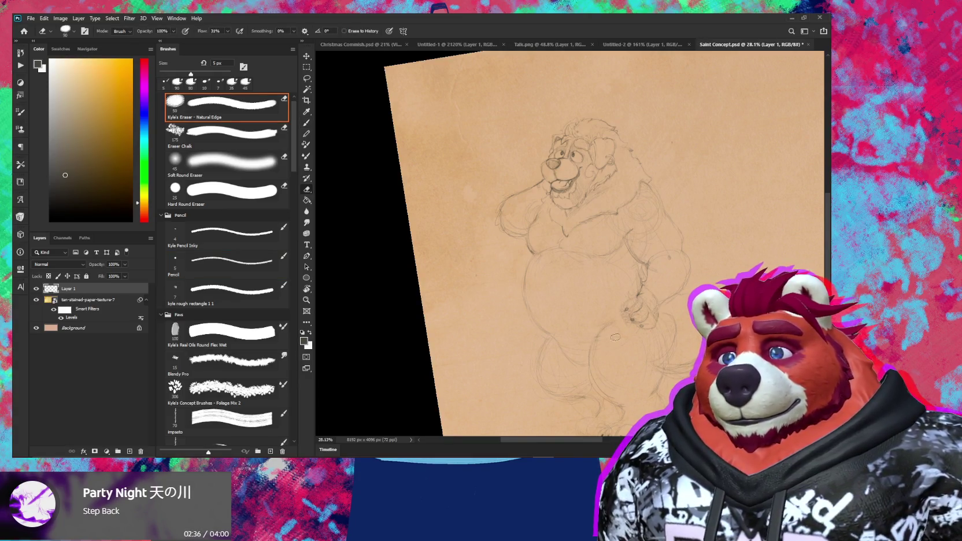
{"action": "key", "text": "b"}
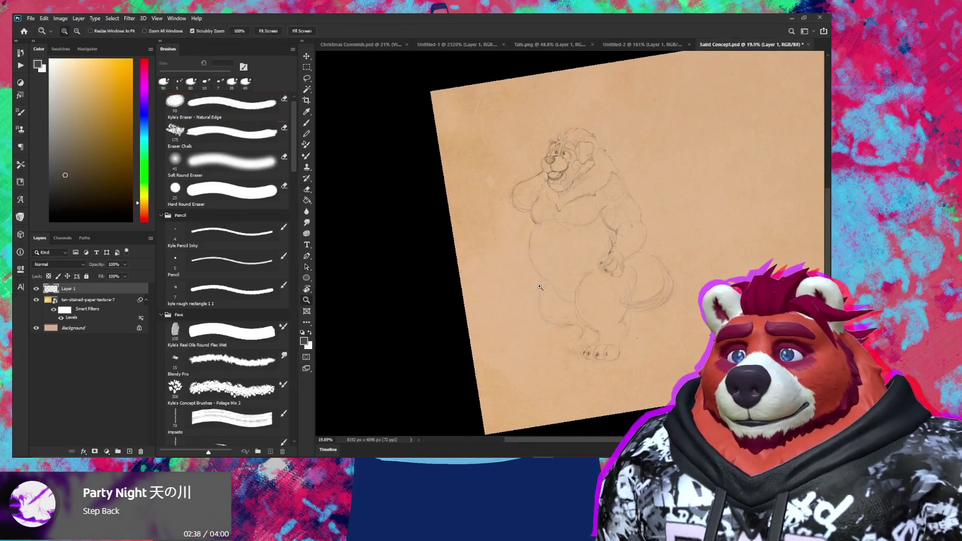
{"action": "scroll", "coordinate": [559, 272], "scroll_direction": "up", "scroll_amount": 2}
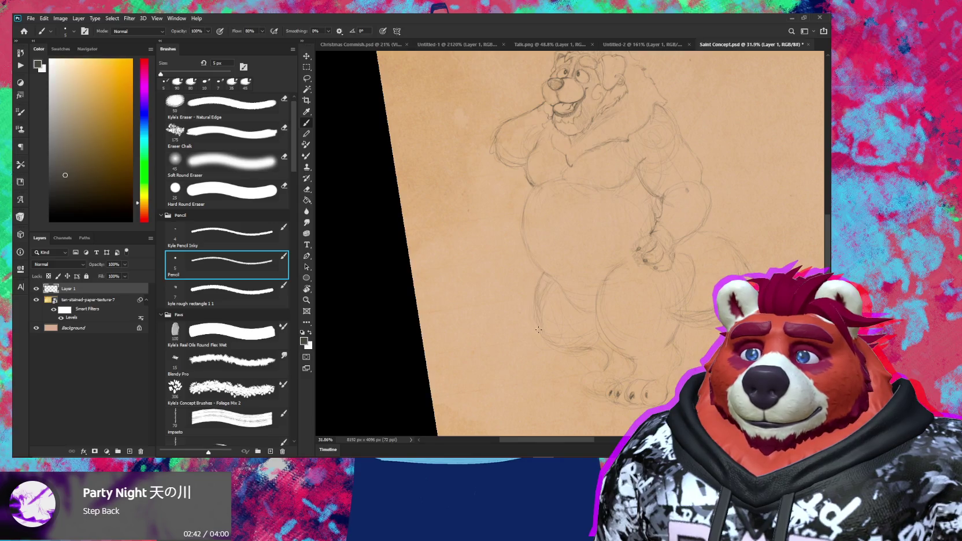
{"action": "key", "text": "e"}
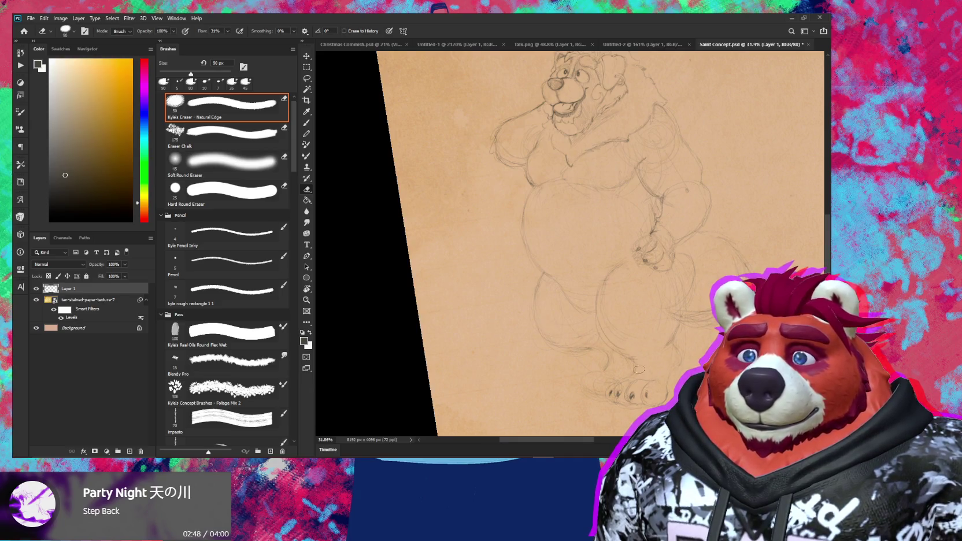
Step: Lasso the toes, move them 142 px left, deselect, and touch up the lines
{"action": "key", "text": "l"}
{"action": "mouse_move", "coordinate": [605, 388]}
{"action": "left_mouse_down"}
{"action": "mouse_move", "coordinate": [643, 381]}
{"action": "mouse_move", "coordinate": [628, 393]}
{"action": "left_mouse_up"}
{"action": "key", "text": "v"}
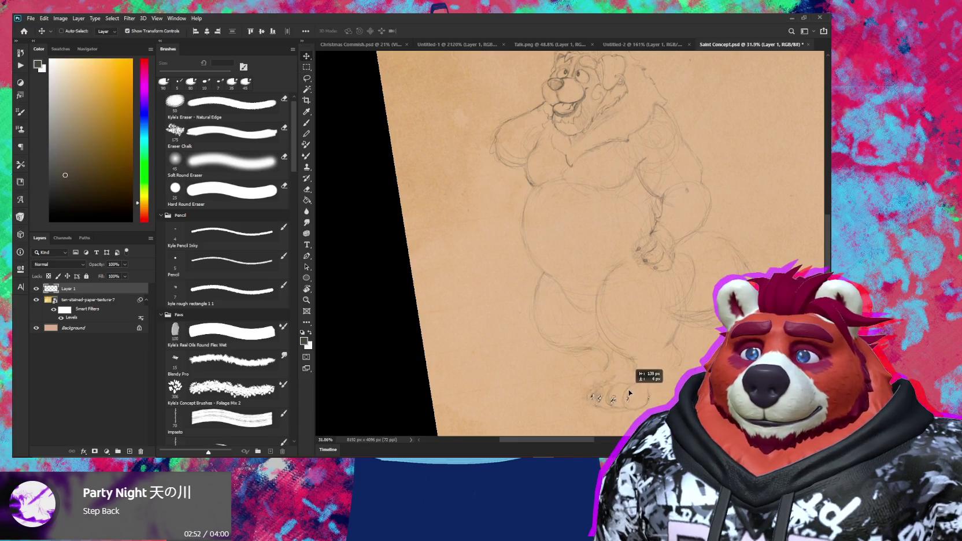
{"action": "key", "text": "ctrl+d"}
{"action": "key", "text": "b"}
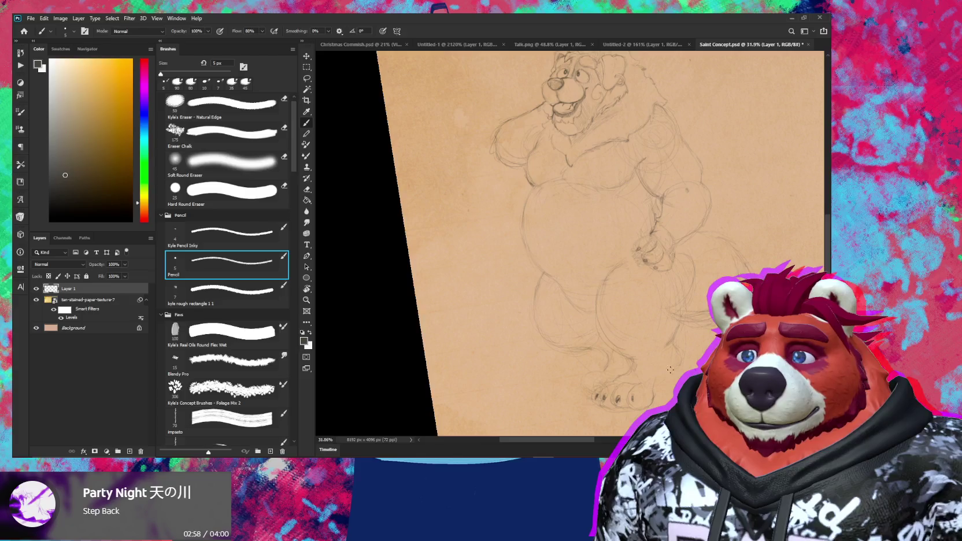
{"action": "key", "text": "e"}
{"action": "key", "text": "b"}
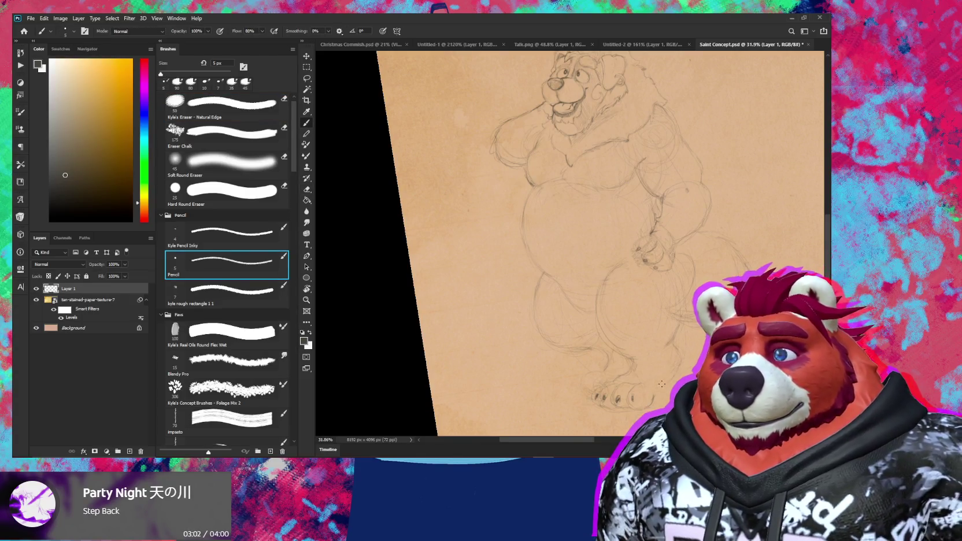
Step: Lasso and reposition the foot, then redraw its toe outlines with pencil and eraser
{"action": "key", "text": "l"}
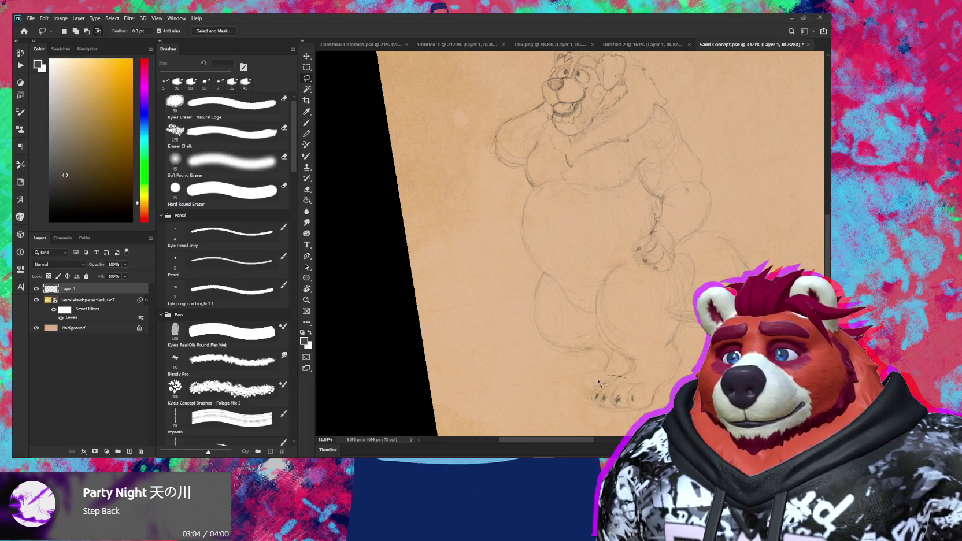
{"action": "key", "text": "v"}
{"action": "mouse_move", "coordinate": [595, 377]}
{"action": "left_mouse_down"}
{"action": "mouse_move", "coordinate": [594, 398]}
{"action": "mouse_move", "coordinate": [635, 394]}
{"action": "left_mouse_up"}
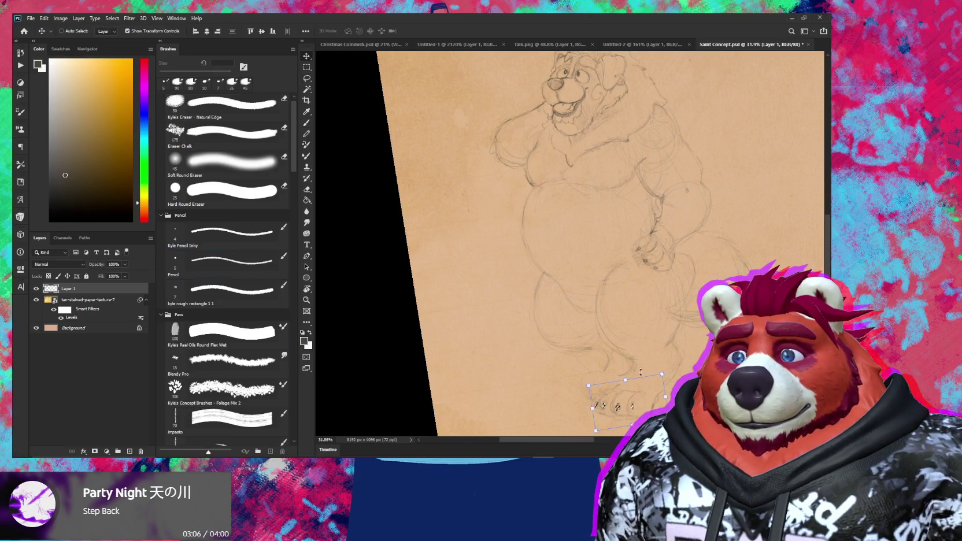
{"action": "key", "text": "ctrl+d"}
{"action": "key", "text": "b"}
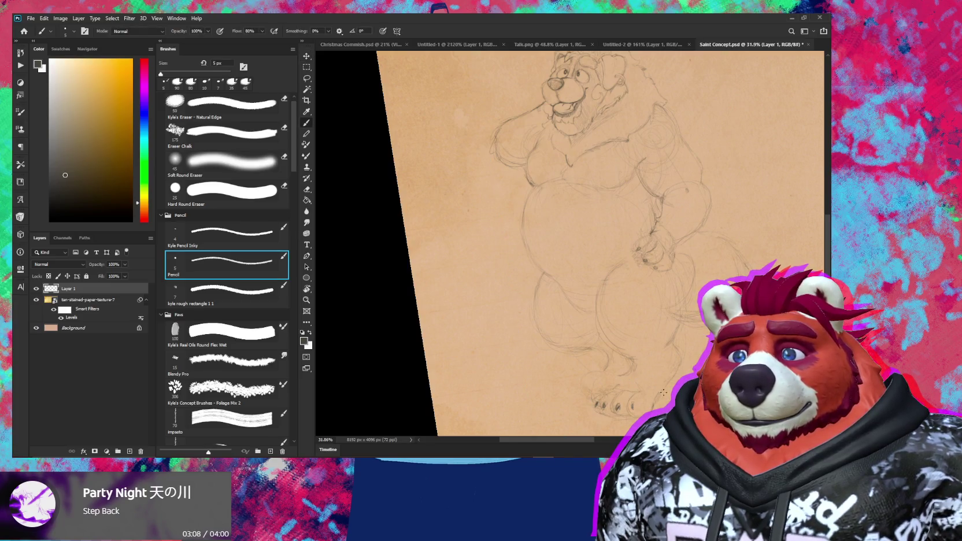
{"action": "key", "text": "e"}
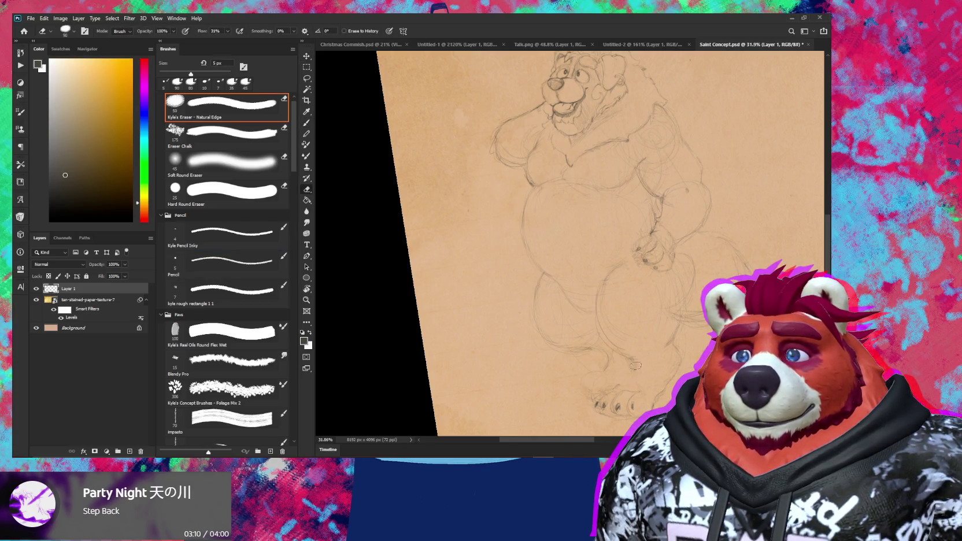
{"action": "key", "text": "b"}
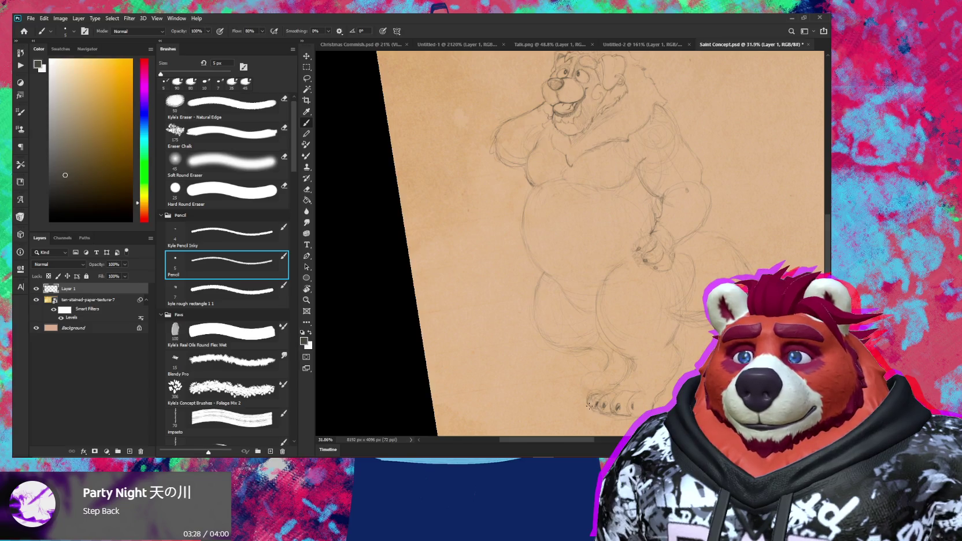
{"action": "scroll", "coordinate": [588, 406], "scroll_direction": "up", "scroll_amount": 3}
Step: Clean around the feet with an 80 px then 50 px eraser, redraw toe lines, and lasso the paws
{"action": "key", "text": "e"}
{"action": "key", "text": "bracketleft"}
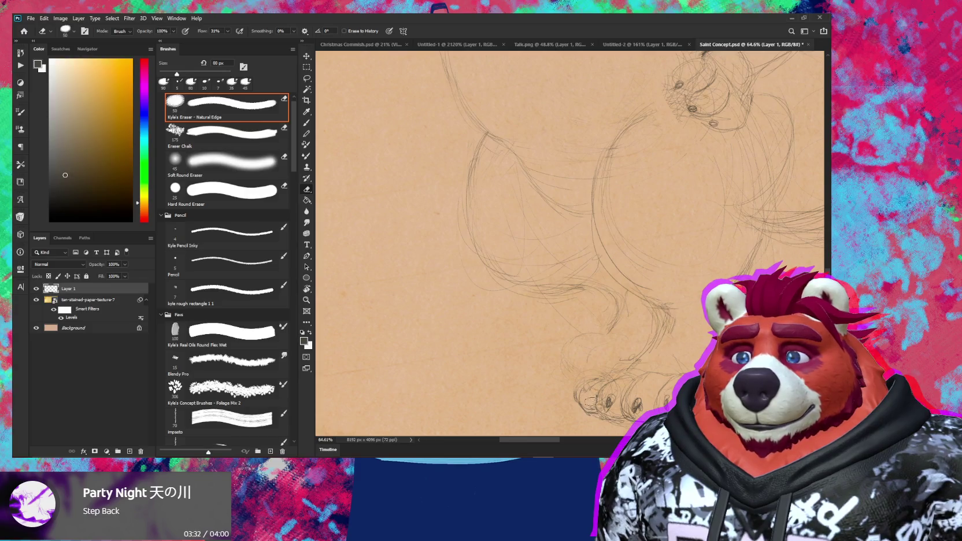
{"action": "key", "text": "b"}
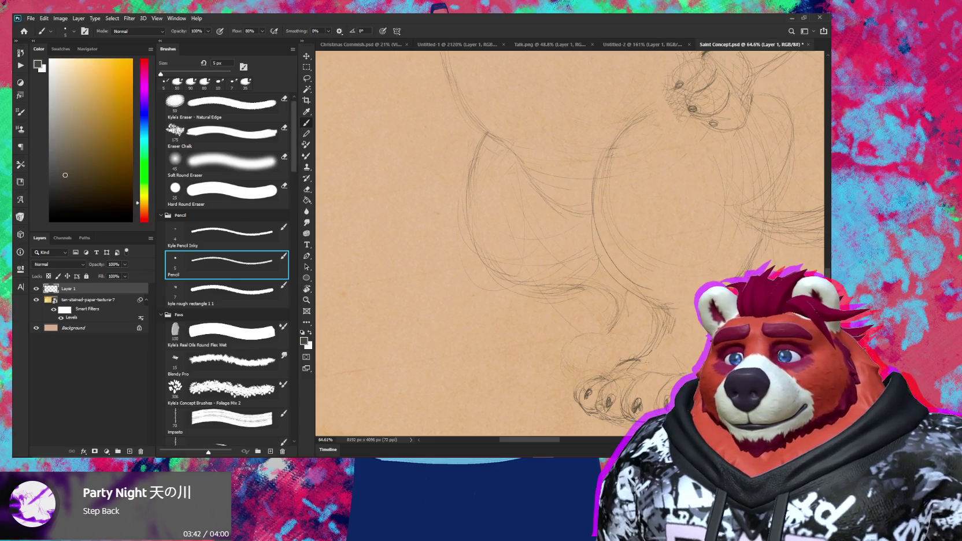
{"action": "key", "text": "e"}
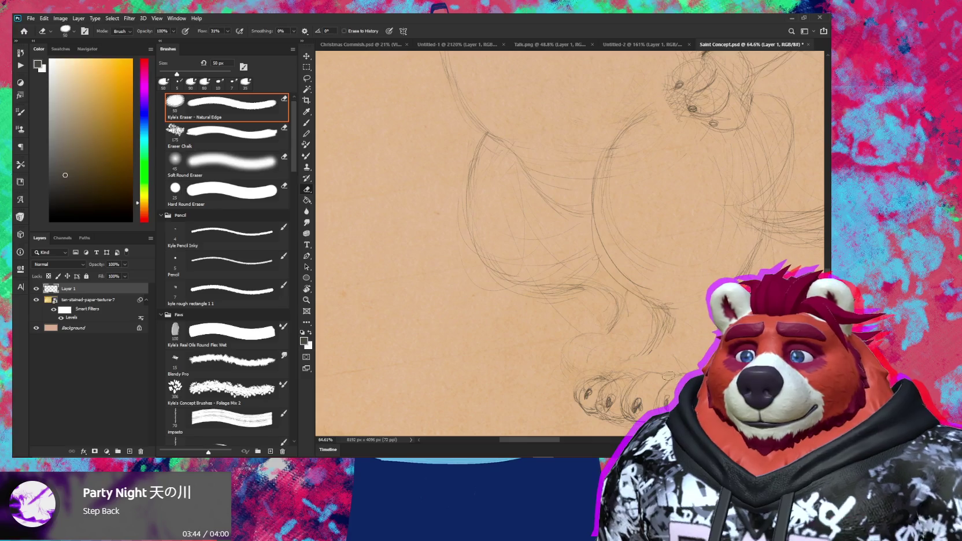
{"action": "key", "text": "l"}
{"action": "left_click_drag", "start_coordinate": [636, 359], "coordinate": [583, 438]}
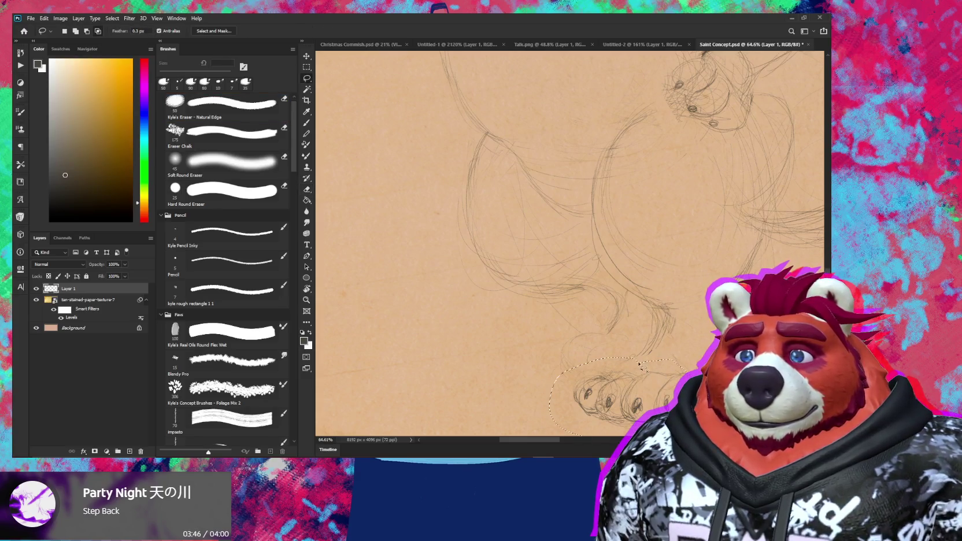
Step: Free Transform the selected paws: stretch them taller and skew them about 3.6° so toes tilt upward
{"action": "key", "text": "ctrl+t"}
{"action": "mouse_move", "coordinate": [622, 356]}
{"action": "left_mouse_down"}
{"action": "mouse_move", "coordinate": [627, 328]}
{"action": "mouse_move", "coordinate": [625, 340]}
{"action": "left_mouse_up"}
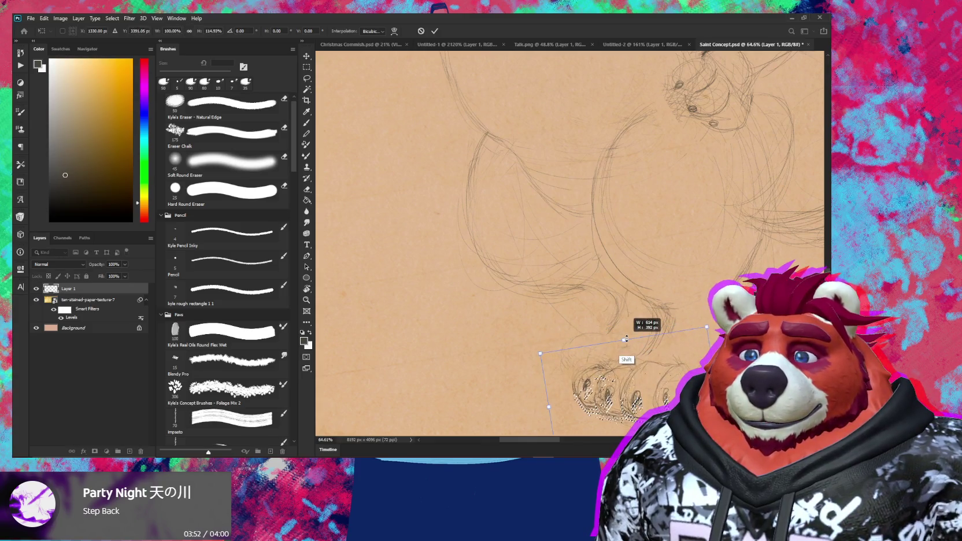
{"action": "left_click_drag", "start_coordinate": [625, 340], "coordinate": [624, 341]}
{"action": "left_click_drag", "start_coordinate": [706, 328], "coordinate": [685, 335]}
{"action": "left_click_drag", "start_coordinate": [540, 355], "coordinate": [540, 345]}
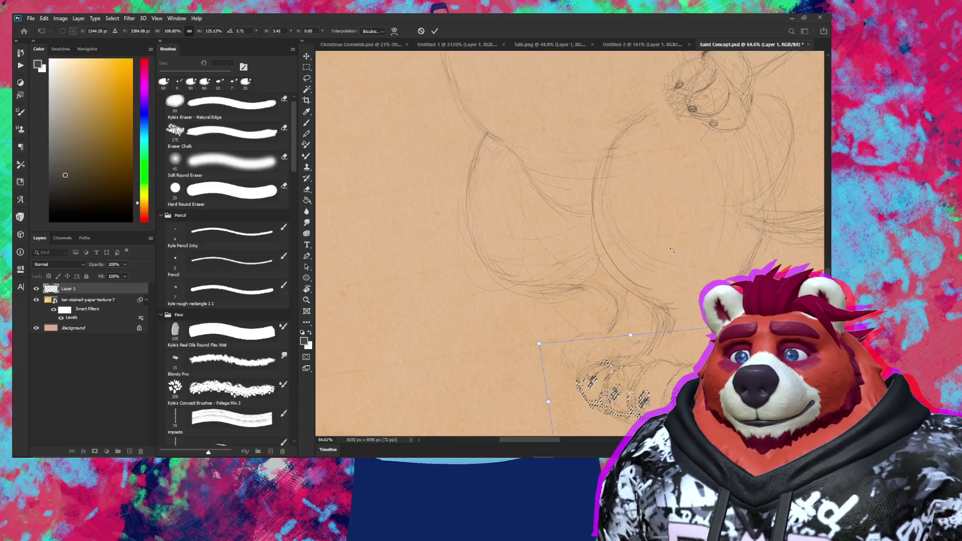
{"action": "key", "text": "Return"}
Step: Rotate the view and refine the reshaped toes' pencil lines, alternating pencil and eraser
{"action": "key", "text": "e"}
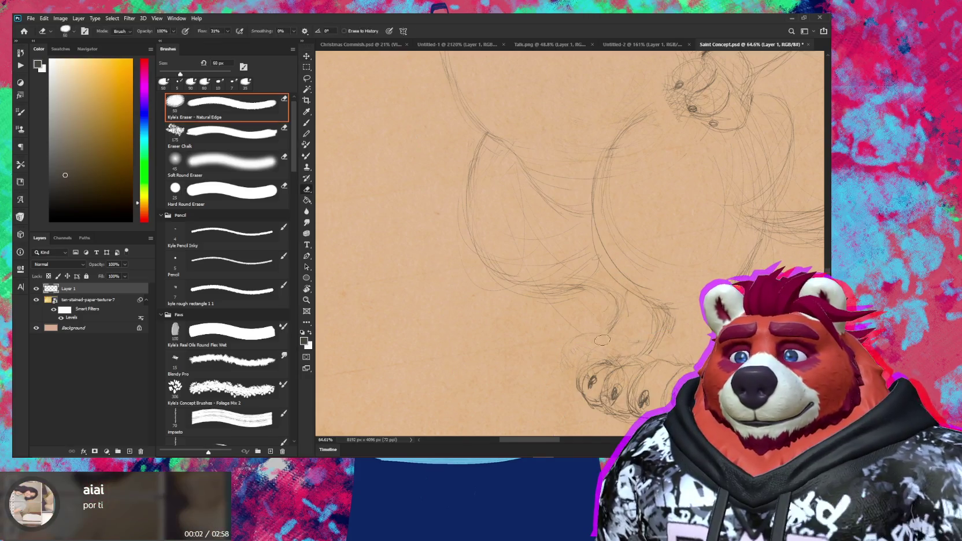
{"action": "left_click_drag", "start_coordinate": [582, 356], "coordinate": [658, 297]}
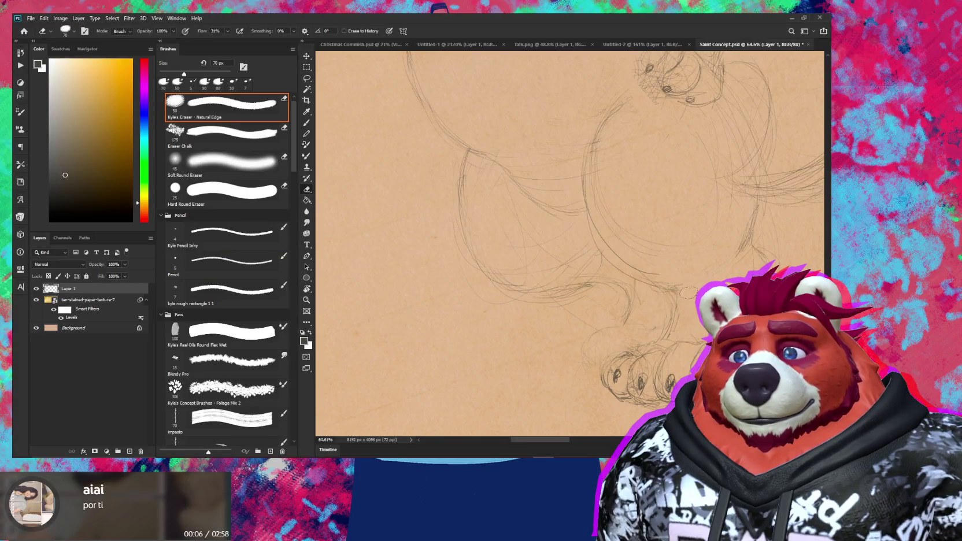
{"action": "key", "text": "b"}
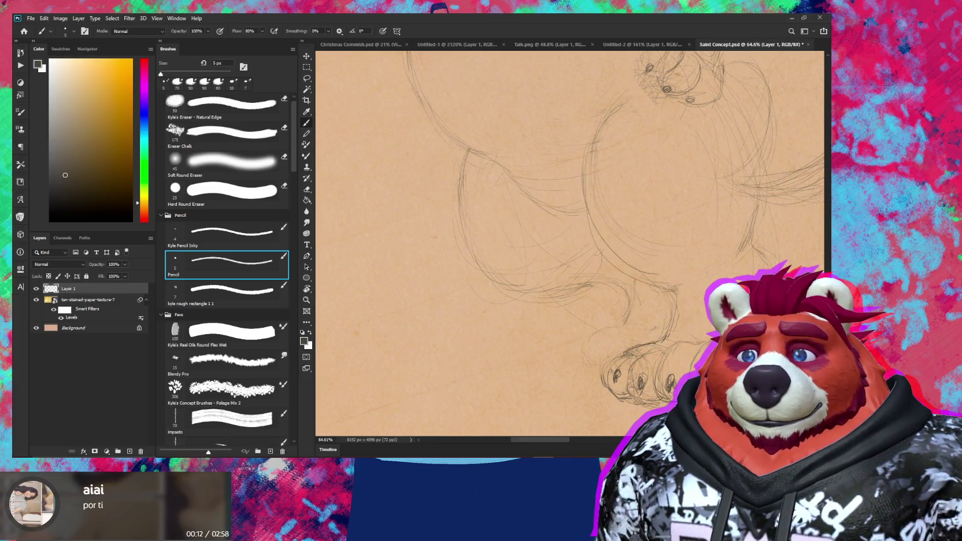
{"action": "key", "text": "e"}
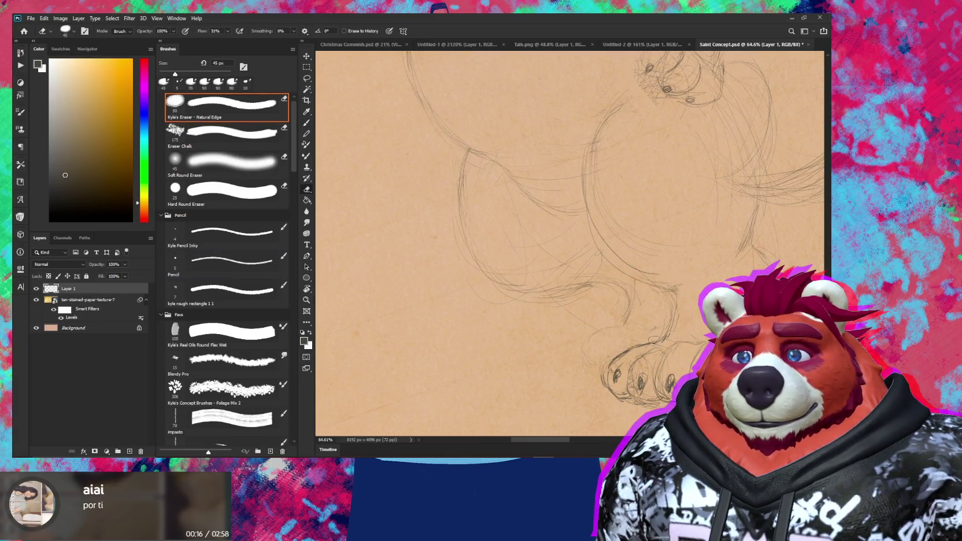
{"action": "key", "text": "b"}
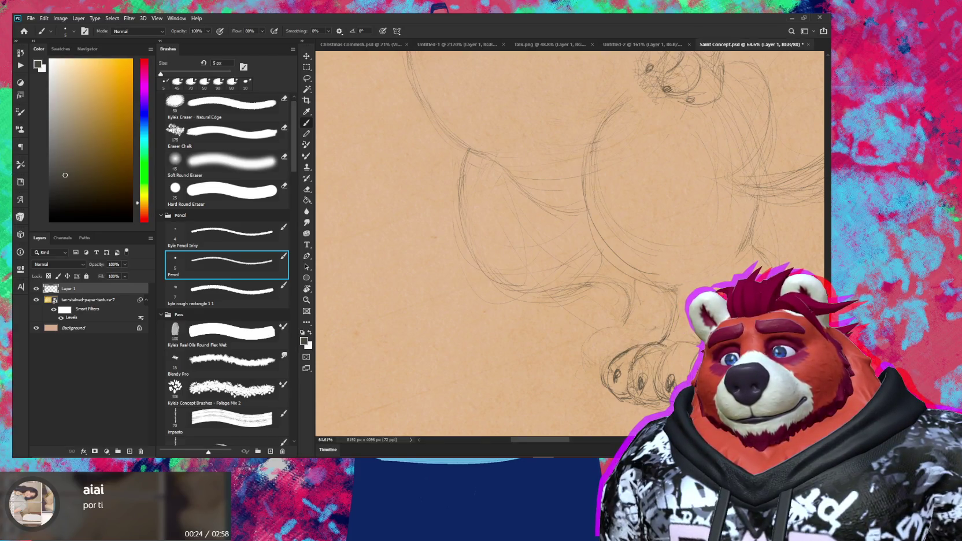
{"action": "key", "text": "e"}
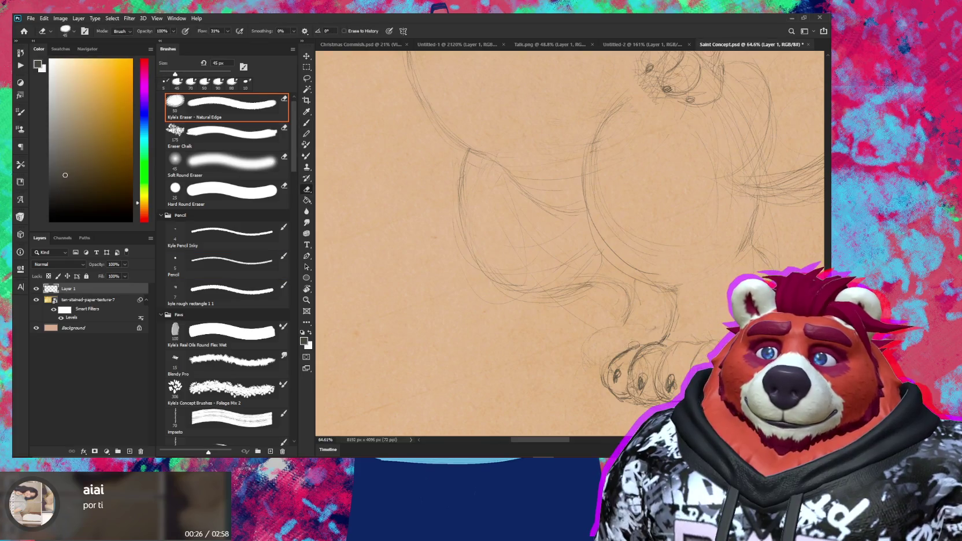
{"action": "key", "text": "b"}
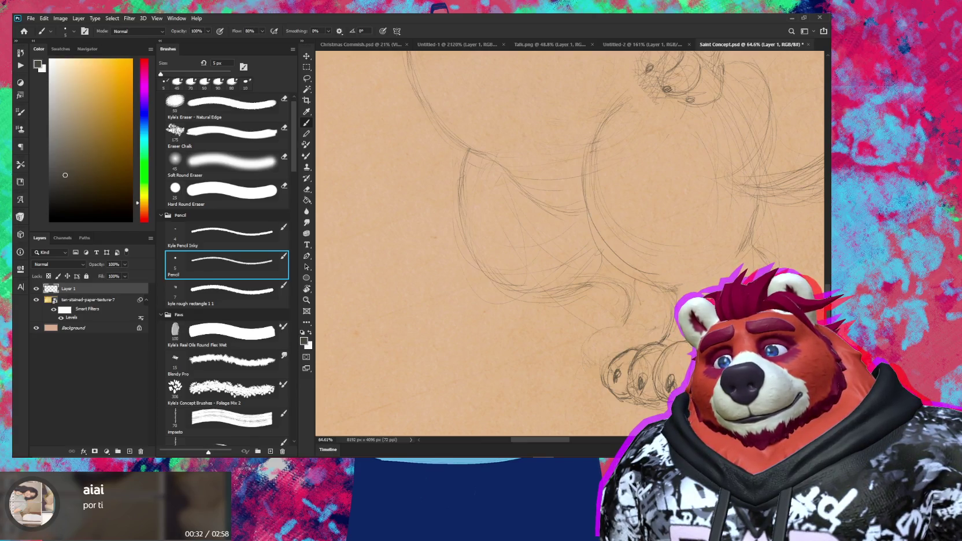
{"action": "left_click_drag", "start_coordinate": [686, 372], "coordinate": [681, 316]}
Step: Draw small claw lines on the toes, including the fourth toe, with the 5 px pencil
{"action": "key", "text": "e"}
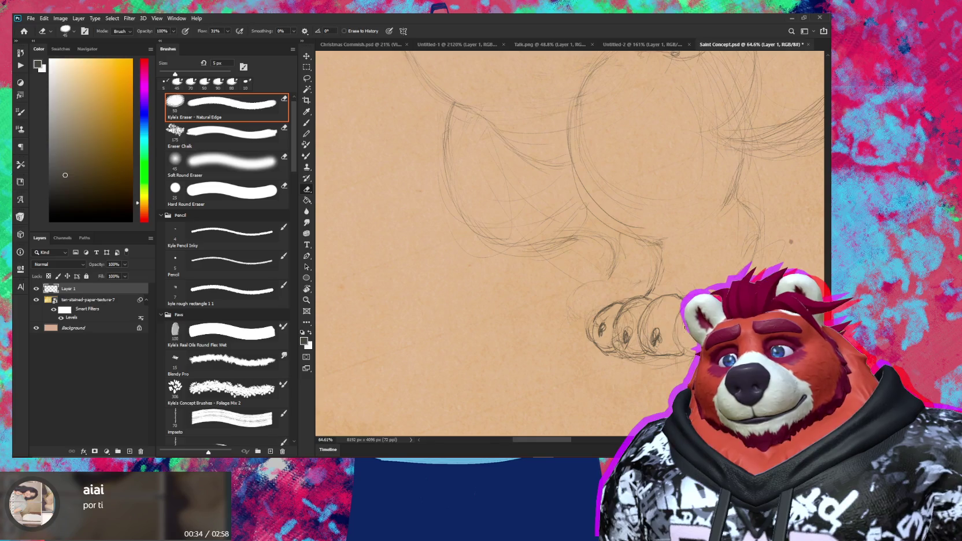
{"action": "key", "text": "b"}
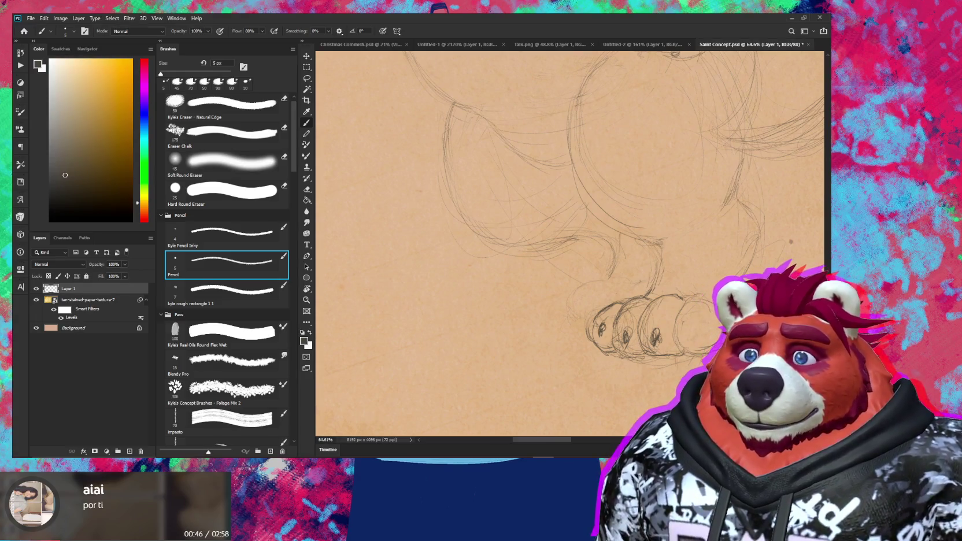
{"action": "key", "text": "e"}
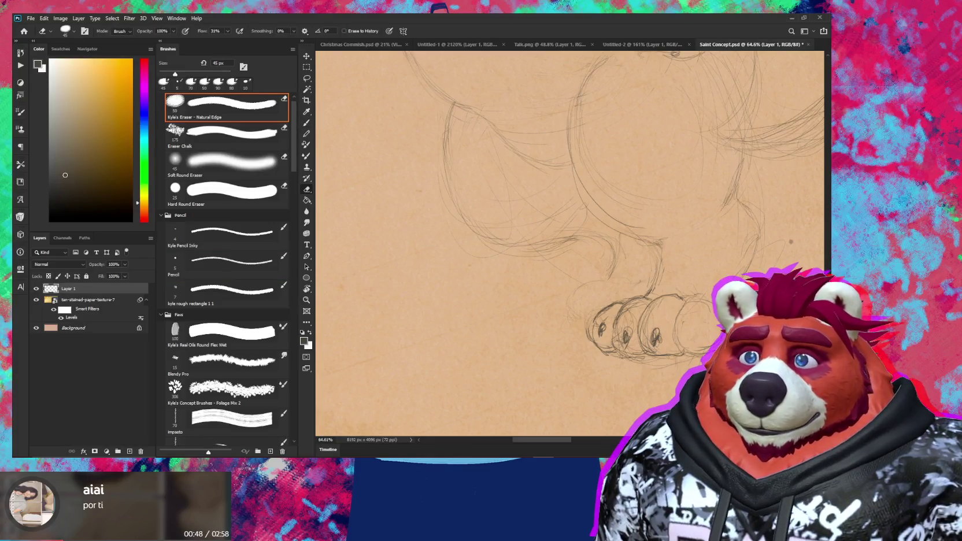
{"action": "key", "text": "b"}
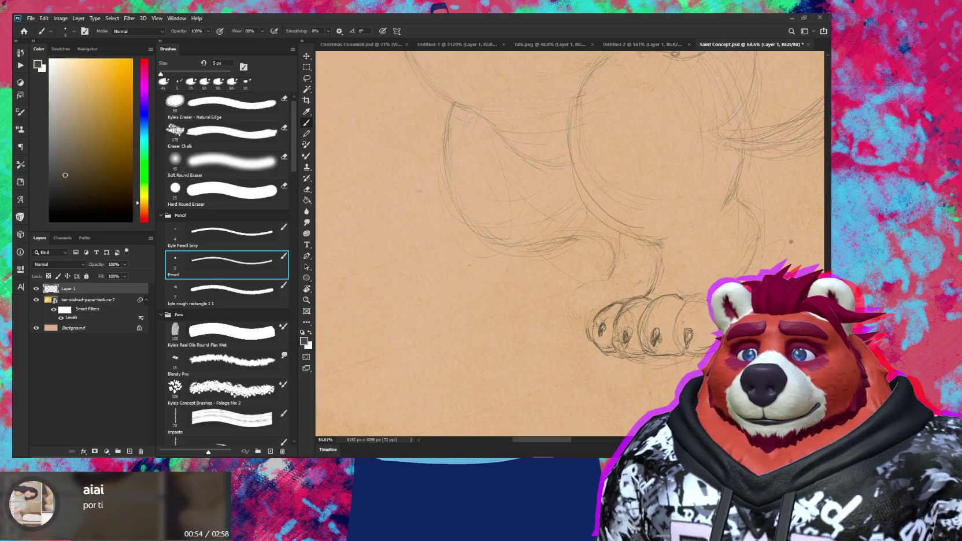
{"action": "left_click_drag", "start_coordinate": [681, 296], "coordinate": [687, 311]}
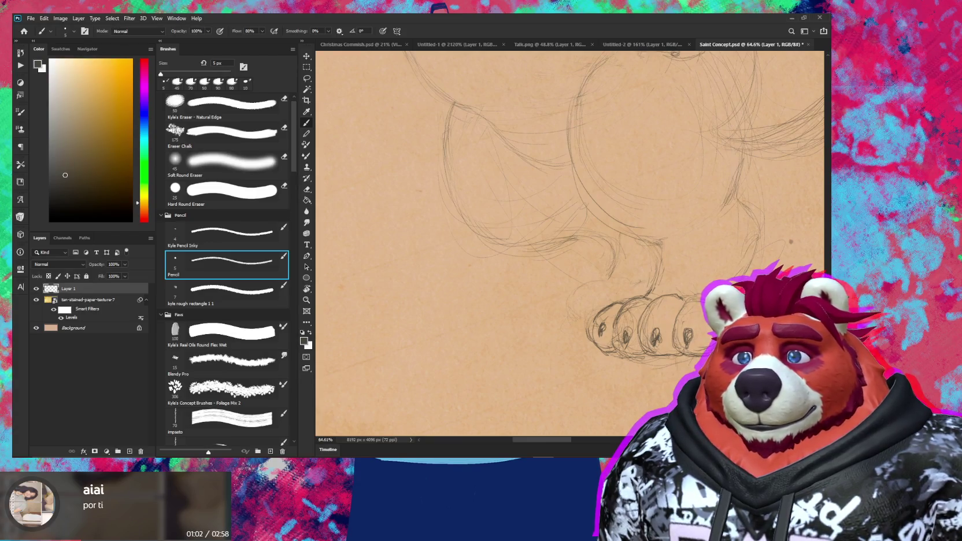
{"action": "key", "text": "e"}
{"action": "key", "text": "b"}
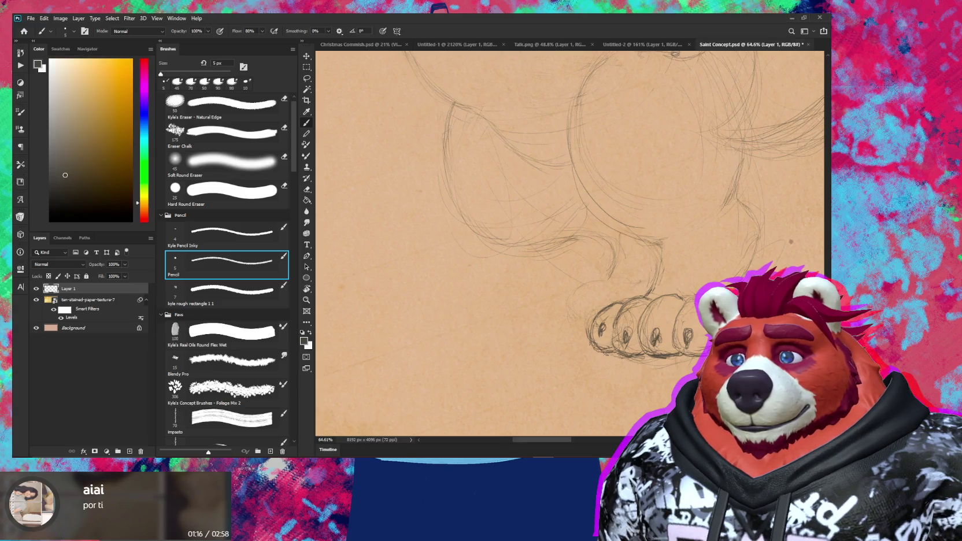
Step: Zoom out to view the whole bear, level the rotation, and erase stray lines around the toes
{"action": "mouse_move", "coordinate": [657, 315]}
{"action": "left_mouse_down"}
{"action": "mouse_move", "coordinate": [667, 329]}
{"action": "mouse_move", "coordinate": [634, 387]}
{"action": "mouse_move", "coordinate": [658, 386]}
{"action": "left_mouse_up"}
{"action": "key", "text": "z"}
{"action": "key", "text": "e"}
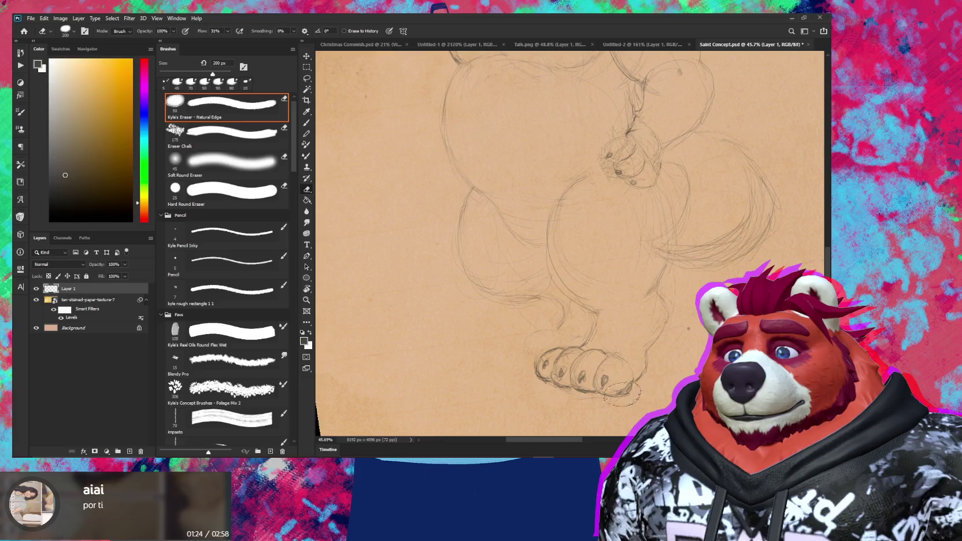
{"action": "left_click", "coordinate": [599, 364]}
Step: Erase stray lines around the second foot and draw small toenail ovals with the 5 px pencil
{"action": "key", "text": "z"}
{"action": "mouse_move", "coordinate": [688, 375]}
{"action": "left_mouse_down"}
{"action": "mouse_move", "coordinate": [662, 374]}
{"action": "mouse_move", "coordinate": [675, 352]}
{"action": "left_mouse_up"}
{"action": "key", "text": "e"}
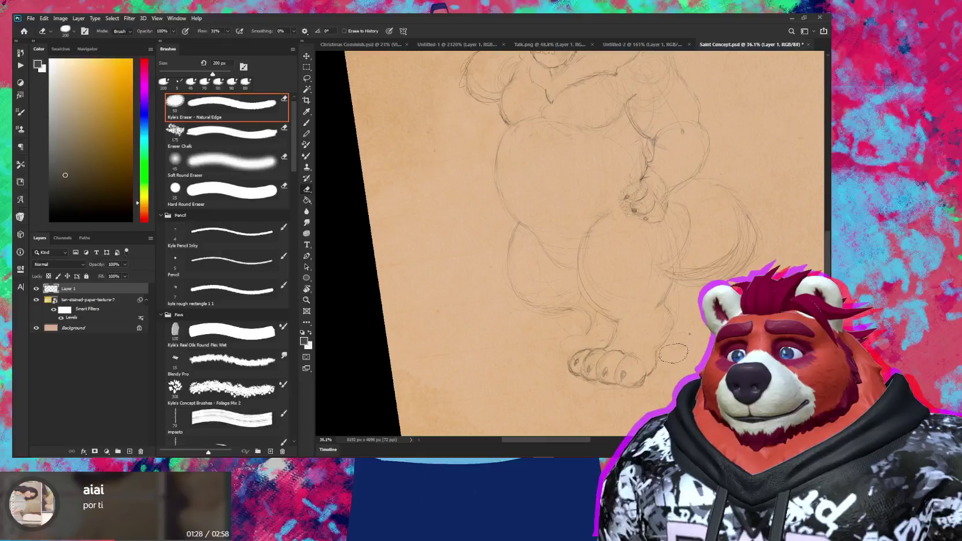
{"action": "key", "text": "b"}
{"action": "scroll", "coordinate": [624, 341], "scroll_direction": "up", "scroll_amount": 5}
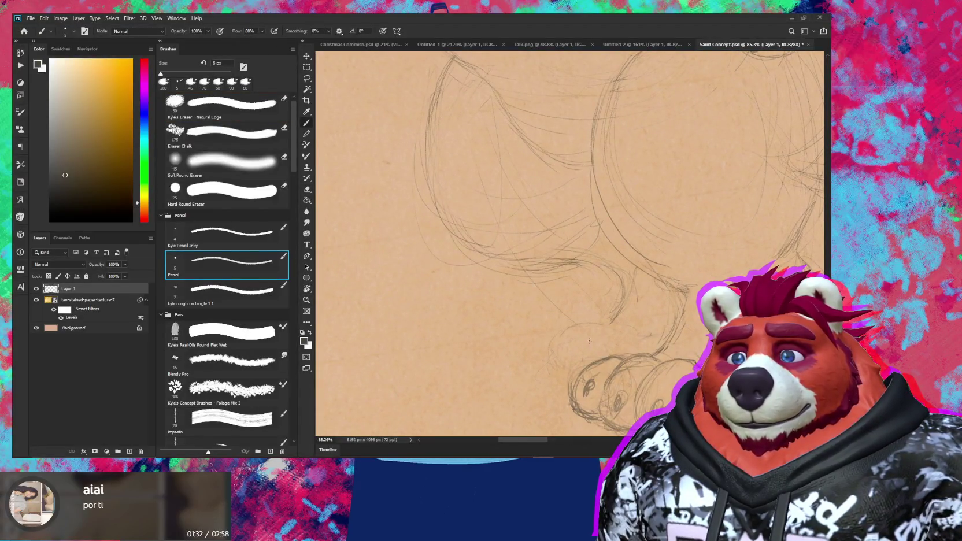
{"action": "left_click_drag", "start_coordinate": [571, 349], "coordinate": [580, 338]}
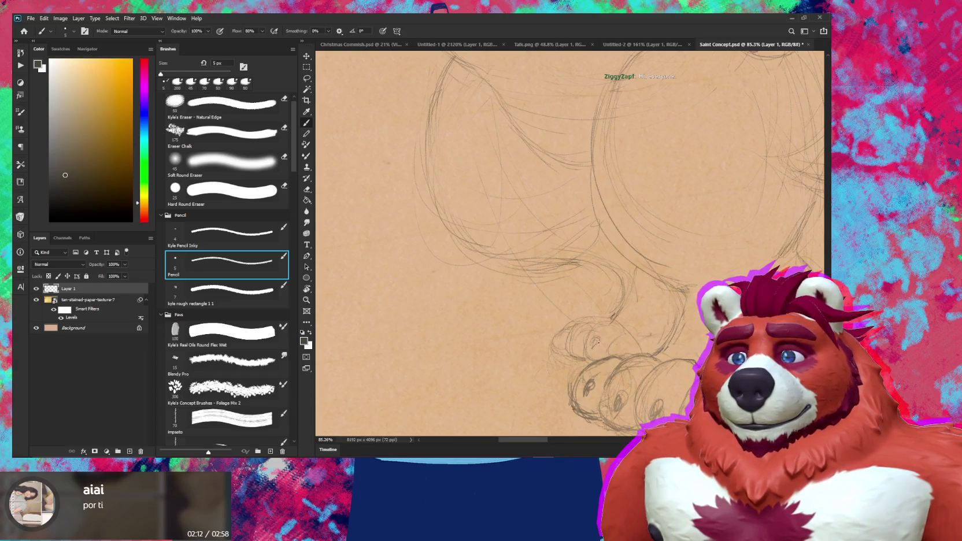
{"action": "left_click_drag", "start_coordinate": [595, 338], "coordinate": [599, 341]}
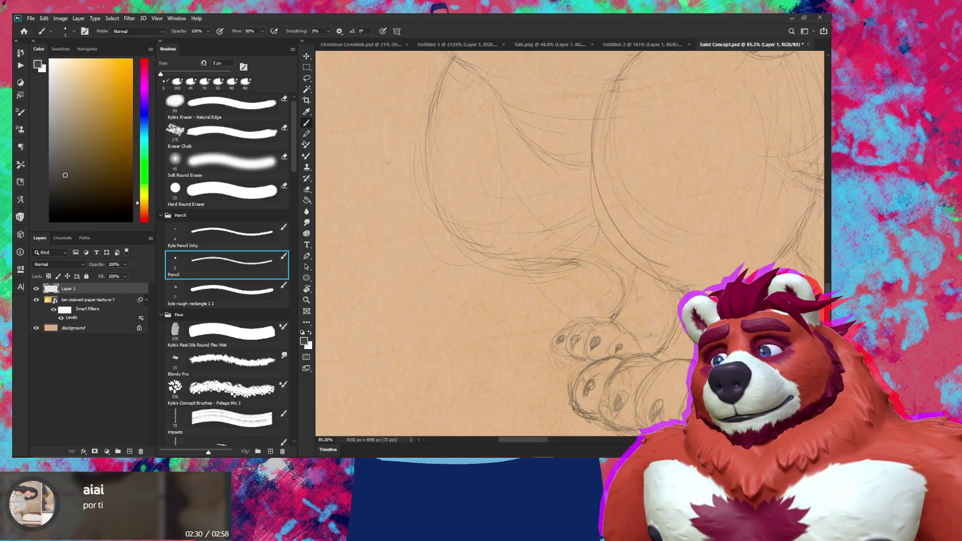
{"action": "scroll", "coordinate": [626, 295], "scroll_direction": "down", "scroll_amount": 5}
{"action": "left_click_drag", "start_coordinate": [627, 294], "coordinate": [652, 360]}
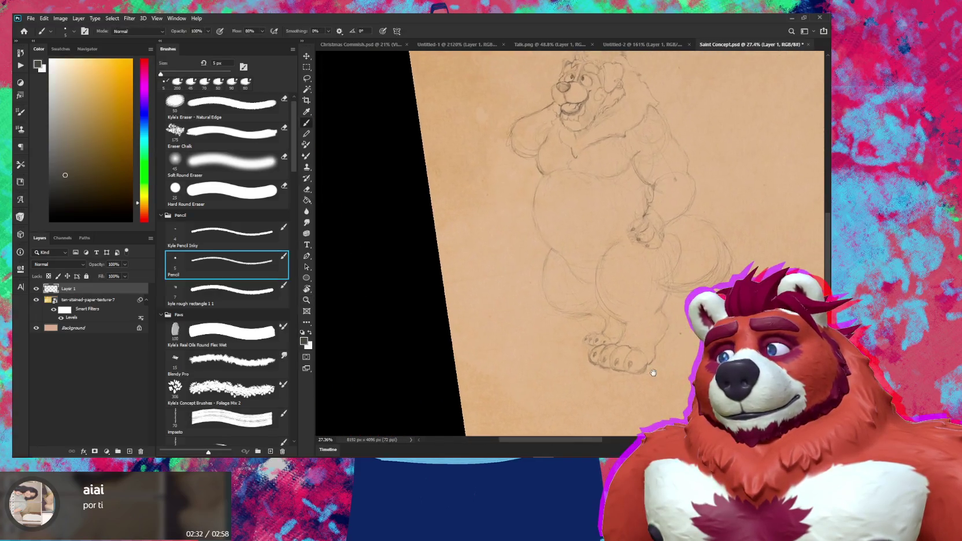
{"action": "scroll", "coordinate": [652, 360], "scroll_direction": "down", "scroll_amount": 4}
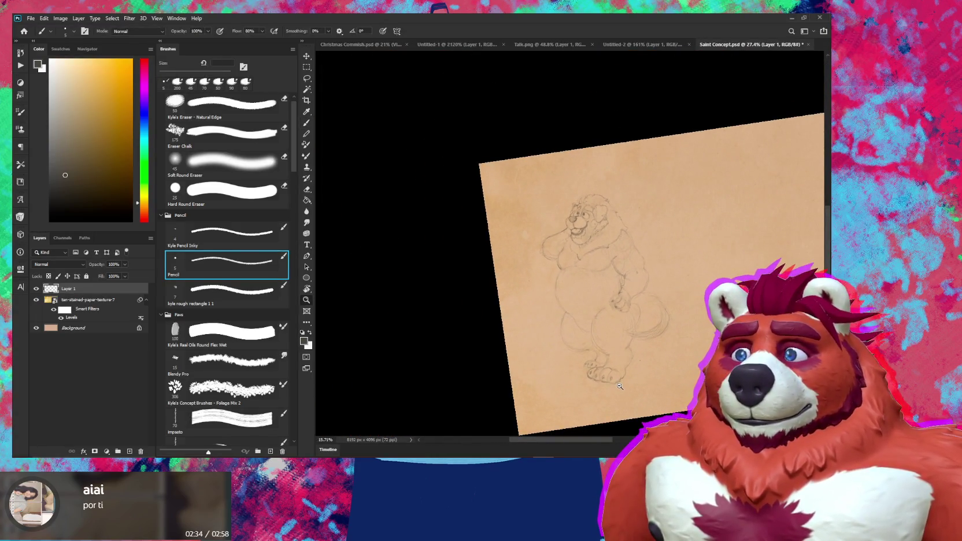
{"action": "left_click_drag", "start_coordinate": [622, 383], "coordinate": [621, 371]}
{"action": "key", "text": "b"}
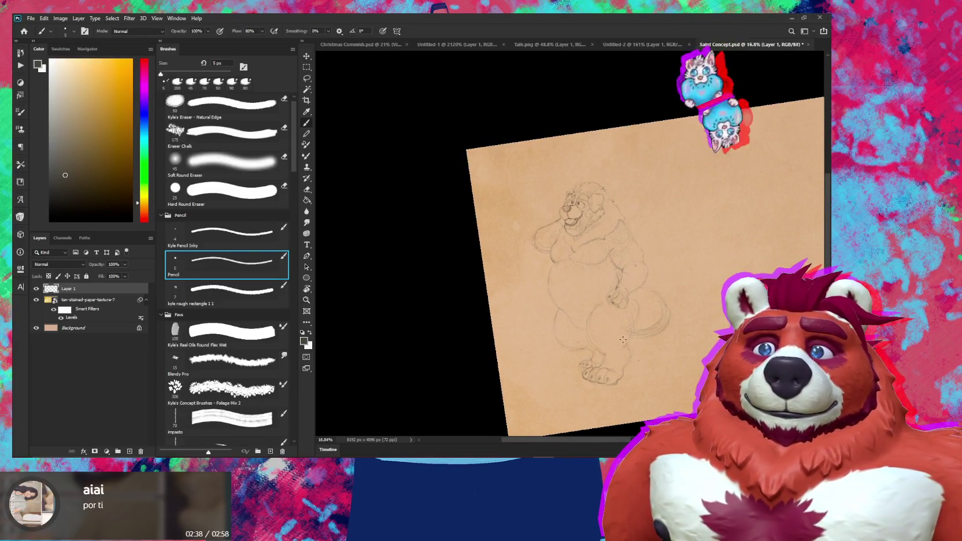
{"action": "mouse_move", "coordinate": [606, 350]}
{"action": "left_mouse_down"}
{"action": "mouse_move", "coordinate": [663, 376]}
{"action": "mouse_move", "coordinate": [599, 319]}
{"action": "left_mouse_up"}
{"action": "key", "text": "e"}
{"action": "key", "text": "b"}
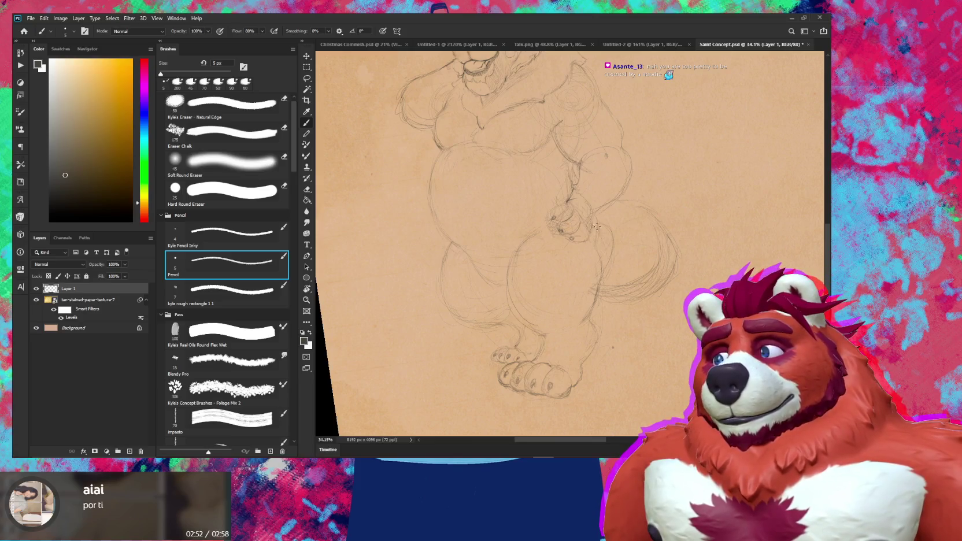
{"action": "mouse_move", "coordinate": [593, 244]}
{"action": "left_mouse_down"}
{"action": "mouse_move", "coordinate": [555, 242]}
{"action": "mouse_move", "coordinate": [641, 231]}
{"action": "left_mouse_up"}
Step: Scale the bear's hip hand to 113.94% and erase nearby leftover lines with a 45 px eraser
{"action": "key", "text": "l"}
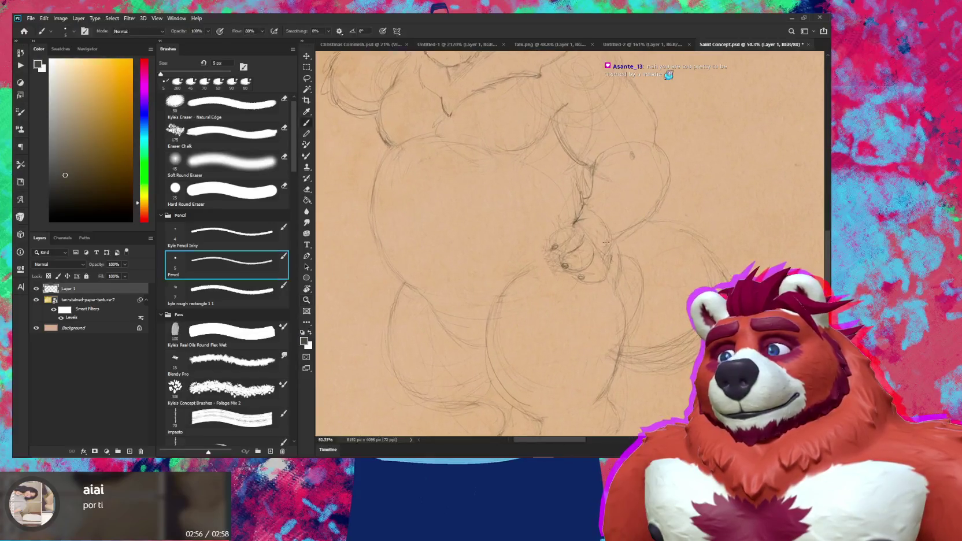
{"action": "left_click_drag", "start_coordinate": [595, 205], "coordinate": [617, 267]}
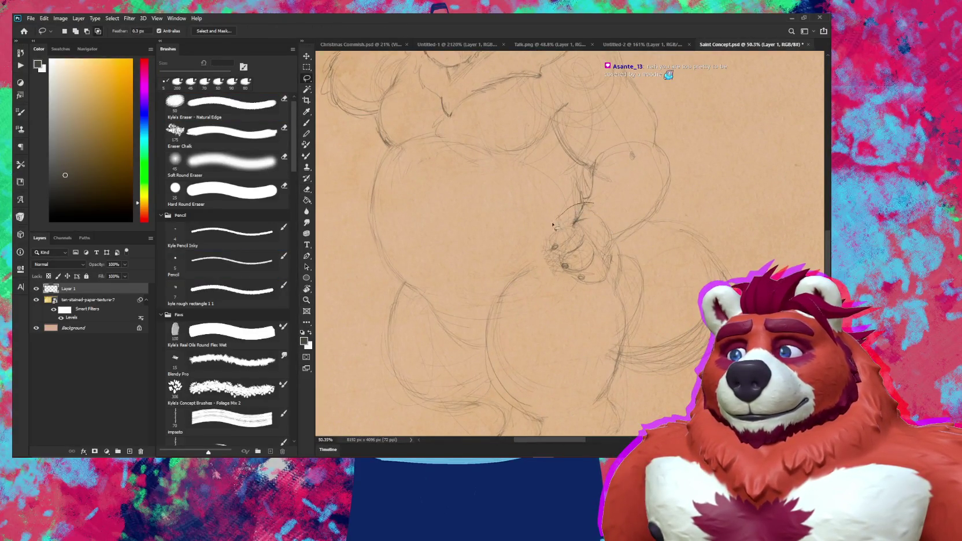
{"action": "key", "text": "v"}
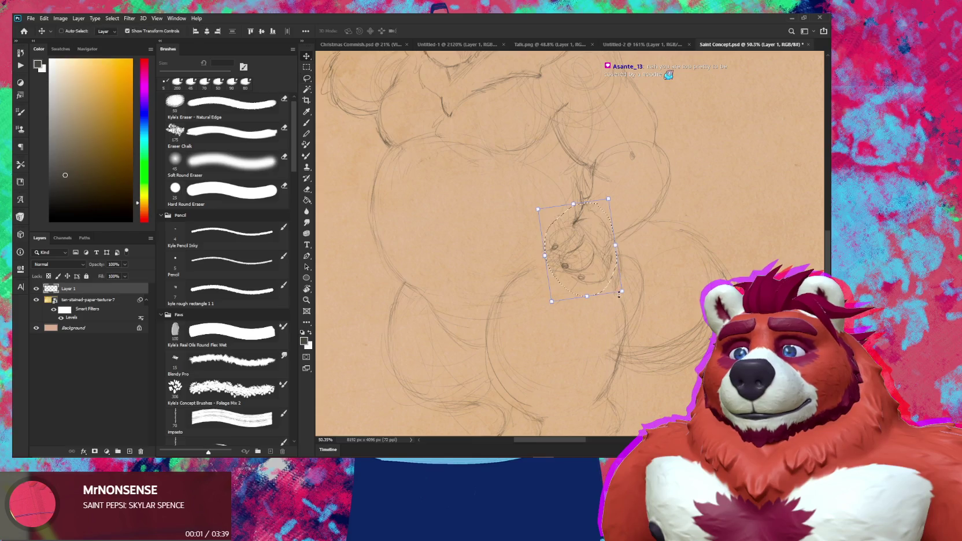
{"action": "mouse_move", "coordinate": [623, 290]}
{"action": "left_mouse_down"}
{"action": "mouse_move", "coordinate": [628, 302]}
{"action": "mouse_move", "coordinate": [605, 277]}
{"action": "left_mouse_up"}
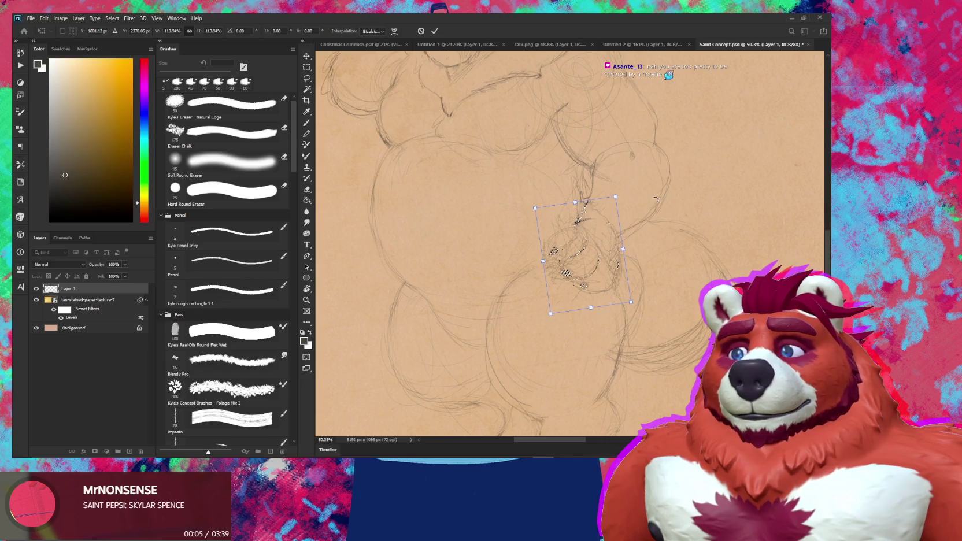
{"action": "key", "text": "Return"}
{"action": "key", "text": "e"}
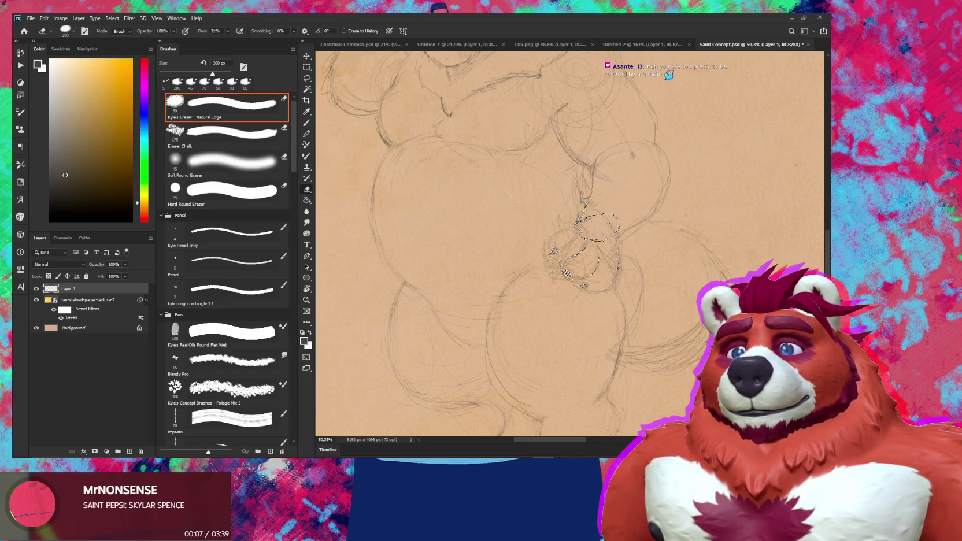
{"action": "key", "text": "bracketleft"}
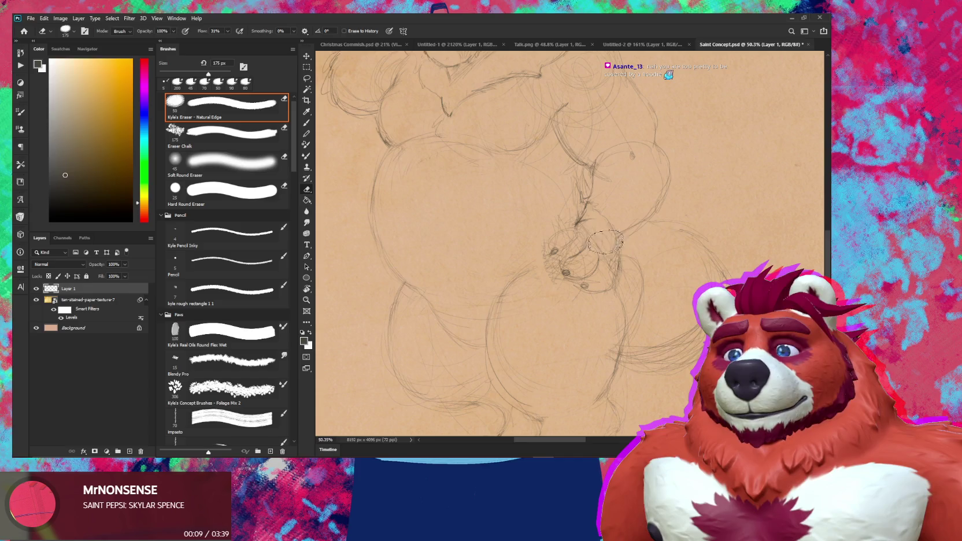
{"action": "key", "text": "bracketleft"}
{"action": "key", "text": "bracketleft"}
{"action": "key", "text": "bracketleft"}
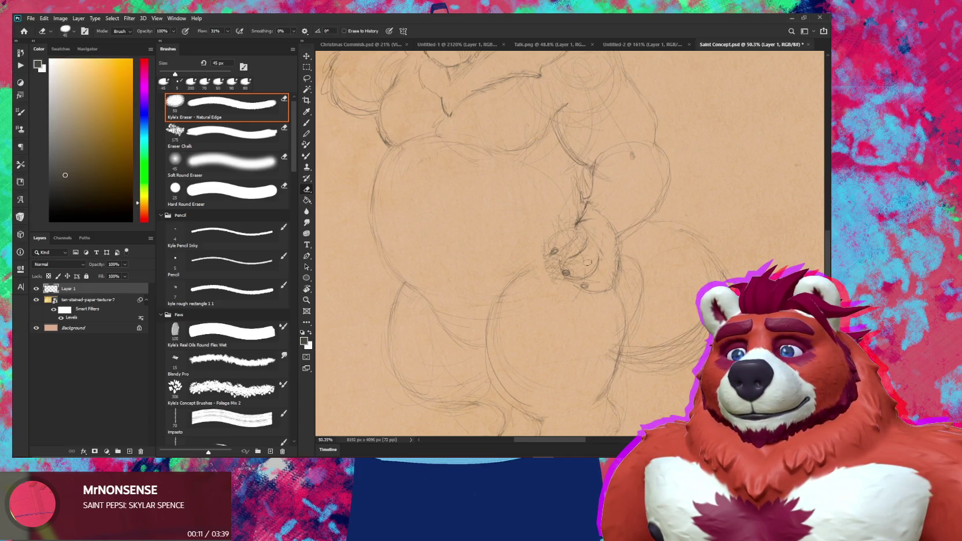
{"action": "key", "text": "b"}
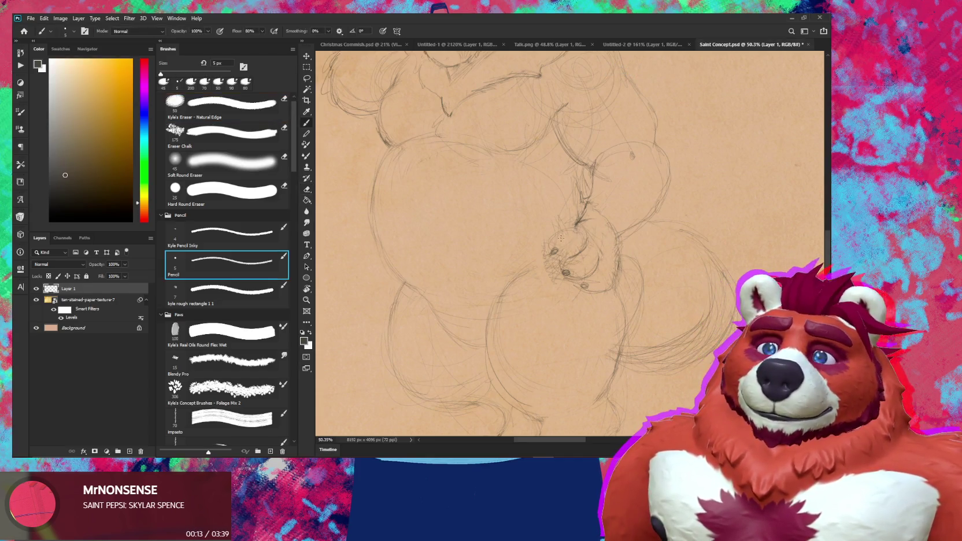